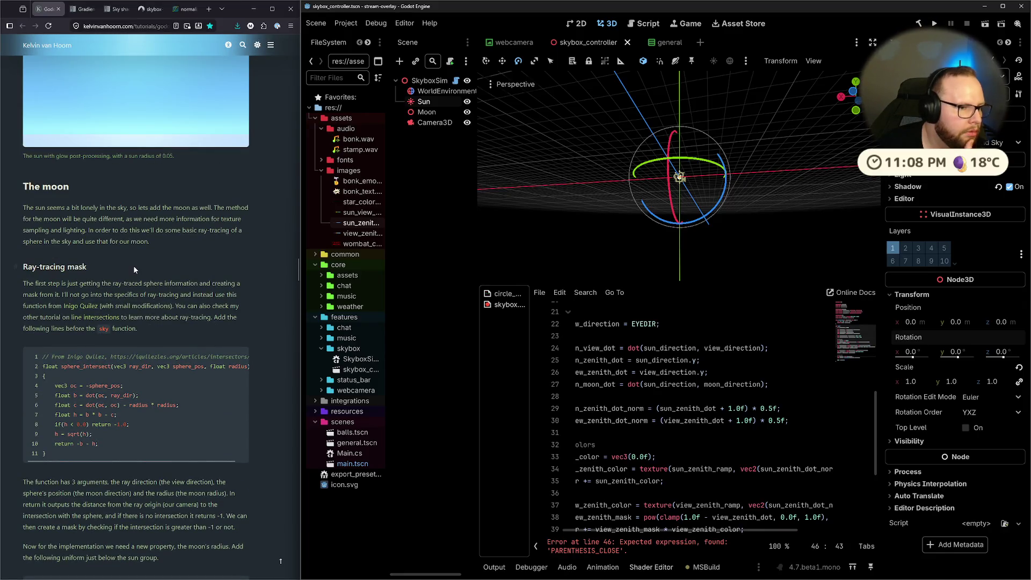
Compare against the tutorial code, then delete the broken sun texture code on line 46.
scroll(118, 268, "down", 3)
scroll(119, 268, "down", 3)
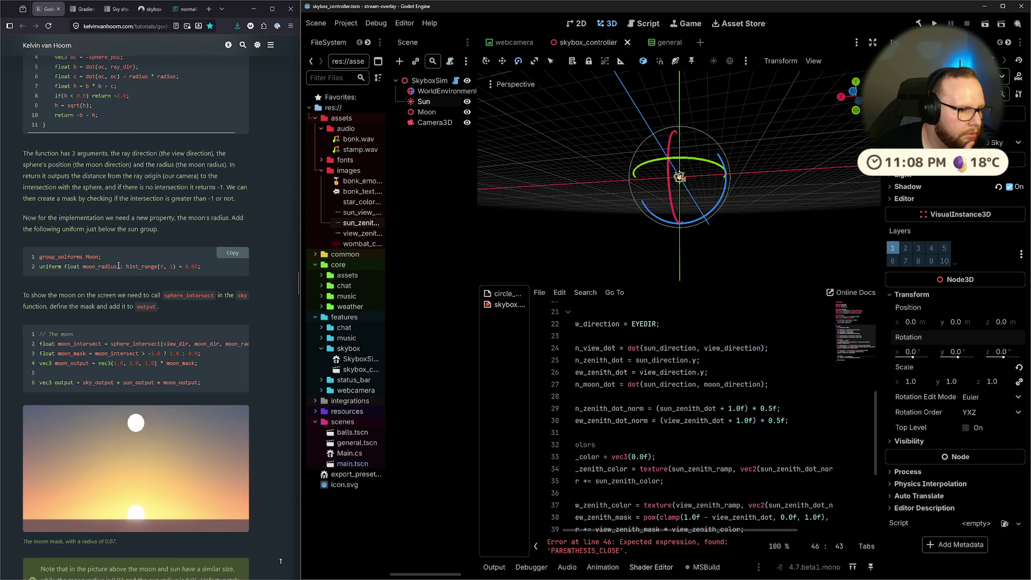
scroll(134, 382, "down", 4)
scroll(134, 382, "down", 15)
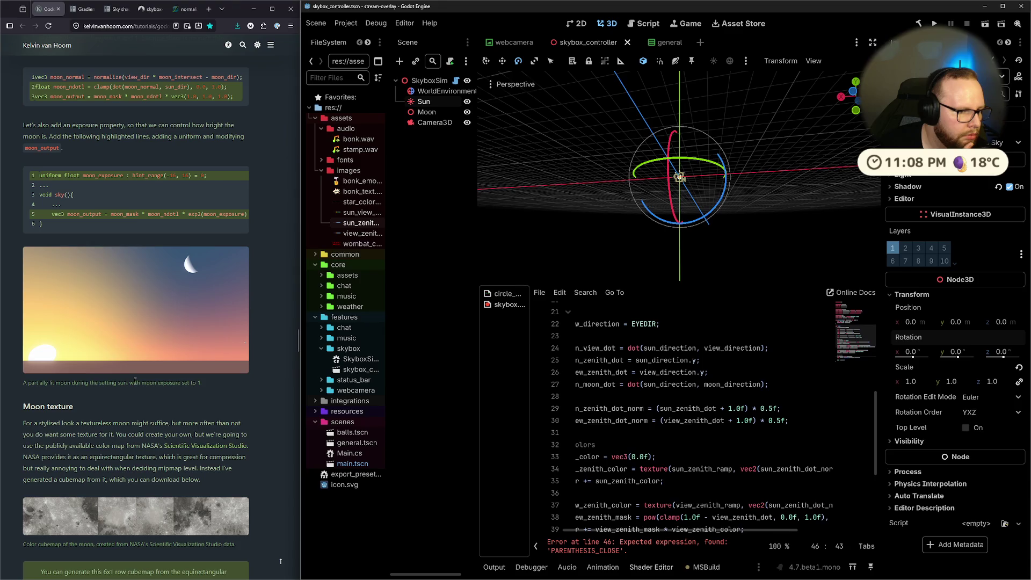
scroll(134, 381, "up", 2)
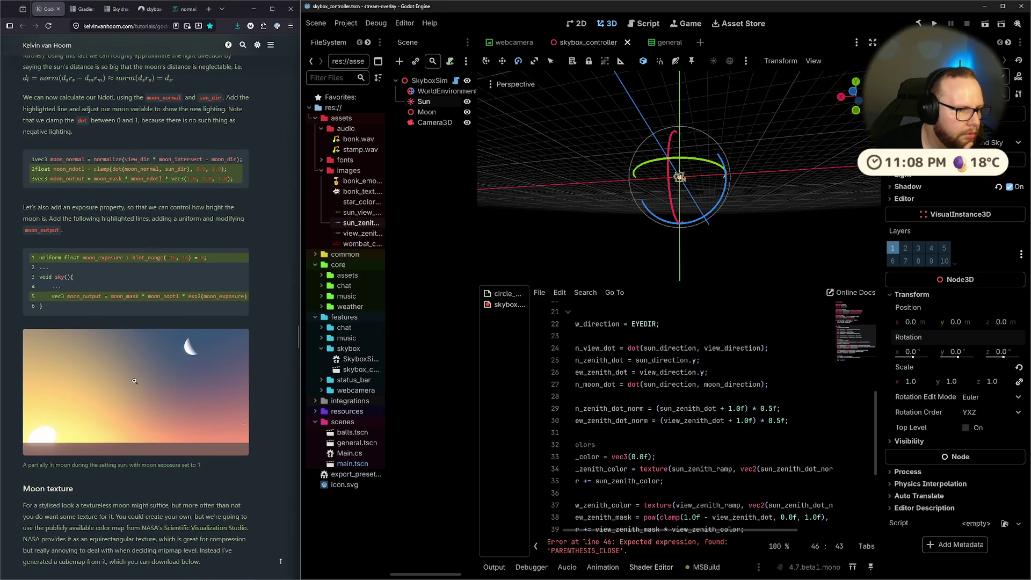
scroll(135, 381, "down", 9)
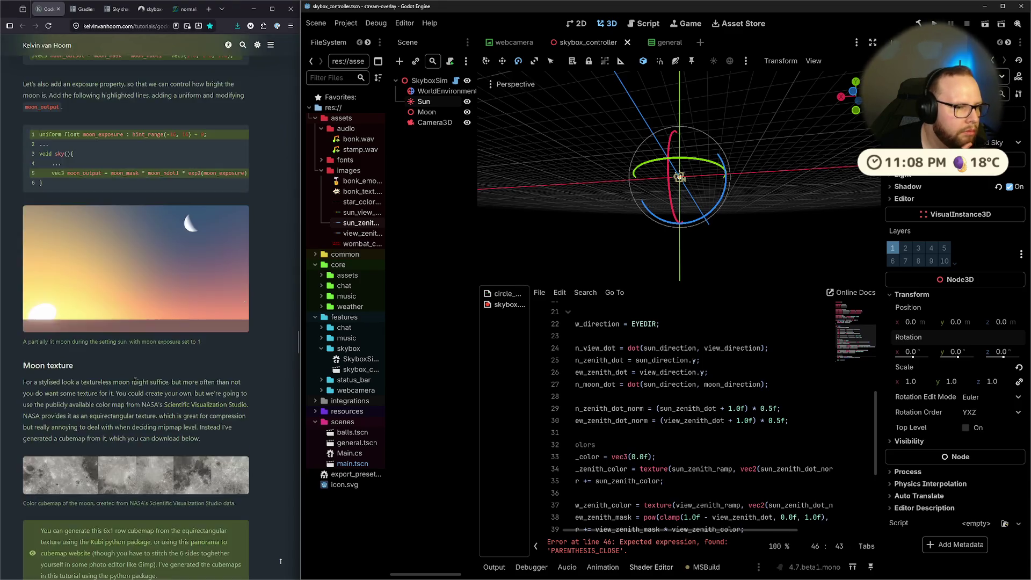
scroll(134, 379, "down", 5)
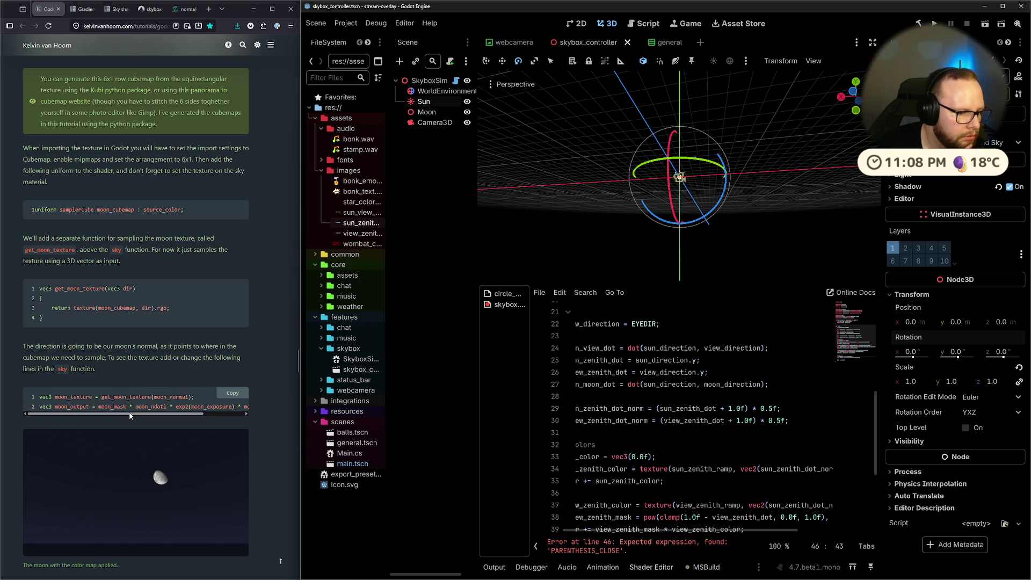
left_click_drag(131, 415, 119, 416)
scroll(96, 351, "up", 3)
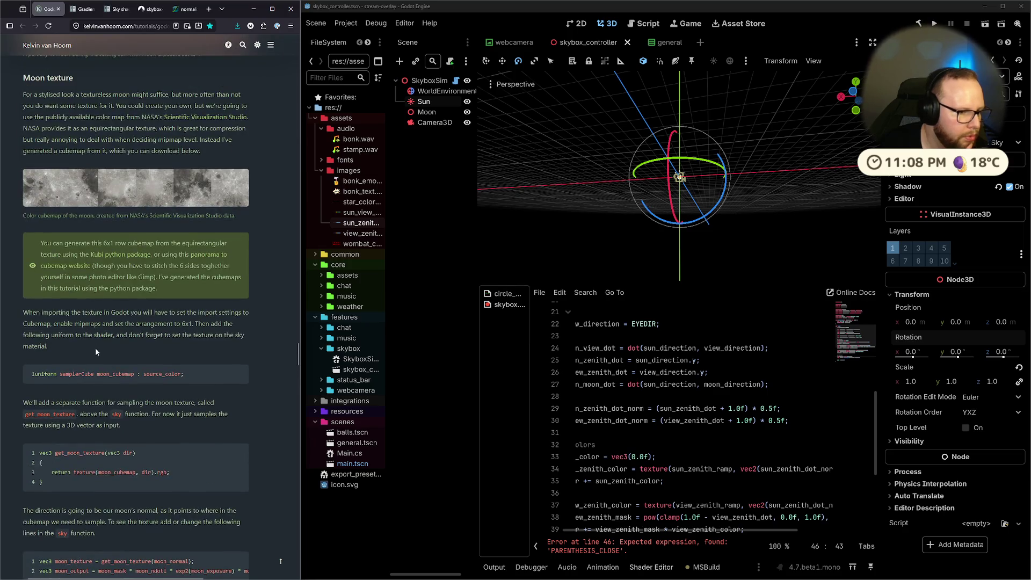
scroll(95, 347, "up", 5)
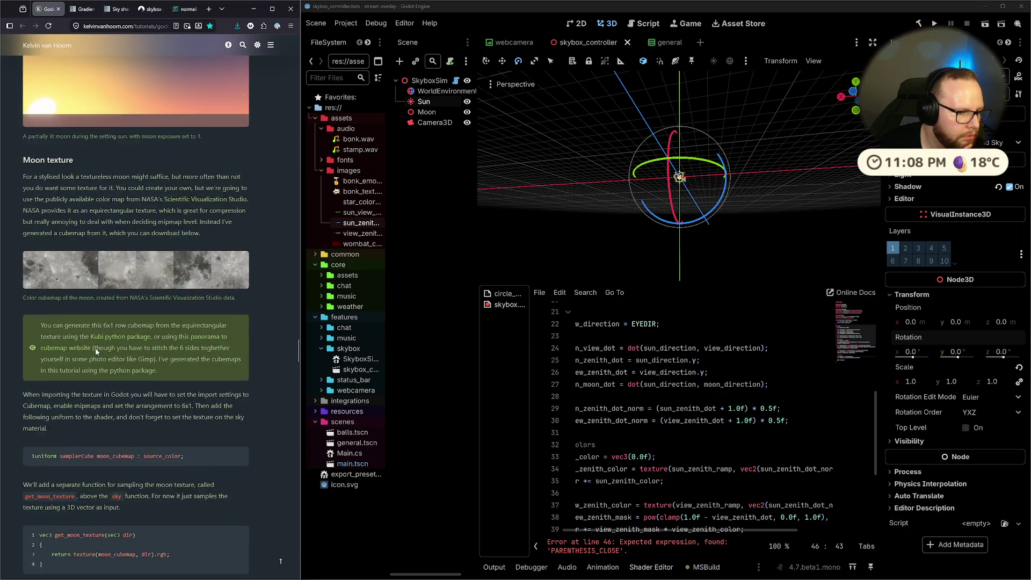
scroll(95, 346, "up", 4)
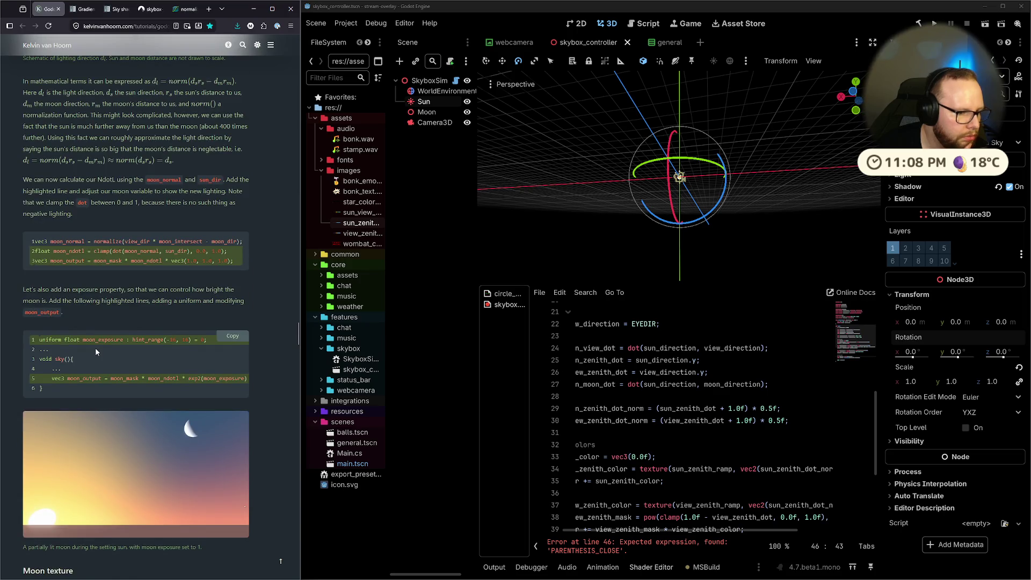
double_click(68, 241)
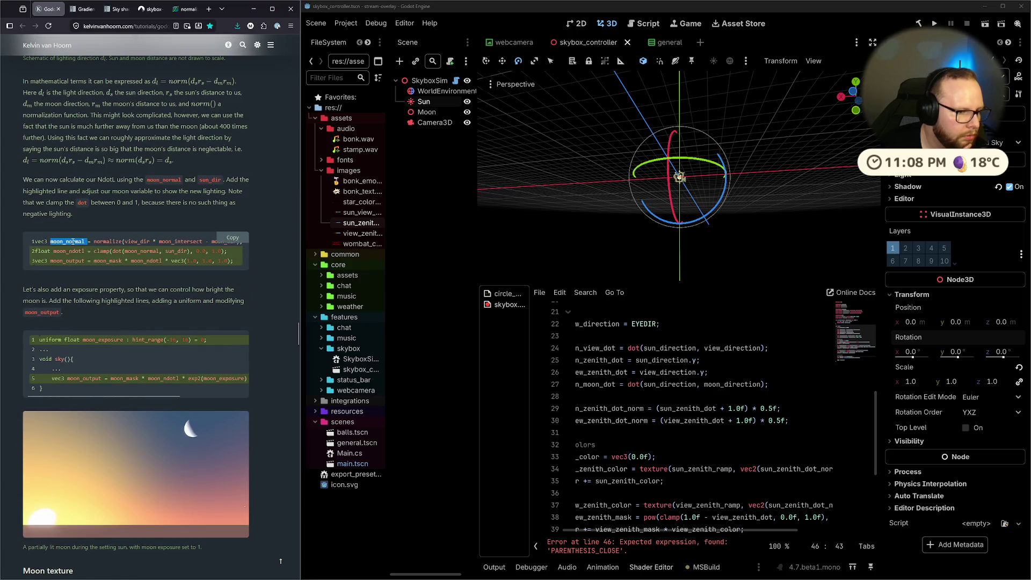
left_click(106, 271)
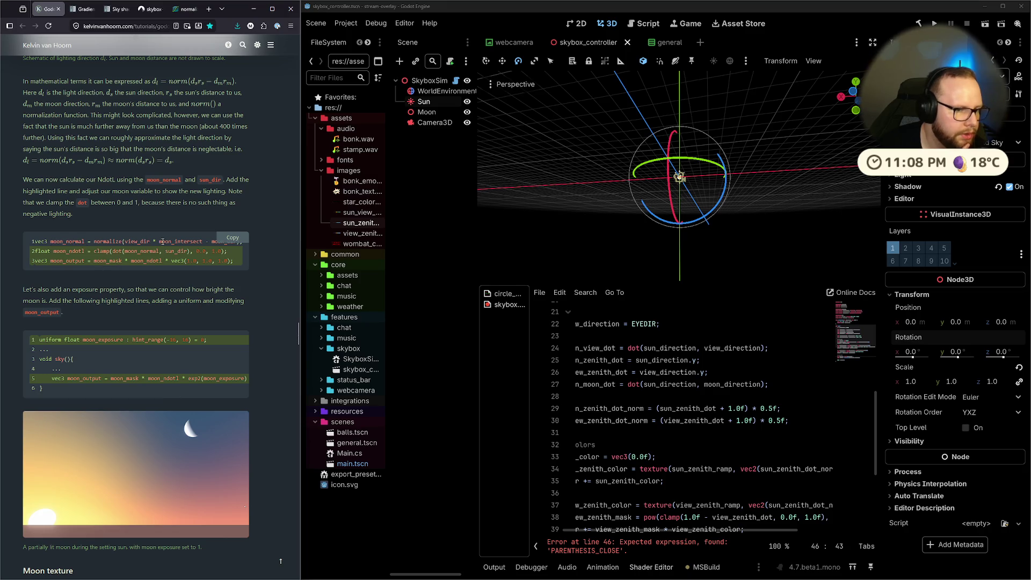
scroll(198, 305, "up", 2)
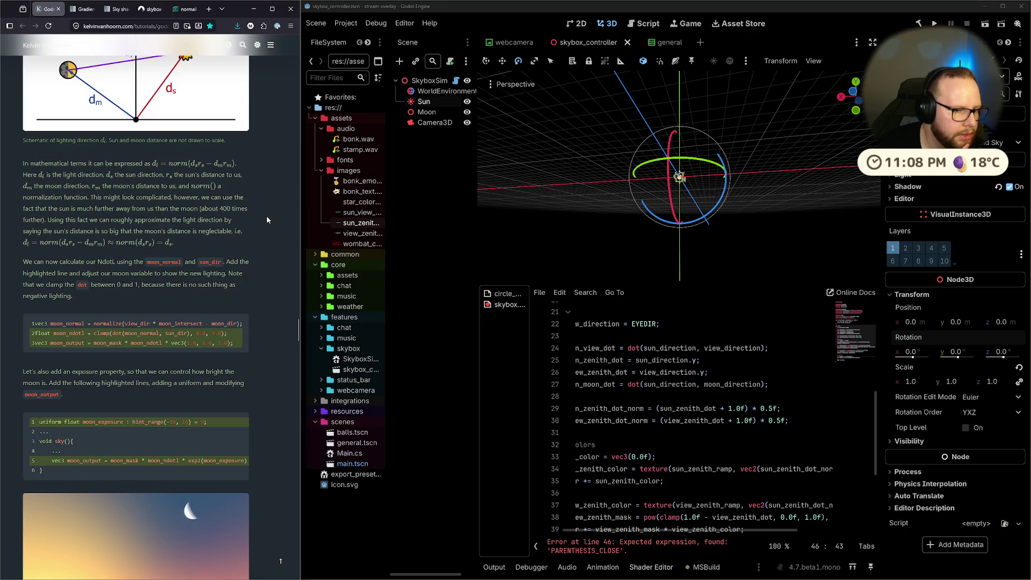
scroll(267, 216, "up", 4)
scroll(267, 237, "up", 3)
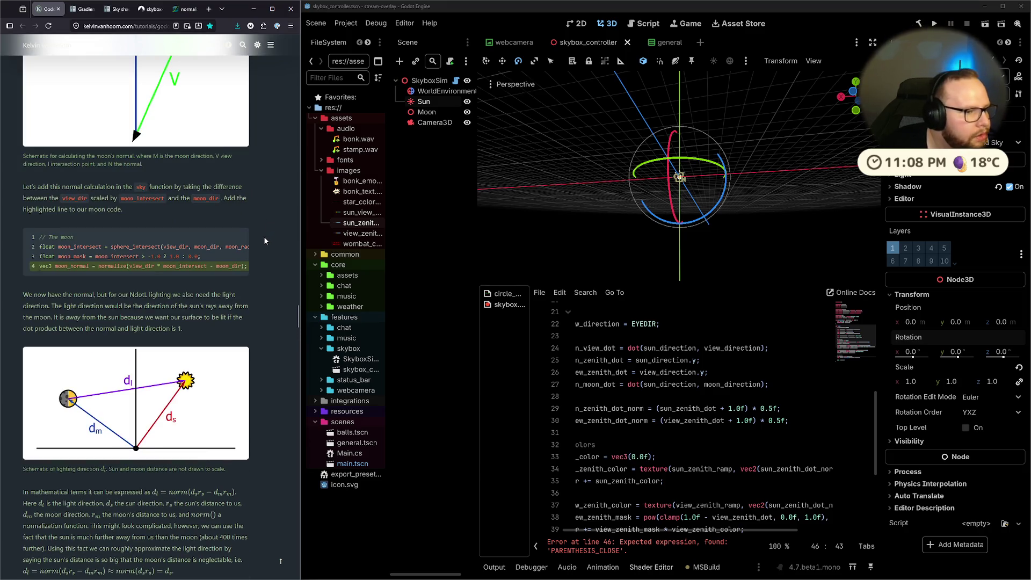
scroll(262, 234, "up", 2)
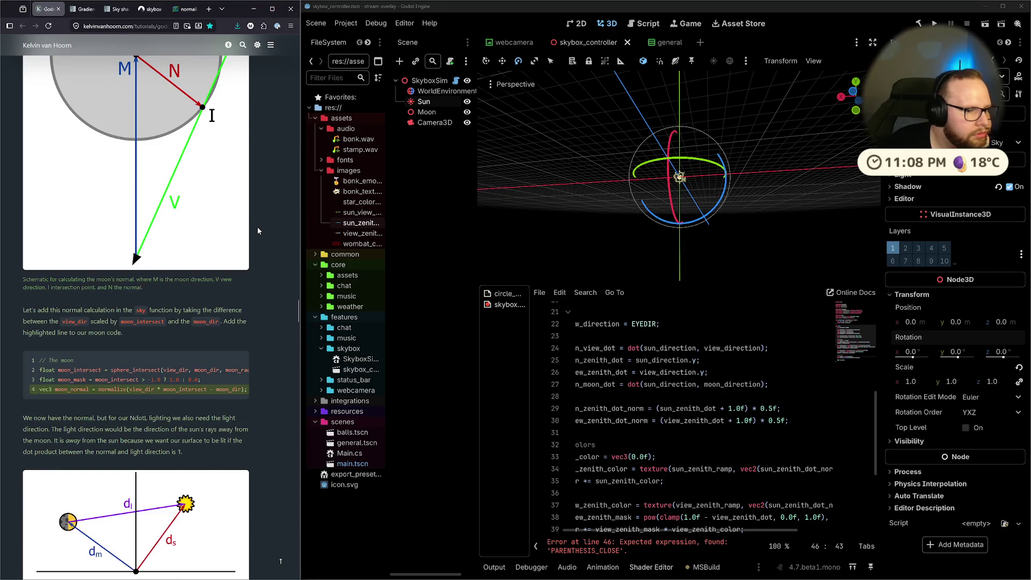
scroll(258, 231, "down", 3)
scroll(257, 230, "down", 2)
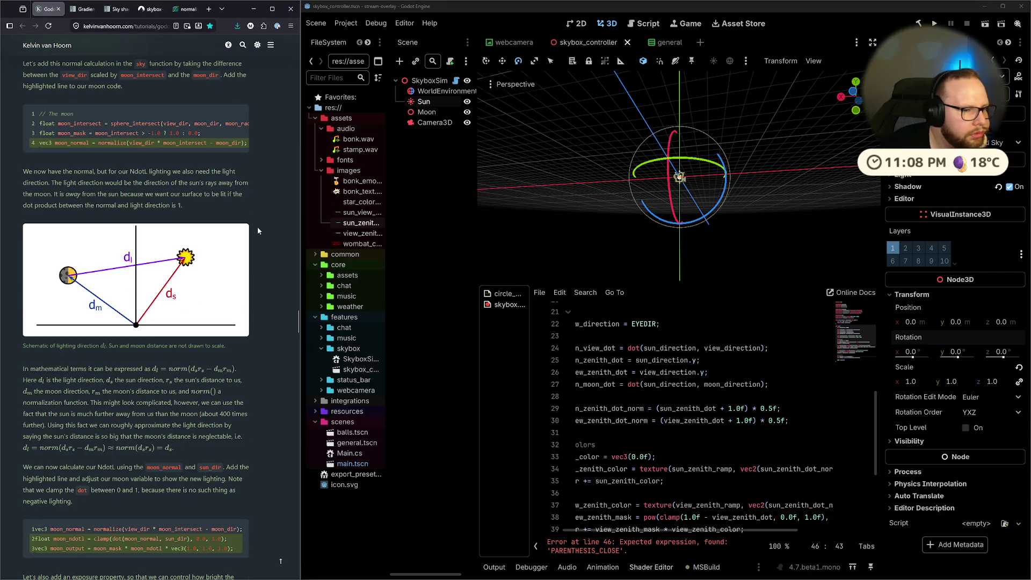
scroll(258, 231, "down", 3)
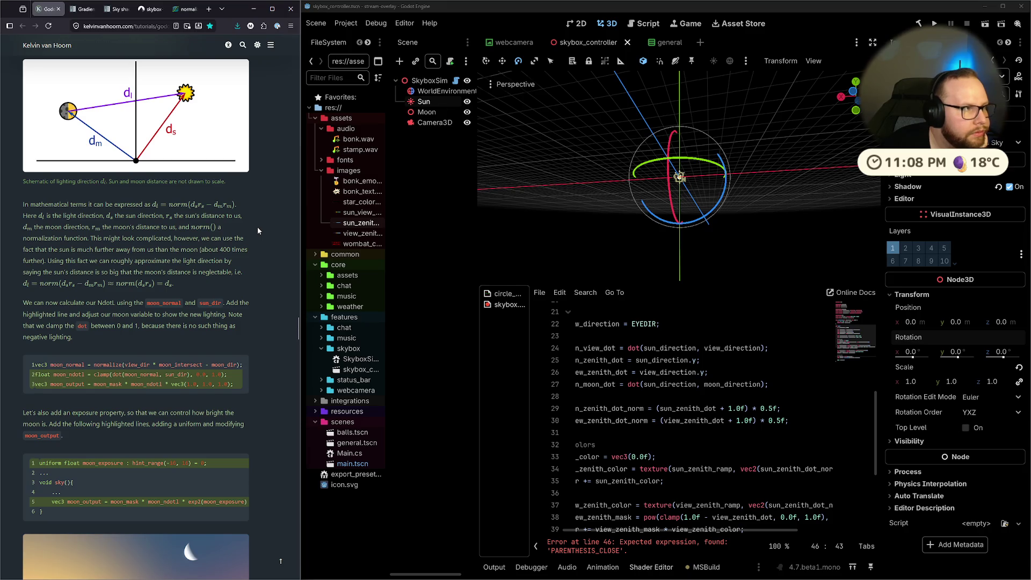
scroll(258, 231, "up", 5)
scroll(258, 231, "up", 15)
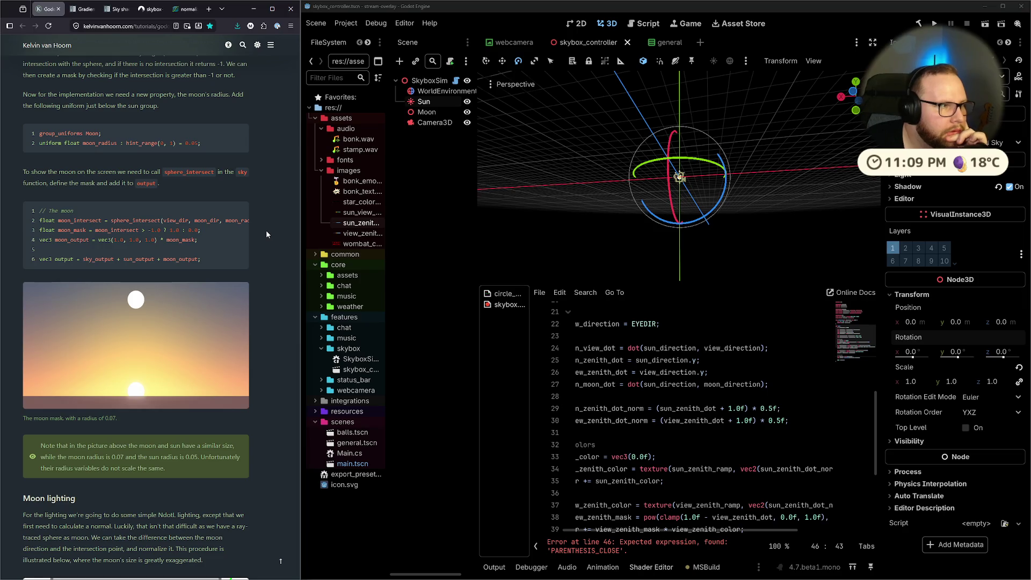
scroll(267, 234, "up", 8)
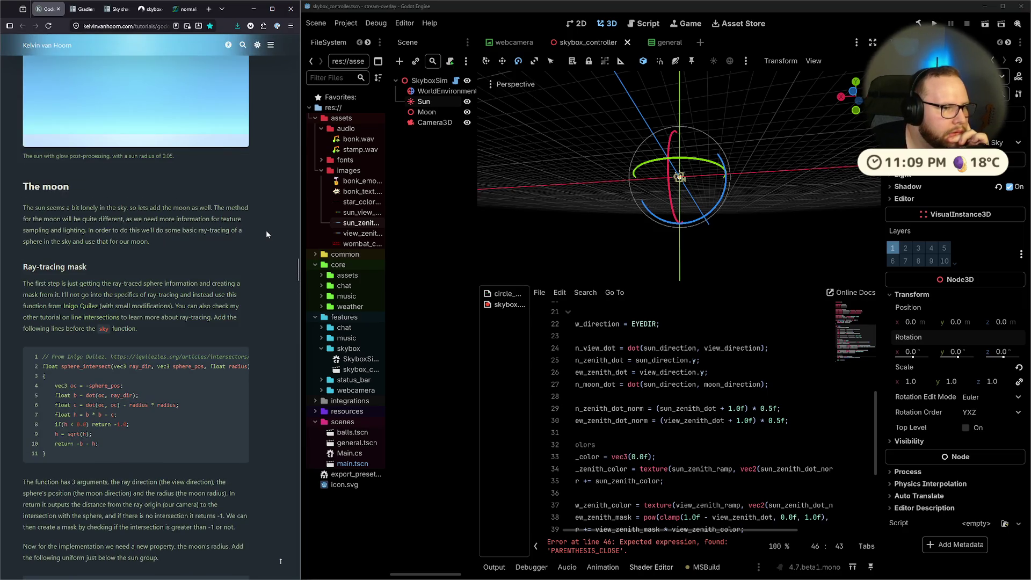
scroll(266, 234, "up", 3)
scroll(266, 234, "down", 10)
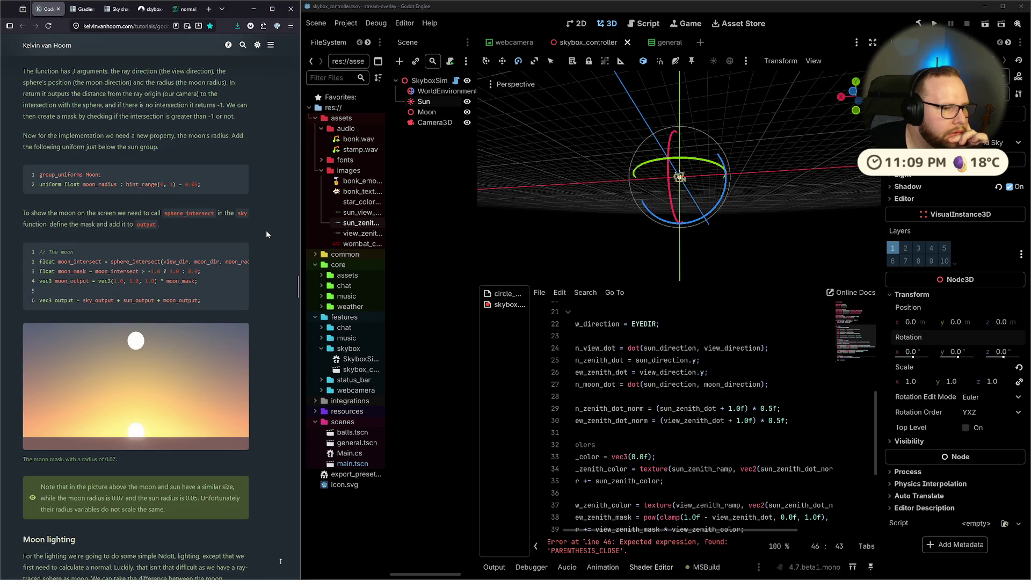
scroll(266, 232, "up", 6)
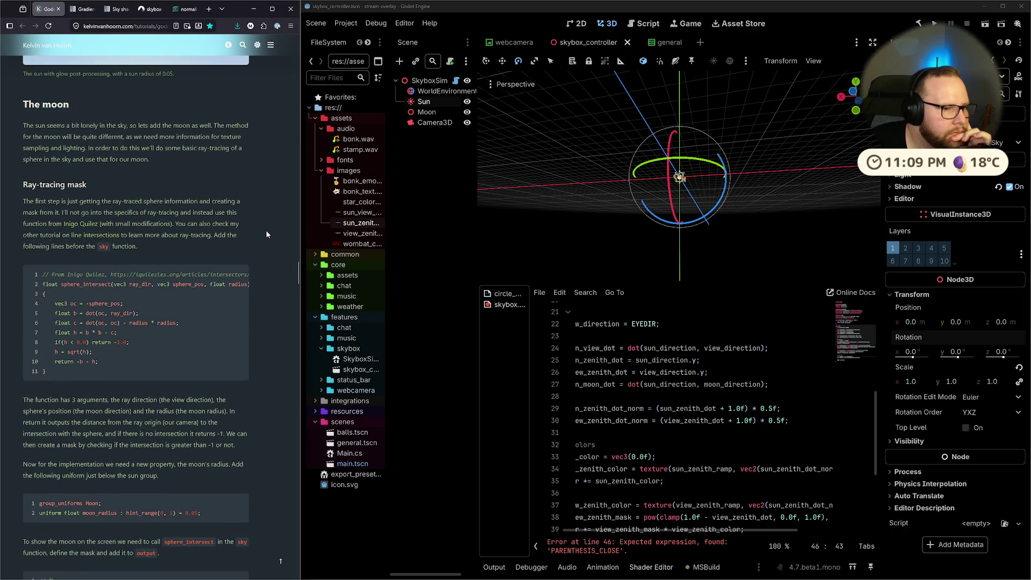
scroll(267, 234, "up", 4)
scroll(704, 425, "down", 3)
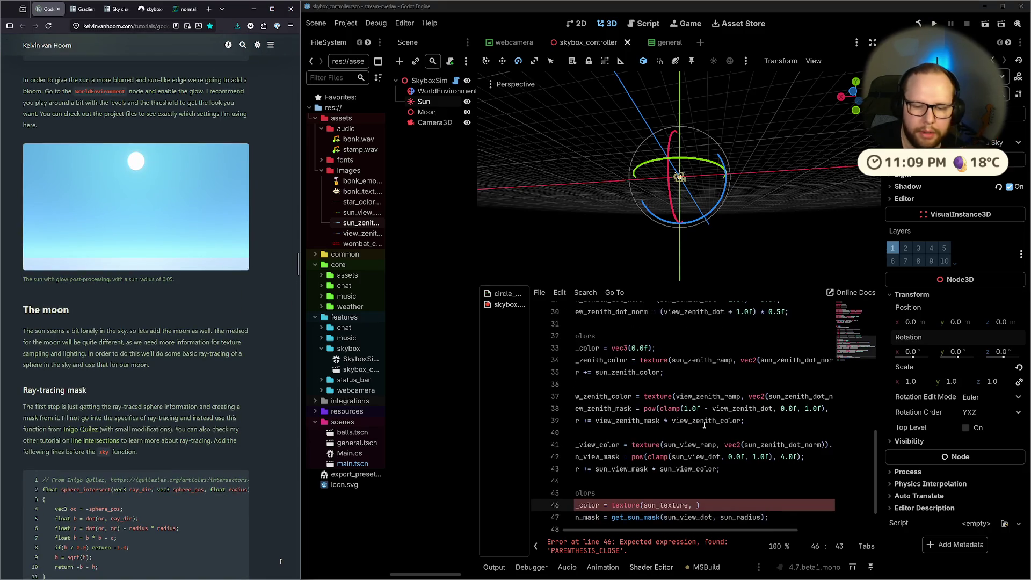
scroll(708, 455, "down", 1)
left_click_drag(712, 475, 471, 466)
key("BackSpace")
key("BackSpace")
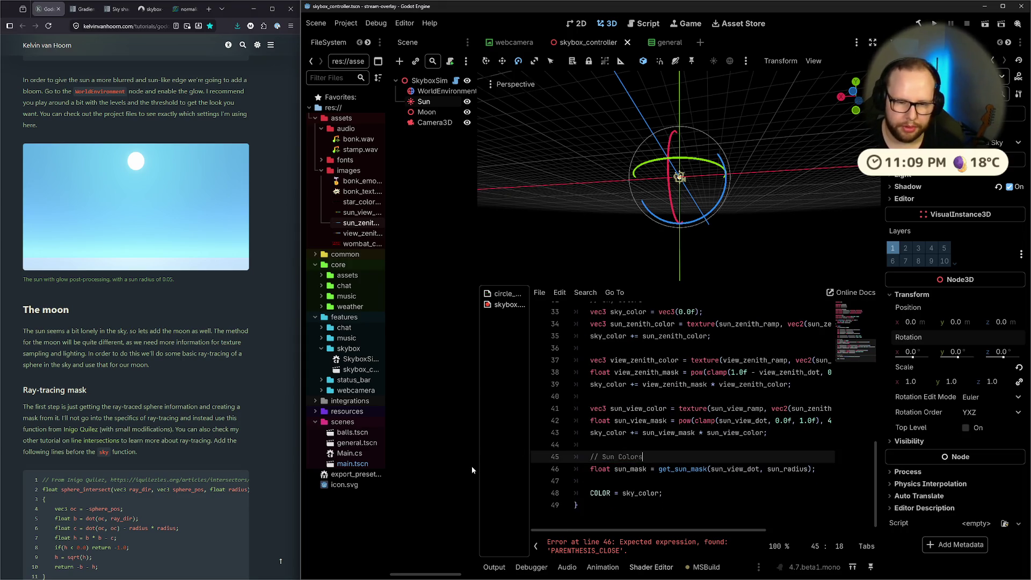
Rename the sun_texture uniform to sun_color and save the shader.
scroll(691, 472, "up", 9)
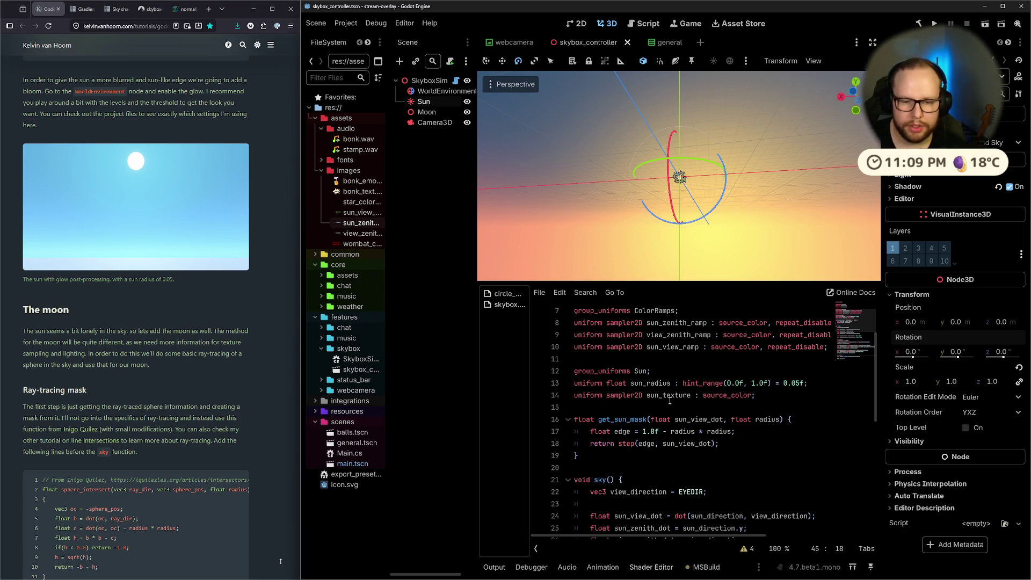
left_click_drag(667, 396, 691, 396)
key("BackSpace")
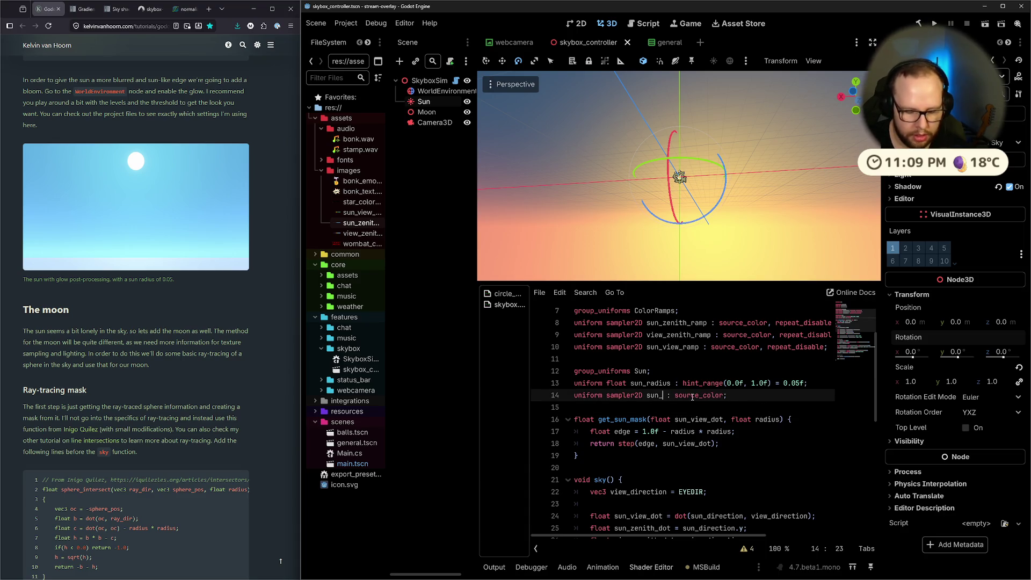
type("color")
key("ctrl+s")
Give sun_color the default = vec3(1.0f) and change its type from sampler2D to vec3.
scroll(160, 338, "up", 5)
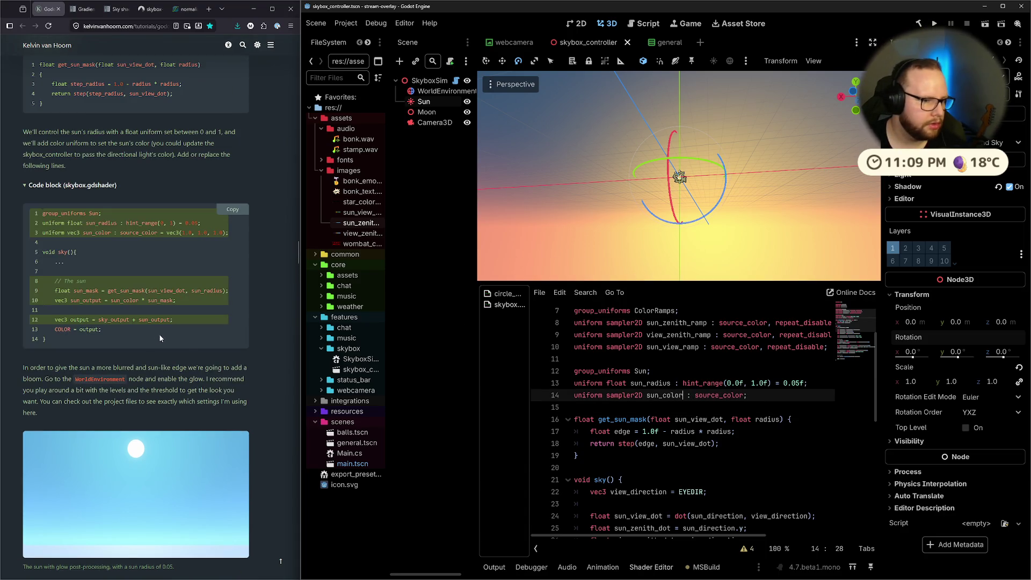
left_click(752, 383)
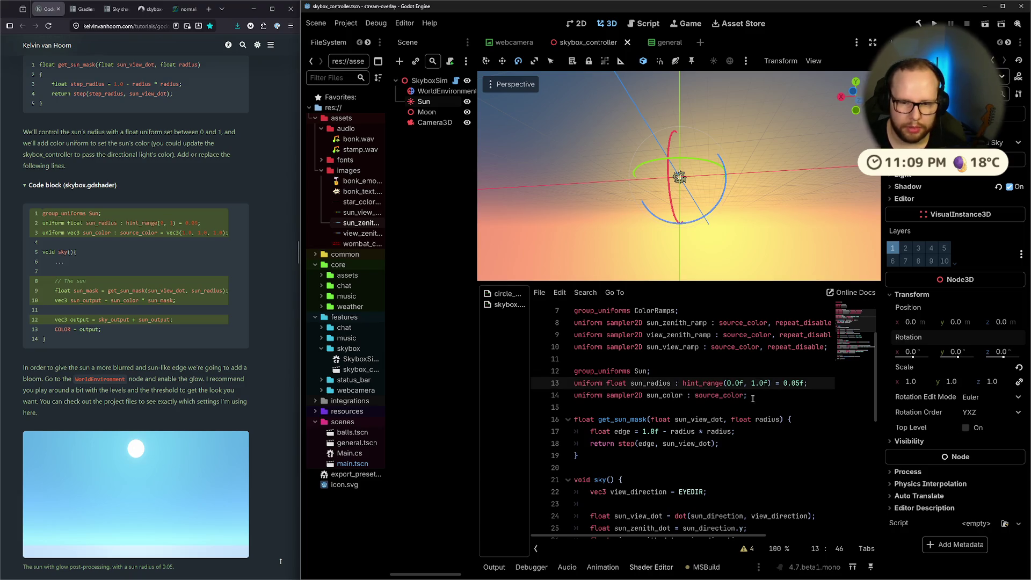
left_click(745, 395)
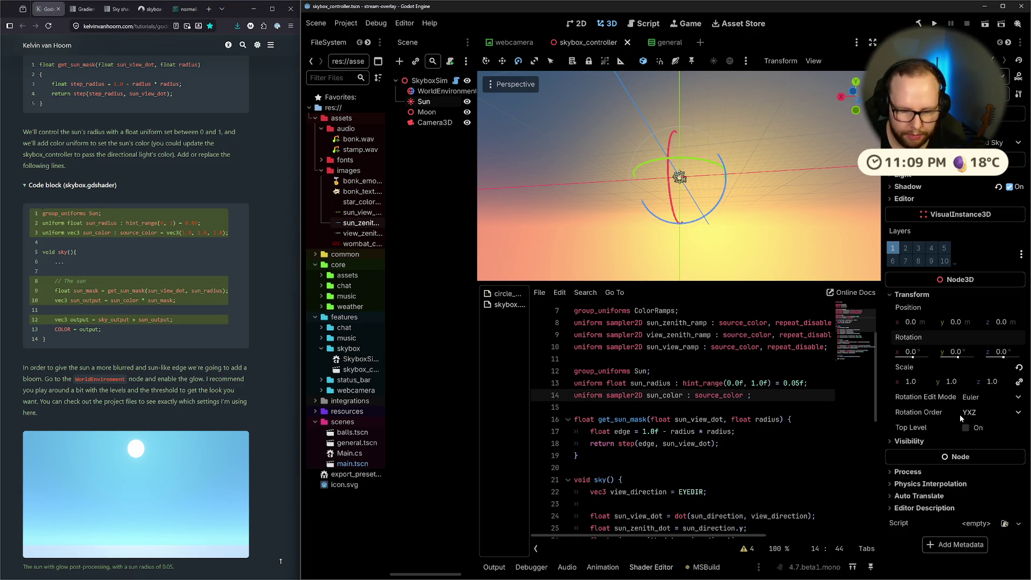
type("= vec3(")
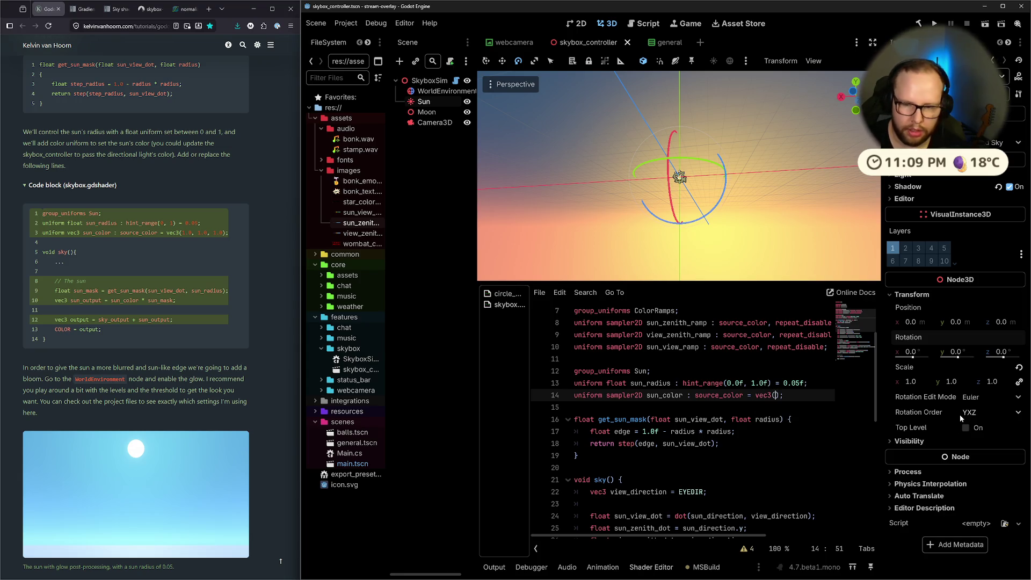
type("1.0f")
key("ctrl+s")
double_click(621, 396)
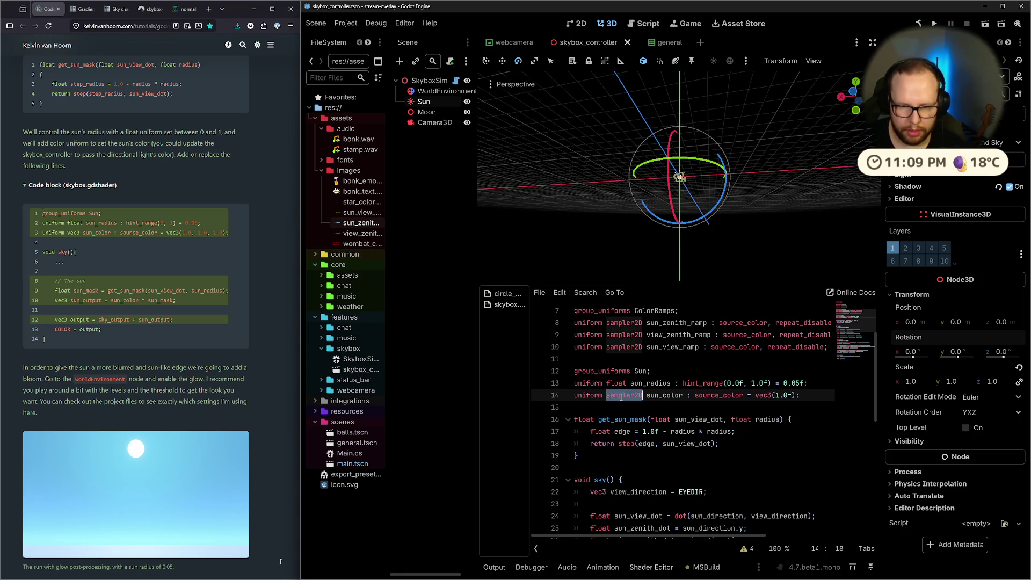
type("vec3")
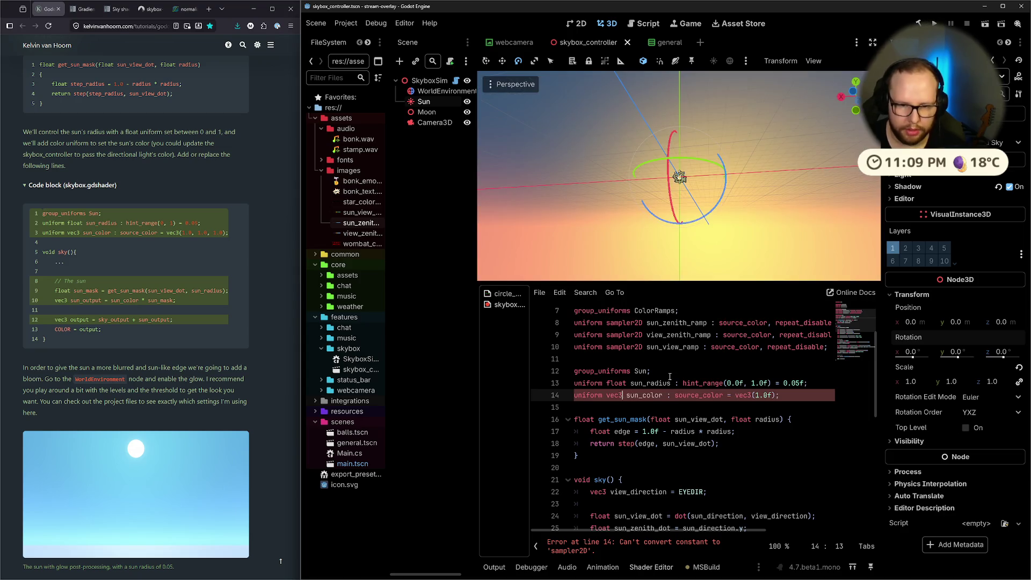
scroll(655, 429, "down", 8)
left_click(643, 493)
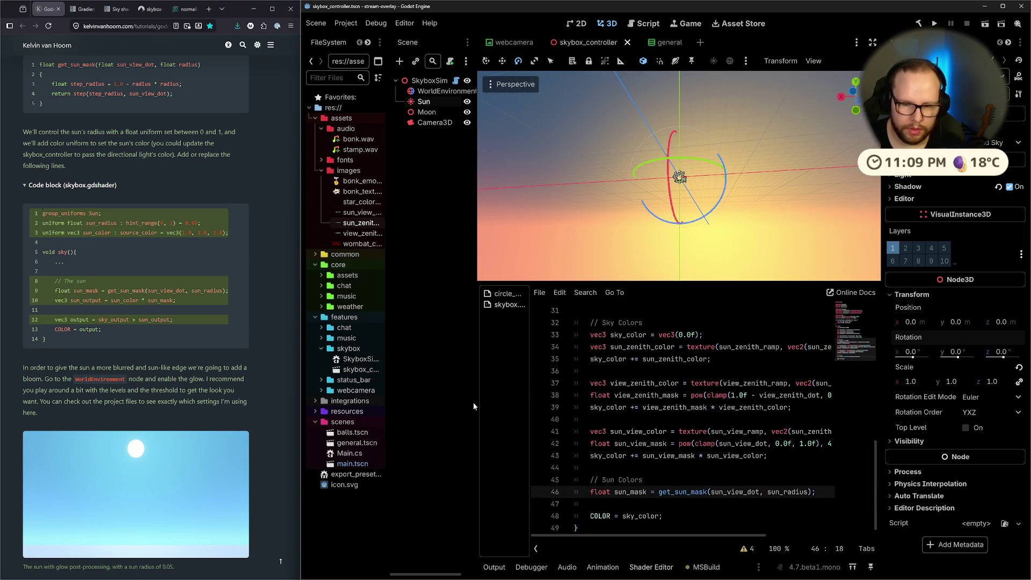
Insert blank lines below the sun_mask line and begin a new line with 'vec3'.
scroll(161, 349, "down", 10)
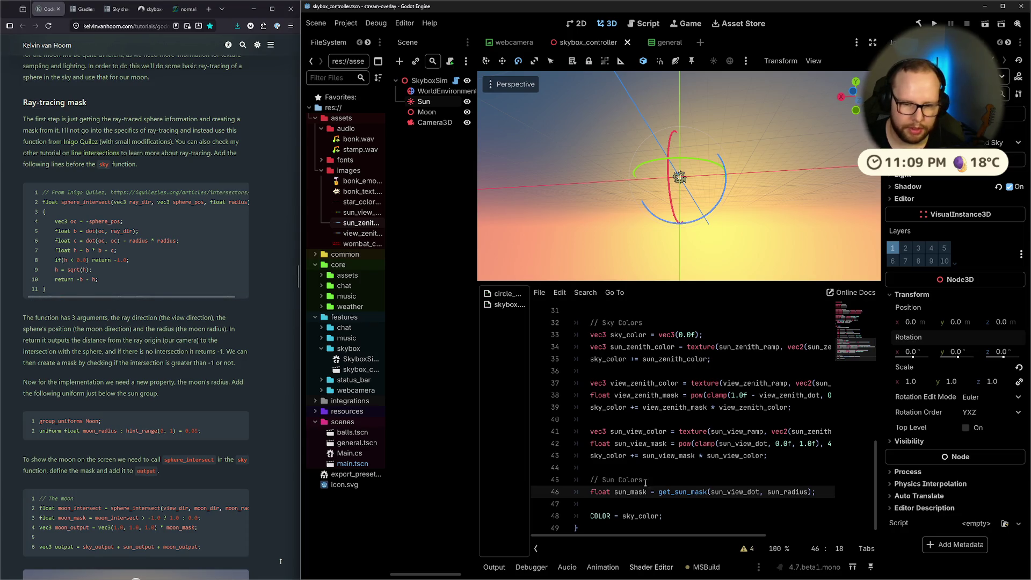
scroll(135, 325, "up", 10)
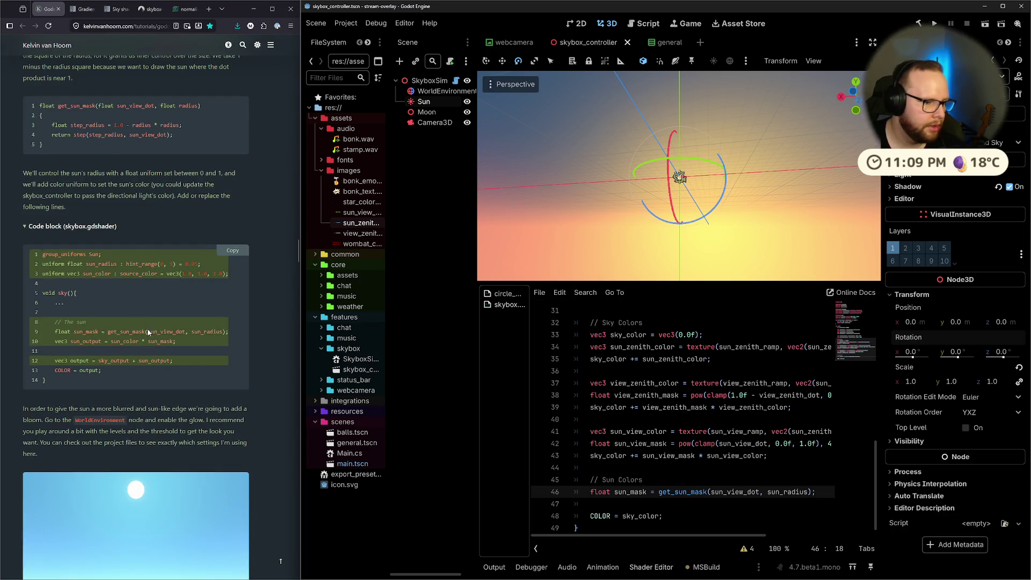
left_click(836, 502)
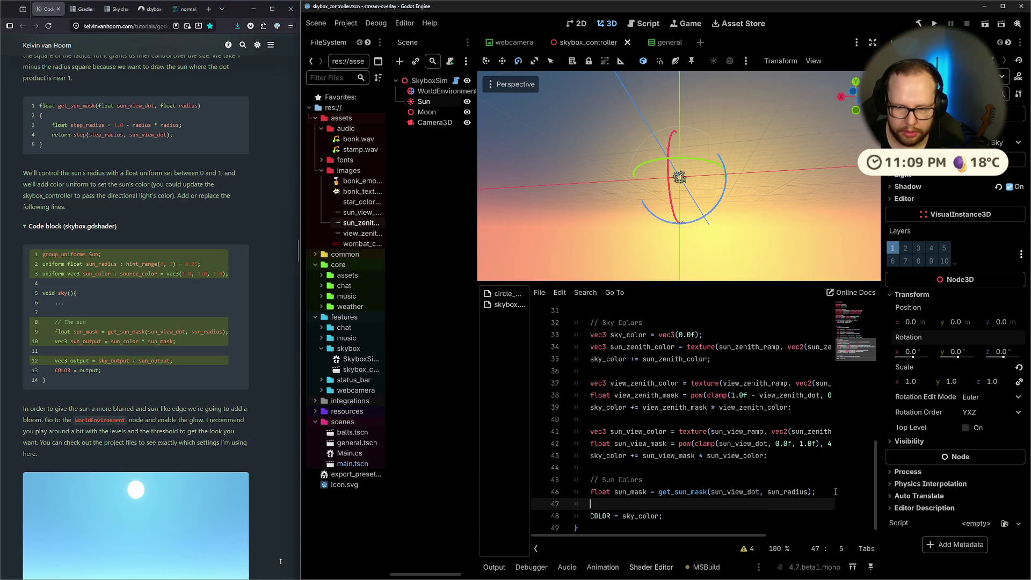
key("Return")
key("Up")
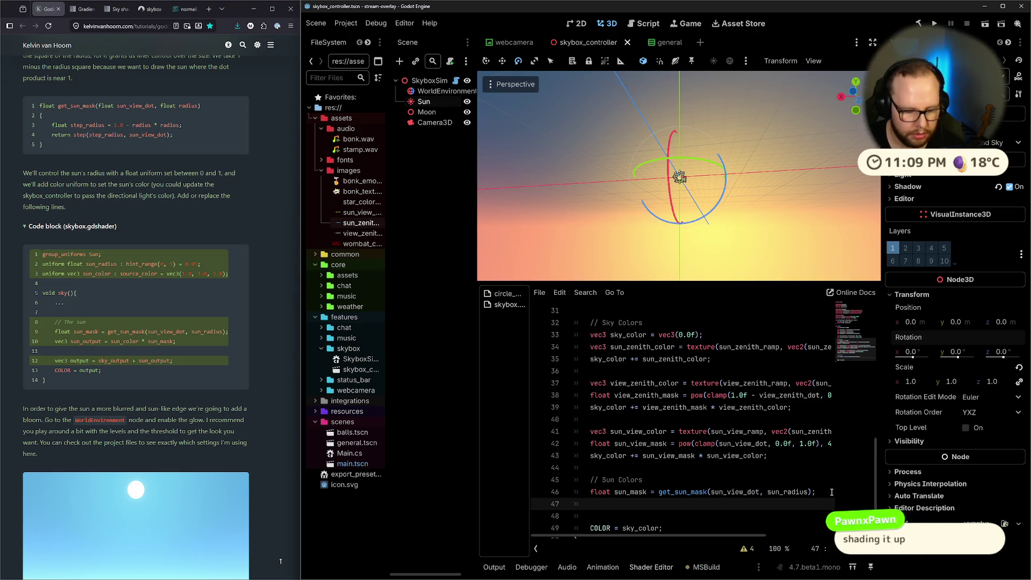
type("vec3")
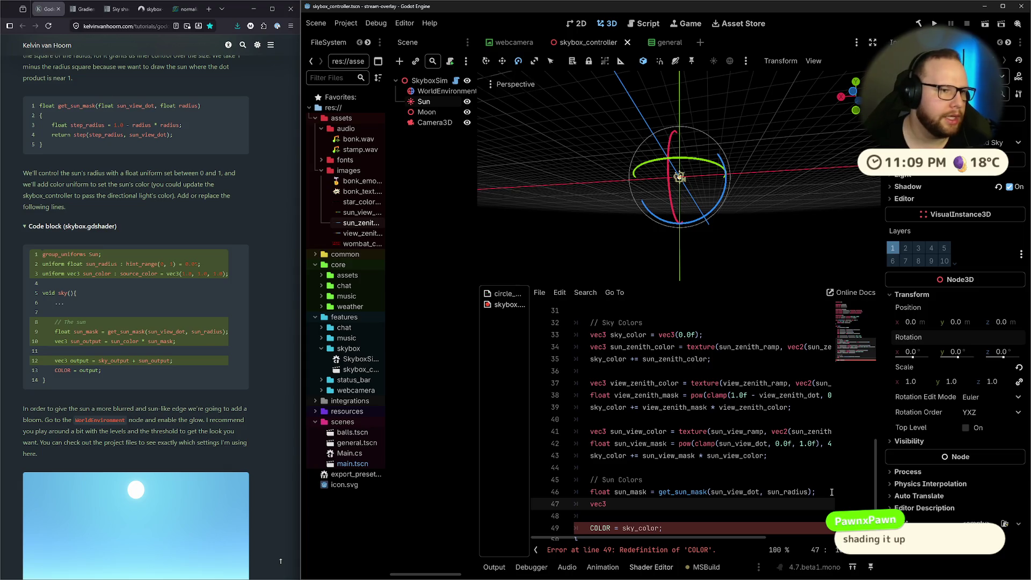
scroll(241, 405, "up", 20)
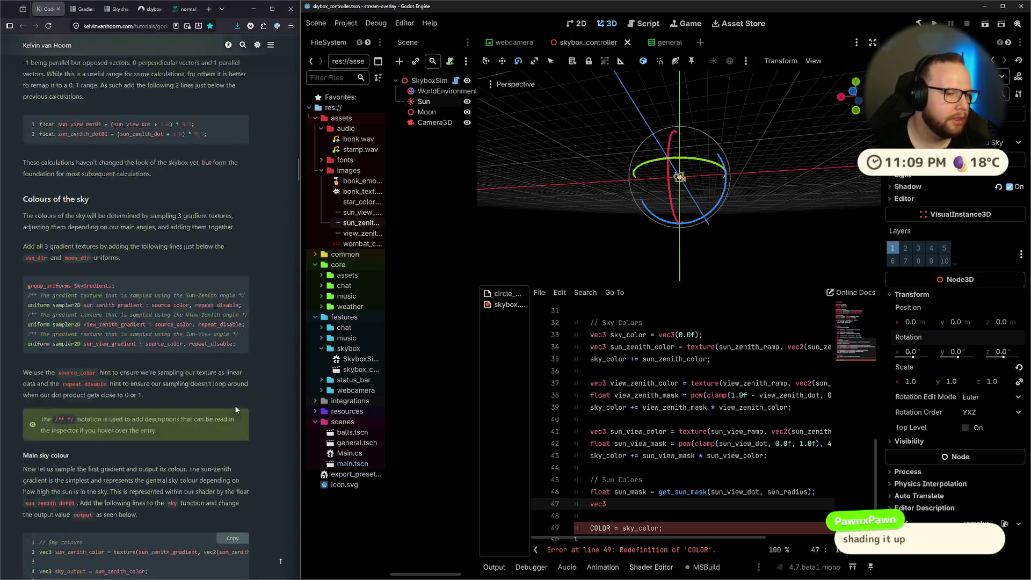
Scroll the tutorial to the GDShader section and its red/green sun and moon skybox image.
scroll(239, 405, "up", 10)
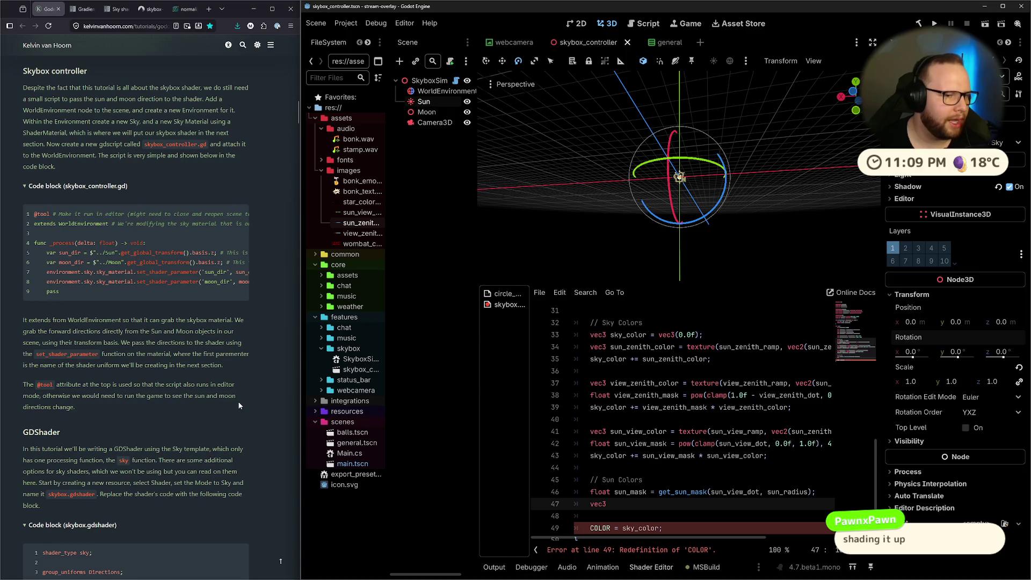
scroll(239, 405, "up", 15)
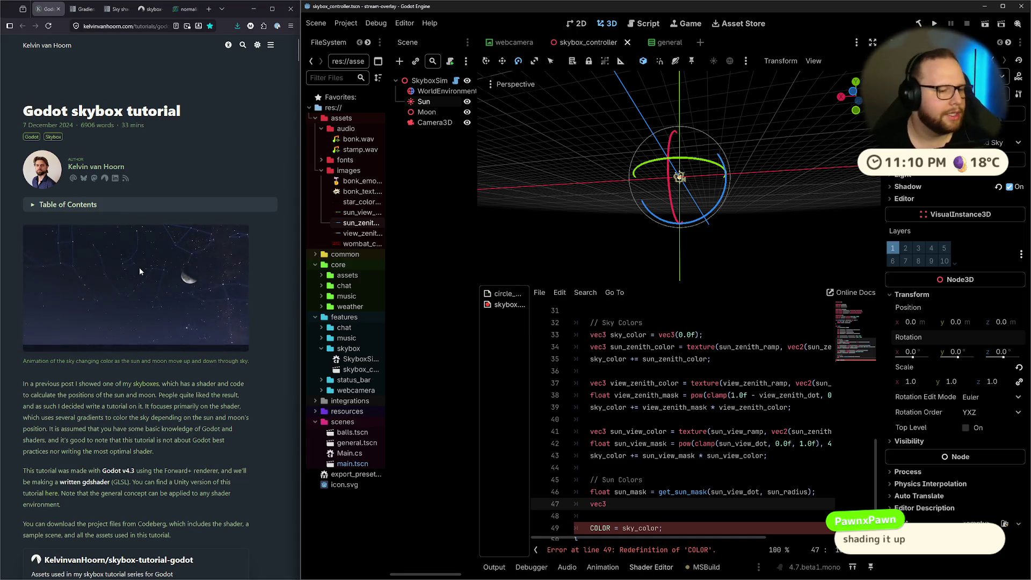
scroll(139, 270, "down", 15)
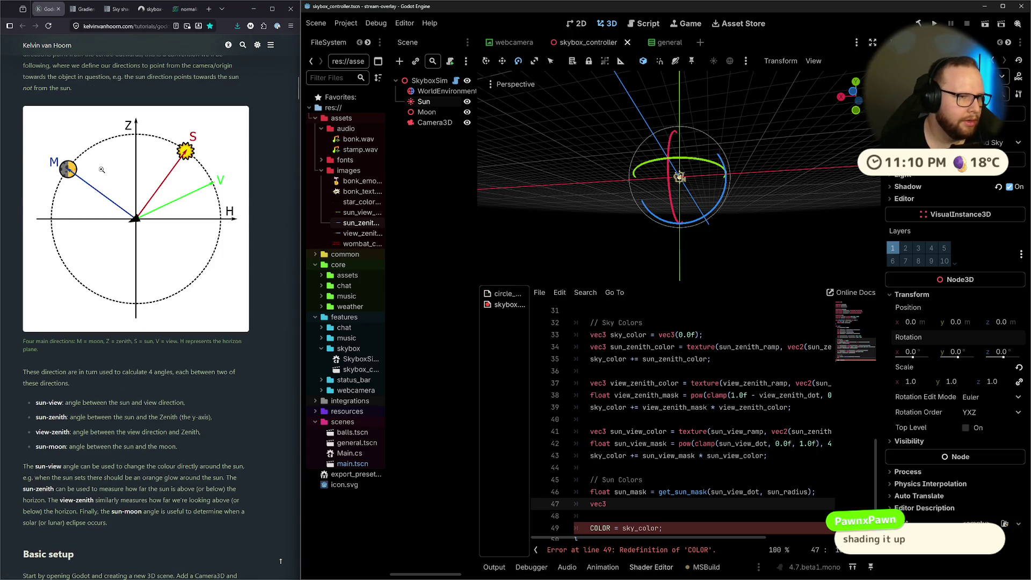
scroll(101, 169, "down", 15)
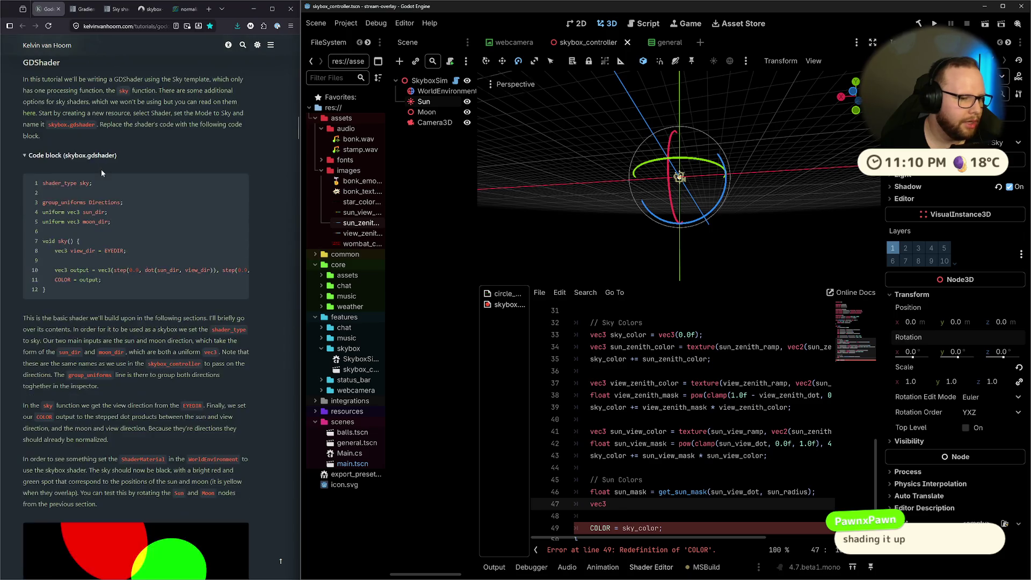
scroll(118, 189, "up", 5)
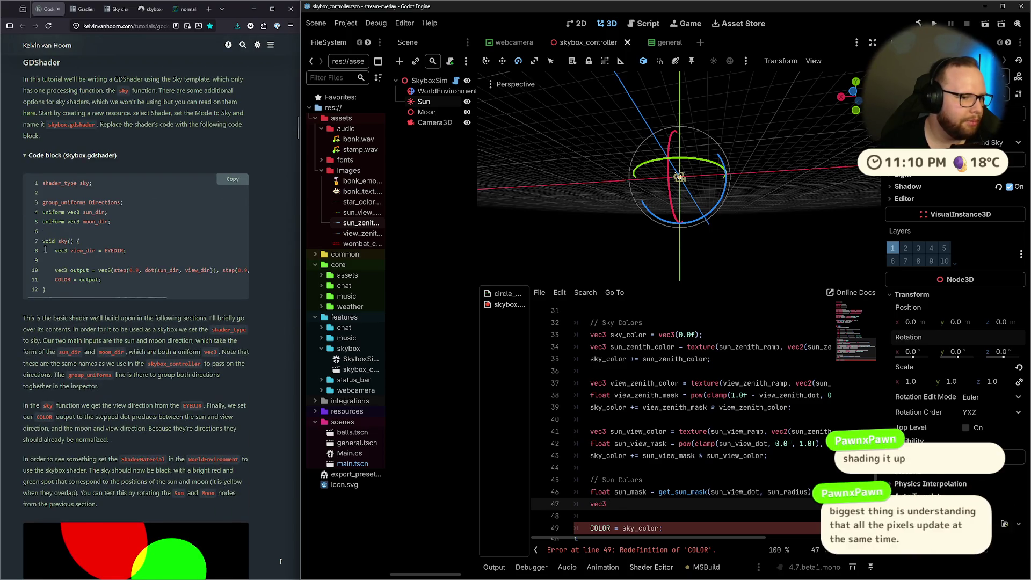
left_click_drag(41, 182, 83, 289)
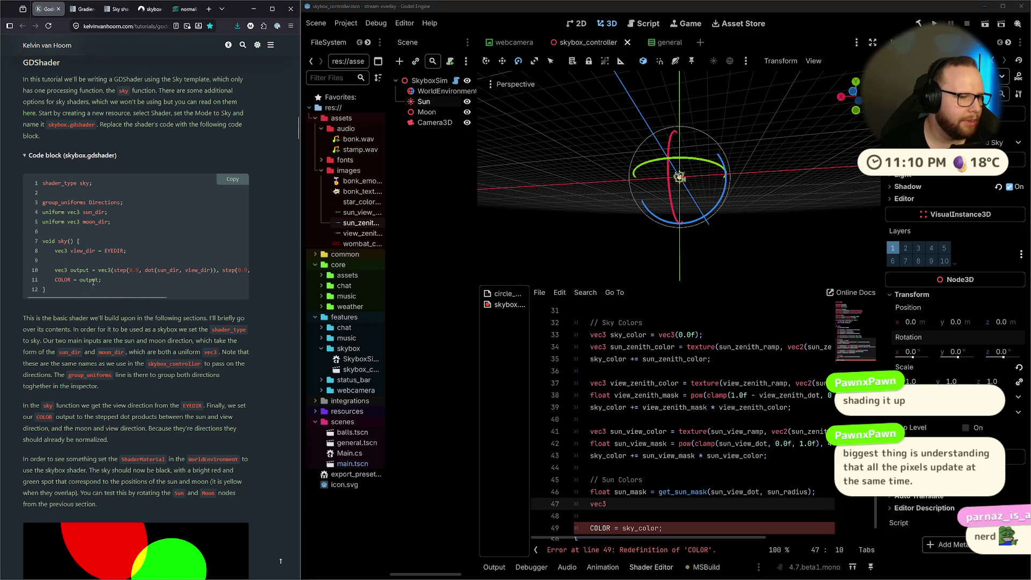
scroll(94, 284, "down", 3)
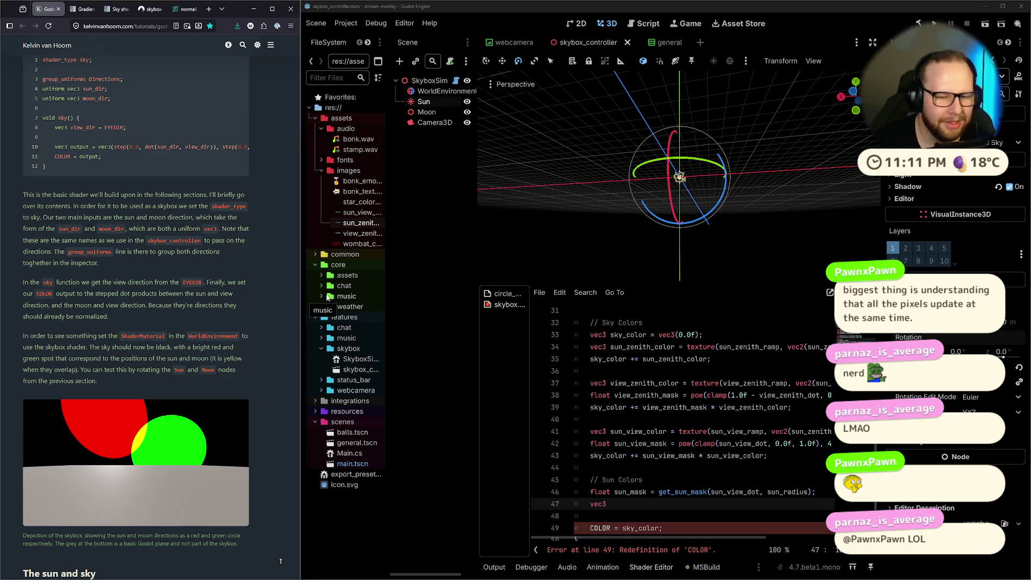
scroll(774, 394, "up", 7)
scroll(774, 394, "down", 7)
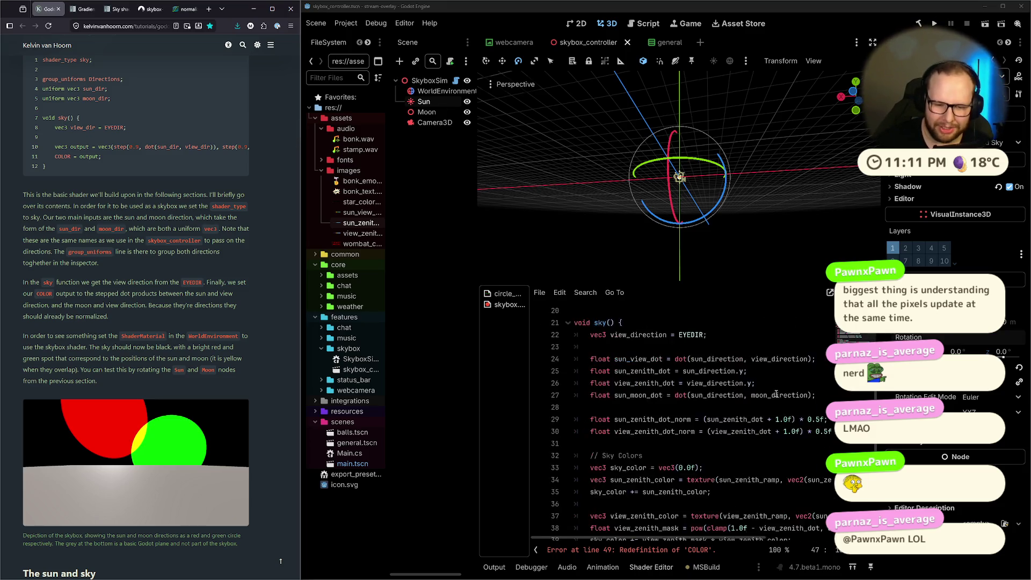
scroll(775, 396, "up", 6)
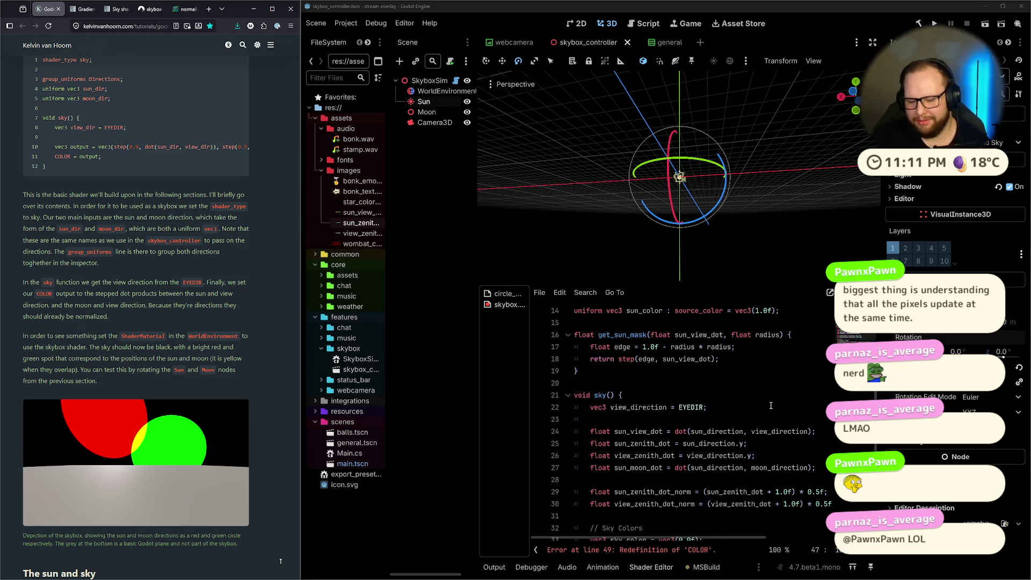
scroll(771, 400, "down", 3)
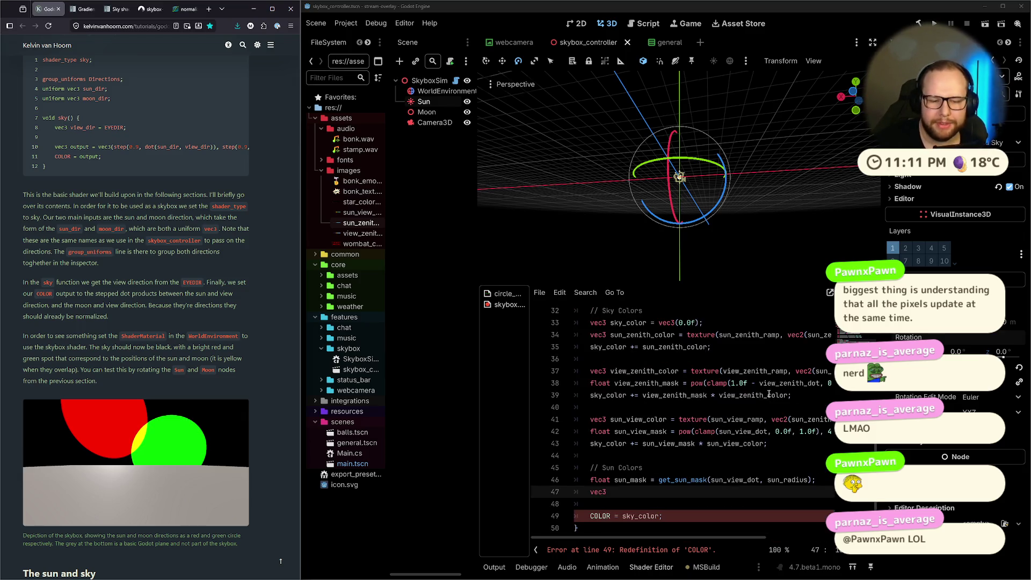
scroll(773, 391, "up", 7)
scroll(762, 386, "down", 9)
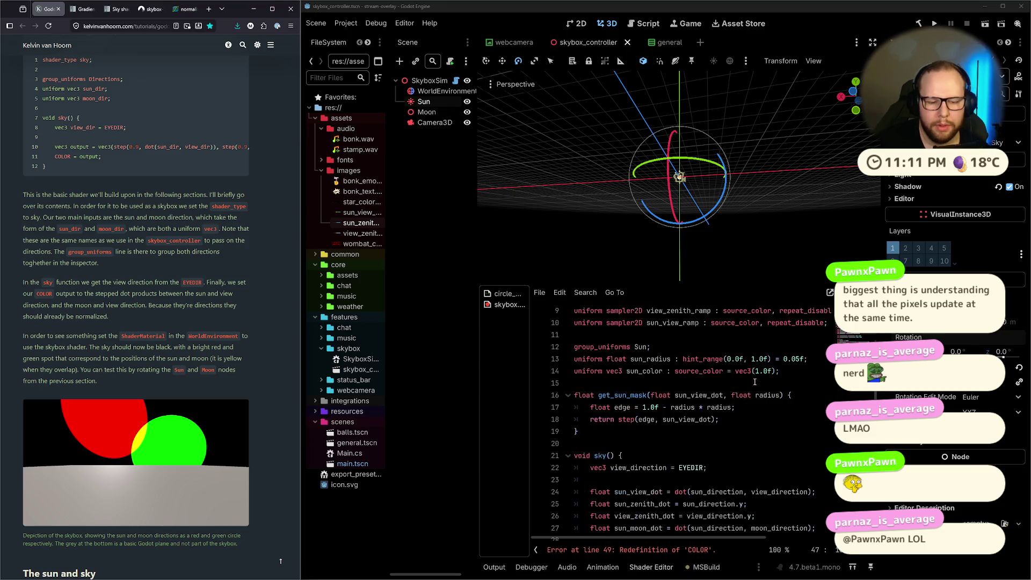
scroll(754, 382, "down", 2)
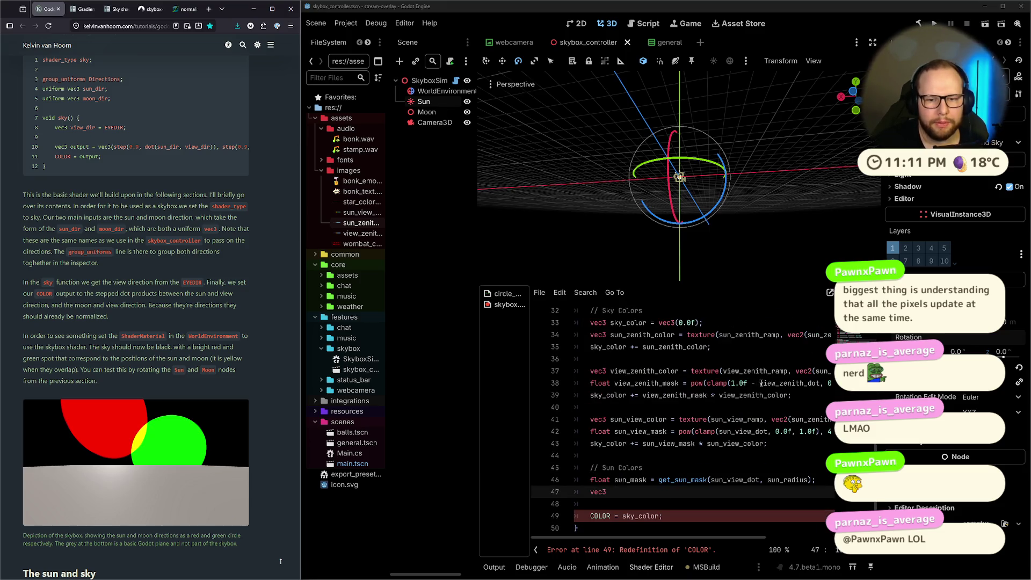
scroll(761, 383, "up", 3)
scroll(784, 383, "up", 1)
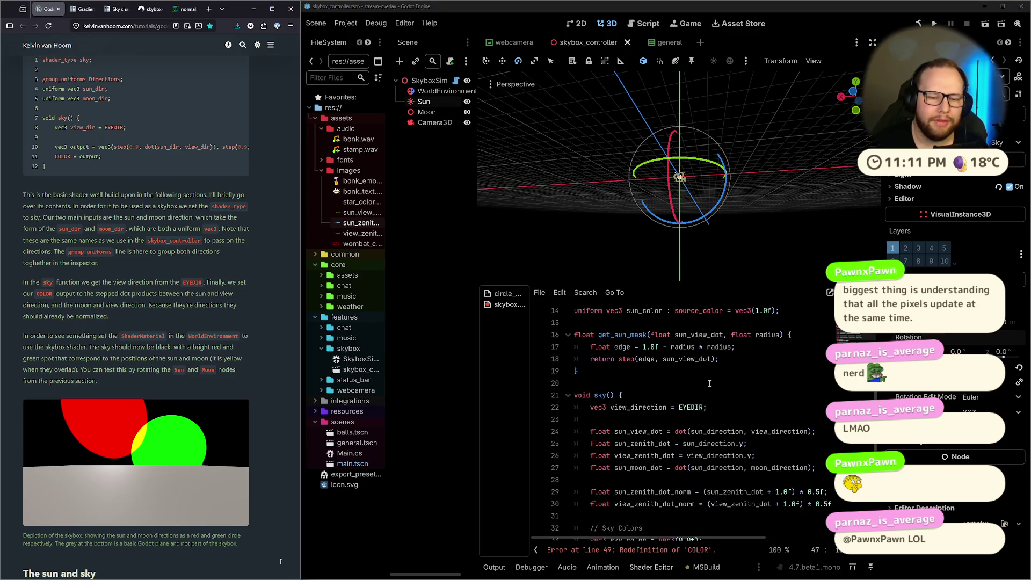
left_click(637, 370)
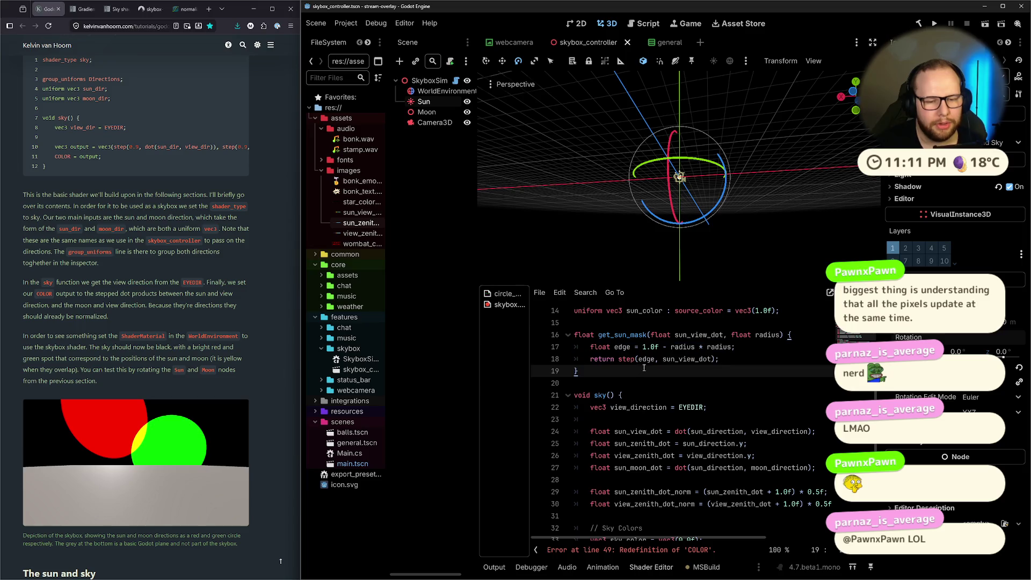
mouse_move(613, 370)
left_mouse_down()
mouse_move(618, 337)
mouse_move(613, 370)
left_mouse_up()
left_click(623, 360)
key("shift+End")
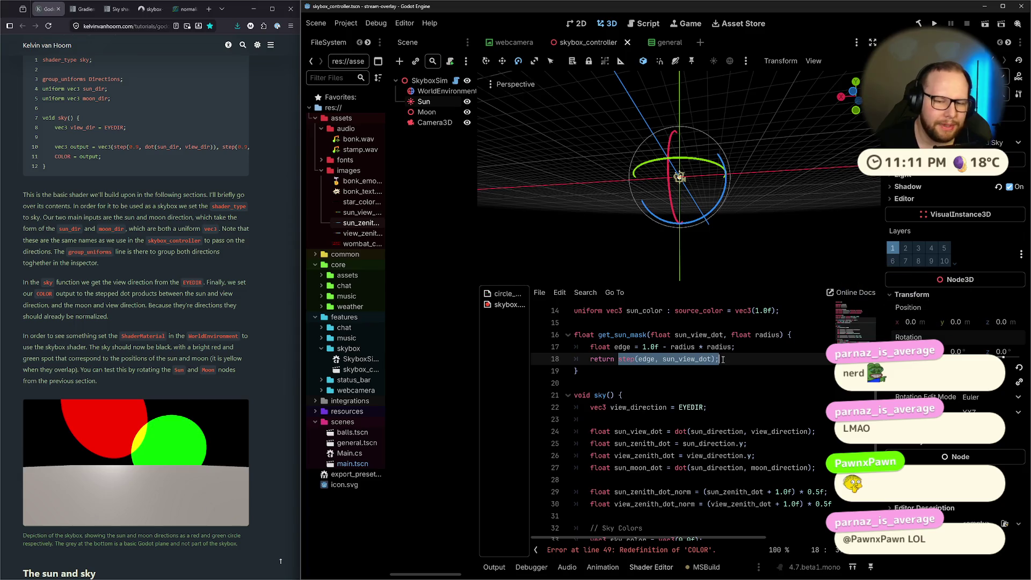
key("End")
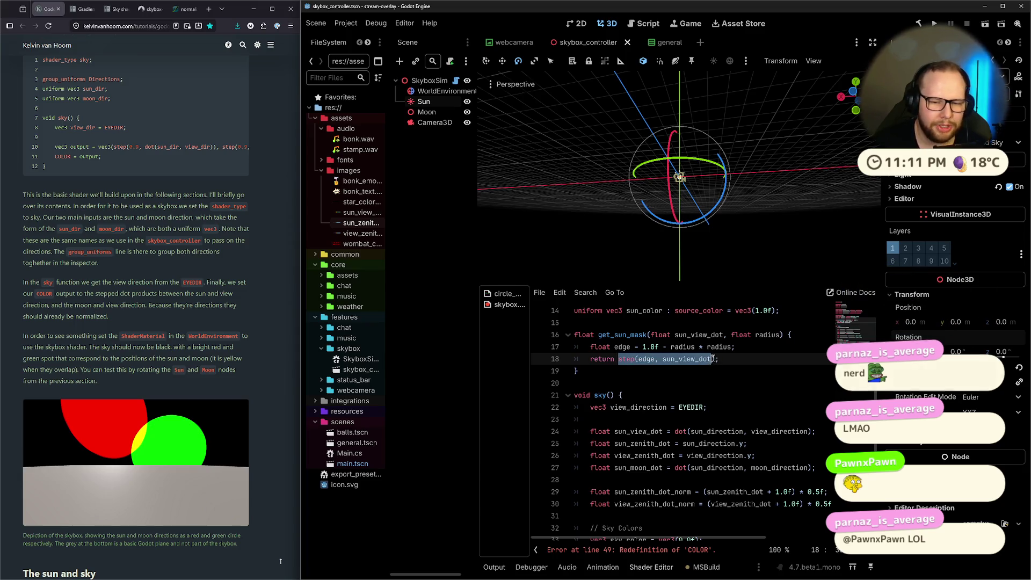
scroll(761, 338, "down", 6)
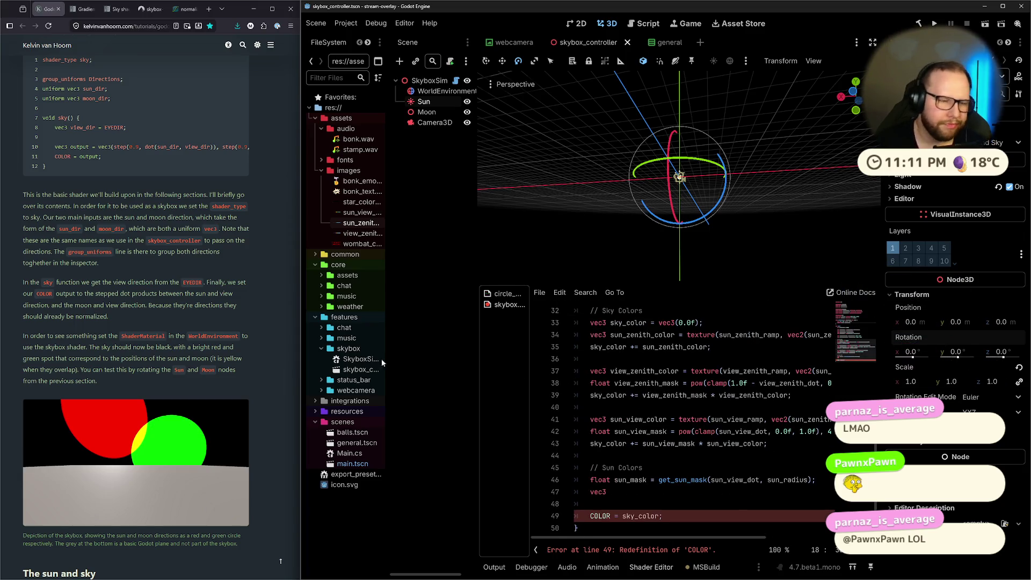
Scroll through the tutorial page to check the sun colour code.
scroll(142, 297, "down", 15)
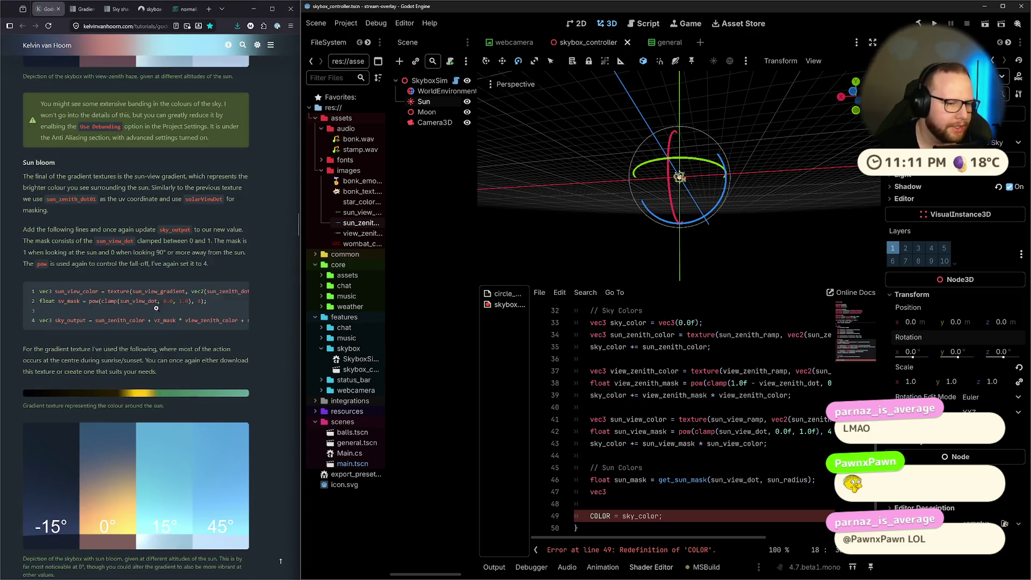
scroll(157, 309, "down", 15)
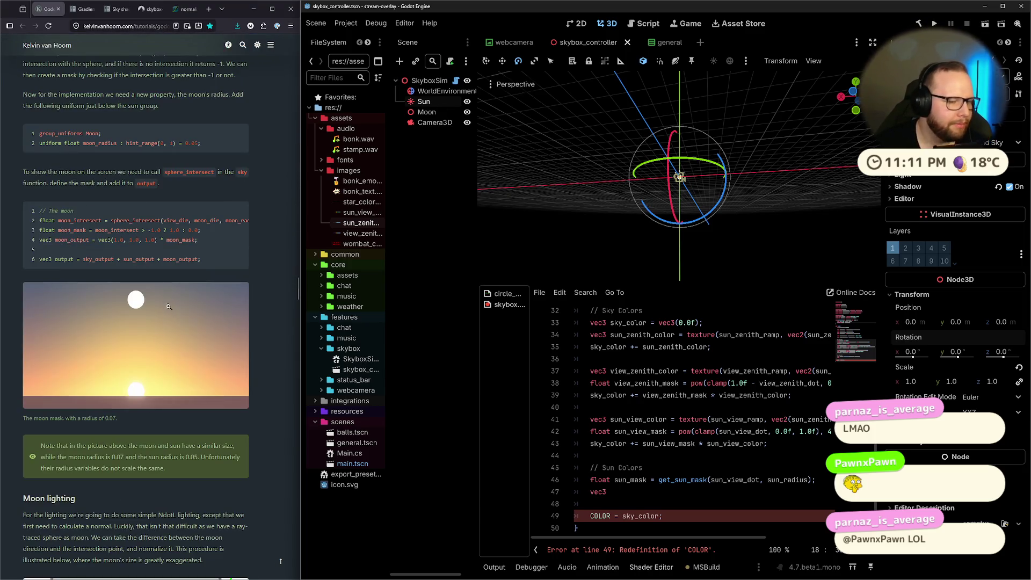
scroll(168, 306, "down", 5)
scroll(170, 307, "up", 10)
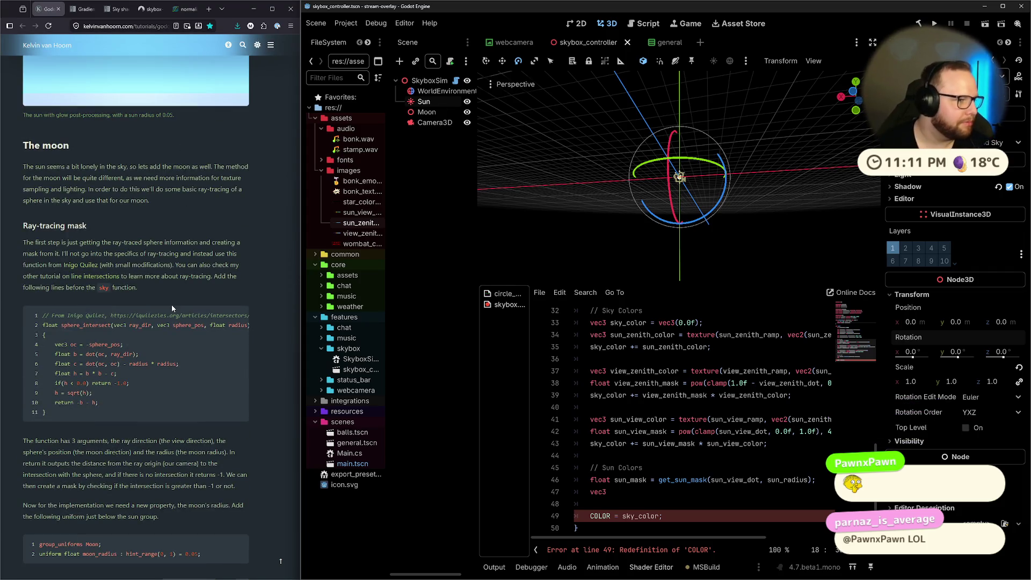
right_click(172, 304)
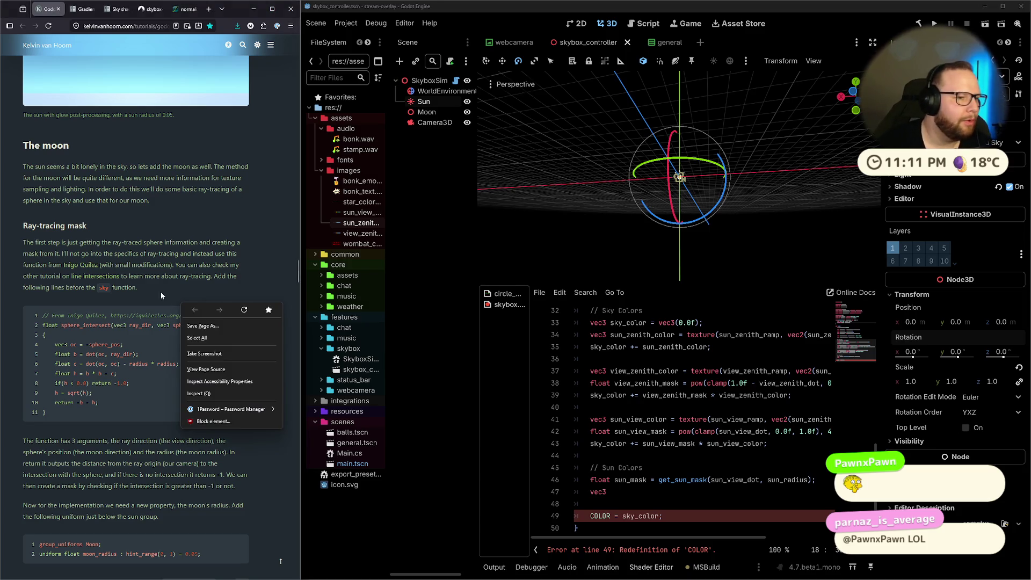
key("Escape")
scroll(145, 283, "up", 5)
scroll(156, 290, "up", 4)
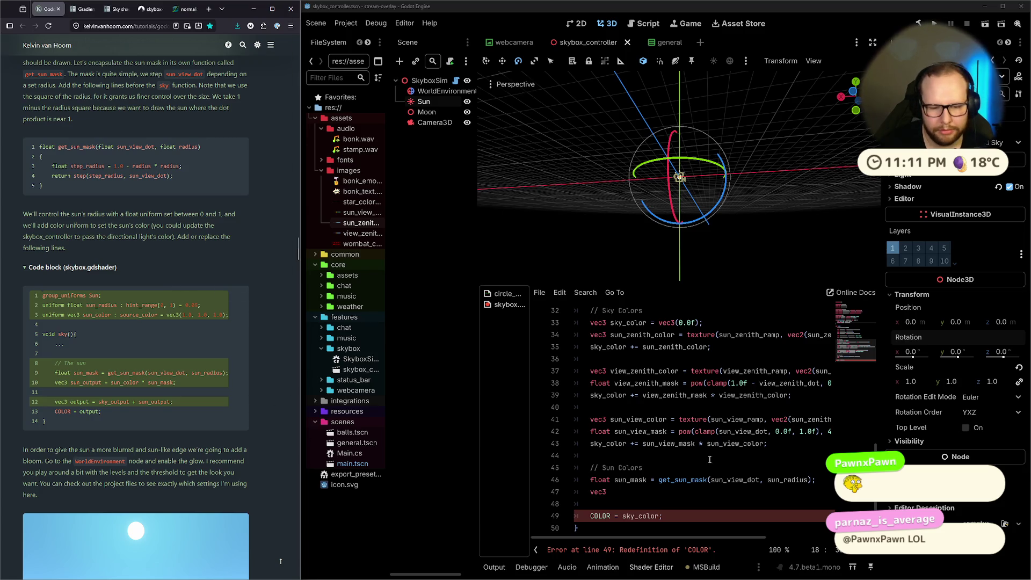
Rewrite line 47 as 'sky_color += sun_mask * sun_color;' using the sun_color completion.
left_click(701, 487)
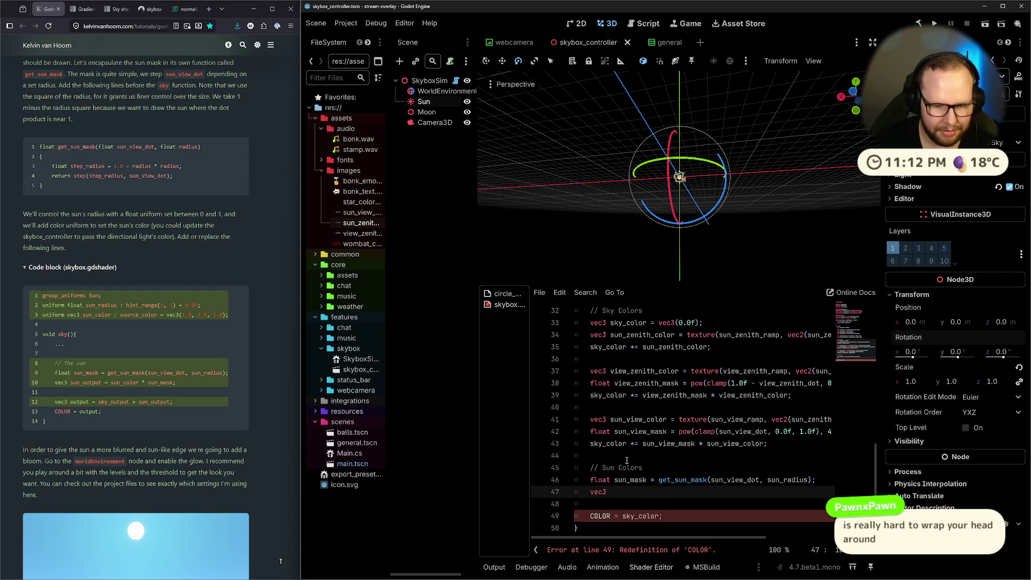
type("sun")
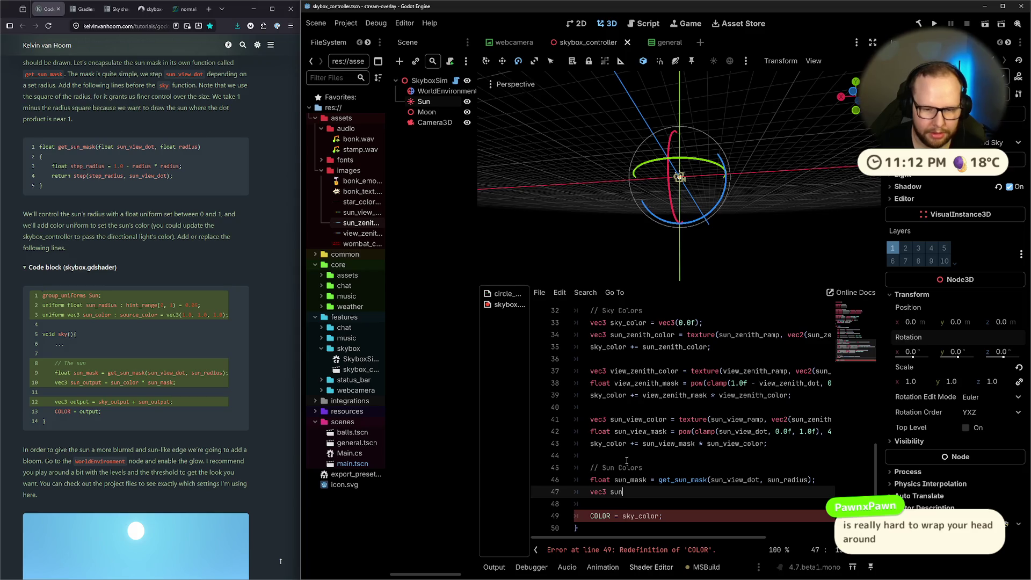
key("BackSpace")
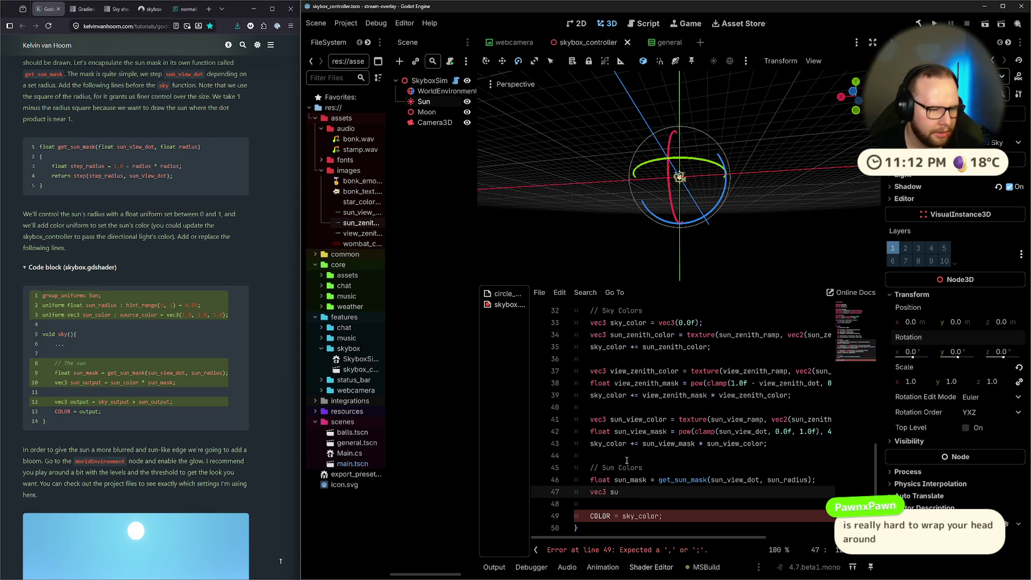
key("BackSpace")
key("BackSpace")
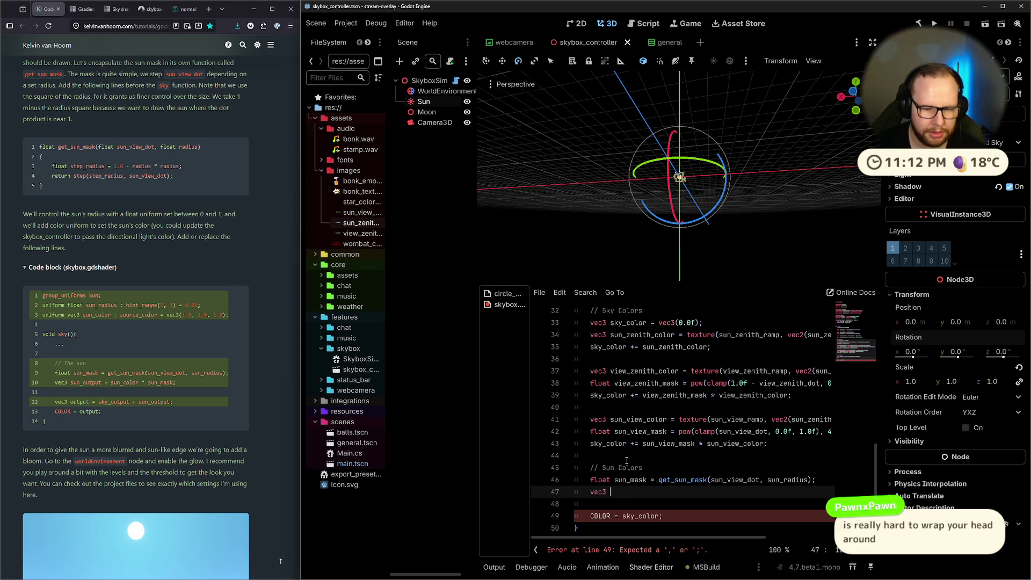
key("BackSpace")
key("BackSpace")
key("BackSpace")
type("sky_")
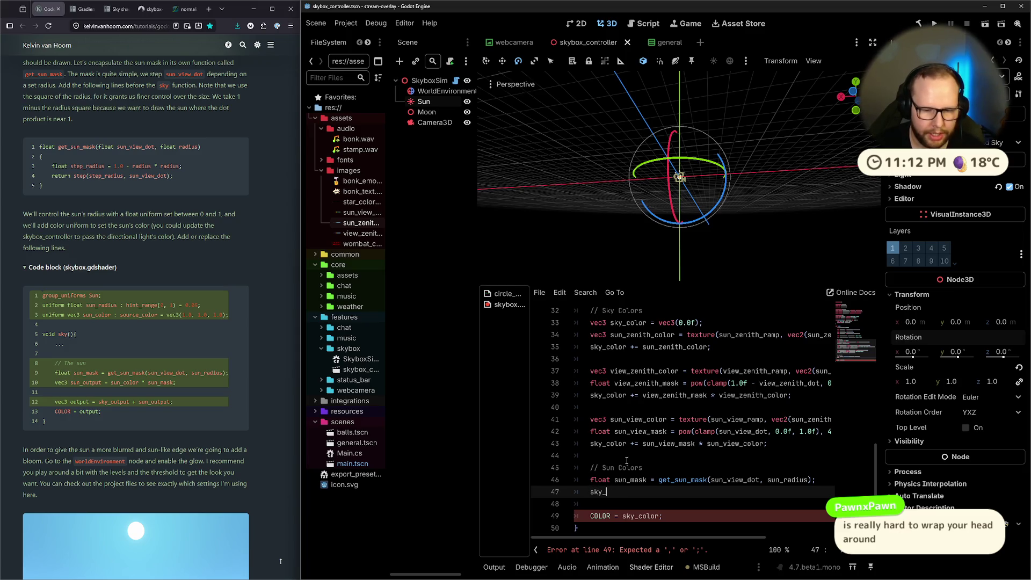
type("color += sun")
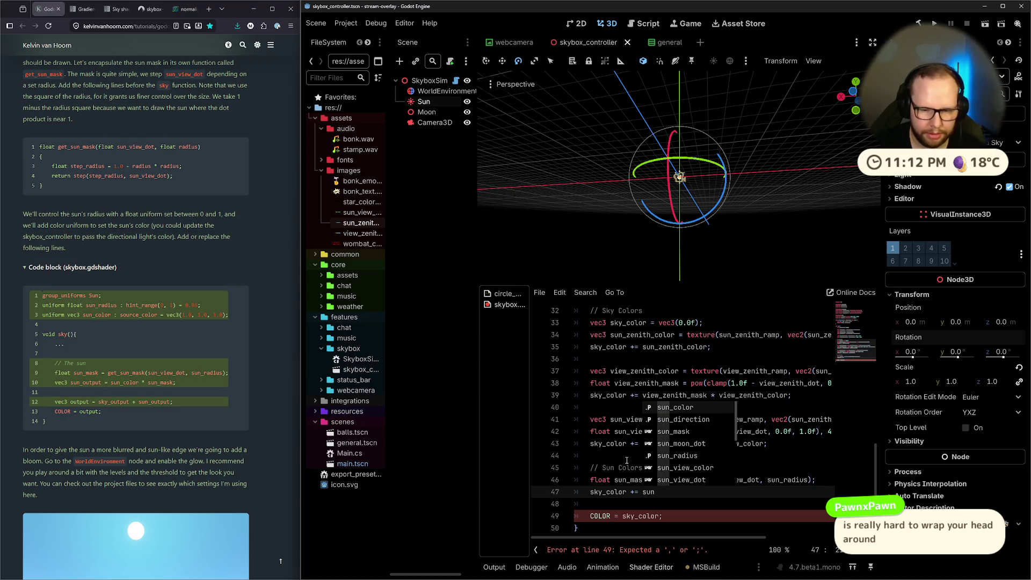
type("_mask * ")
type("sun")
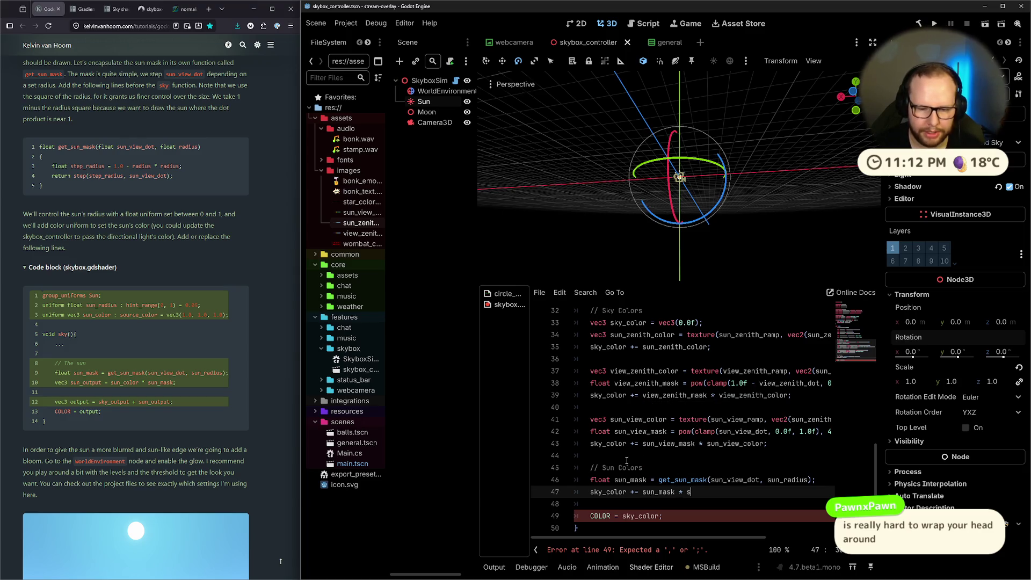
key("Return")
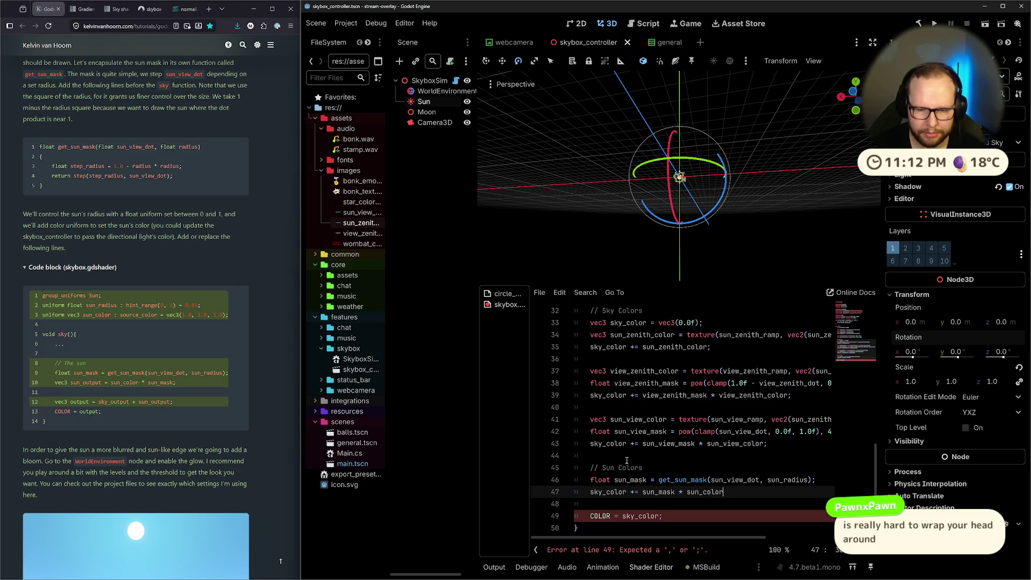
type(";")
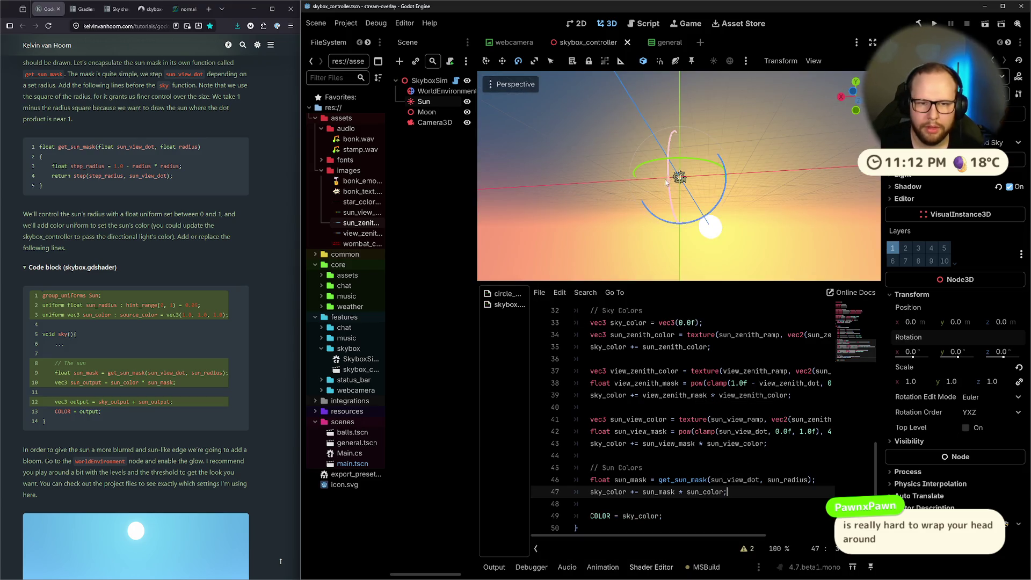
mouse_move(668, 198)
left_mouse_down()
mouse_move(667, 150)
mouse_move(665, 179)
left_mouse_up()
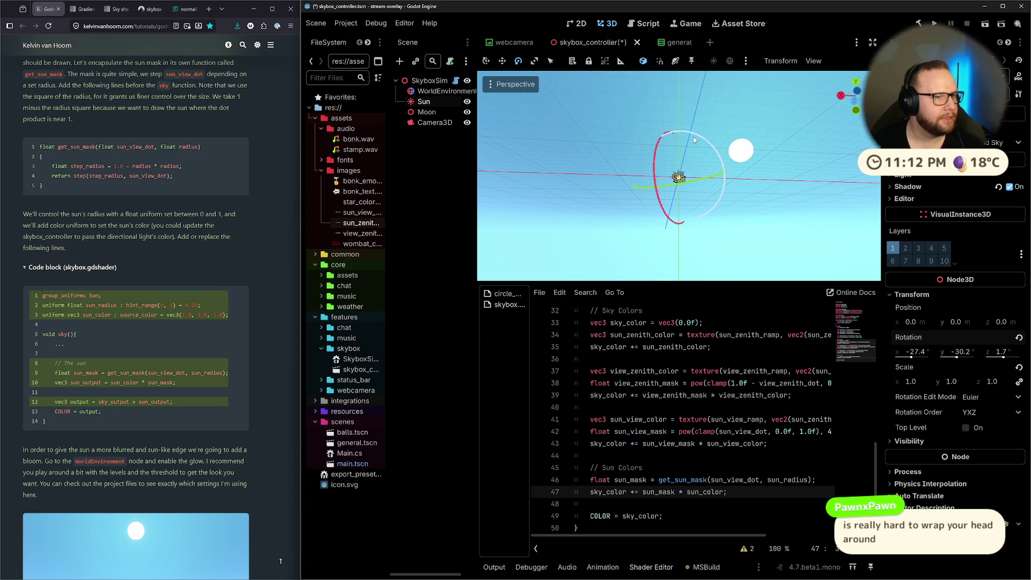
Save the scene and rotate the Sun to about -3.1° on X for a horizon sunset.
key("ctrl+s")
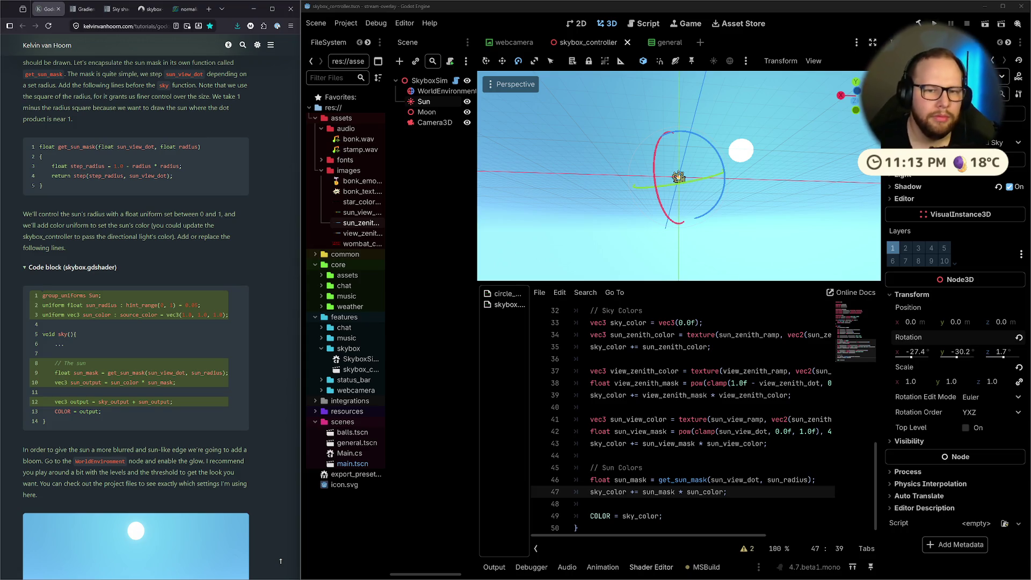
left_click_drag(654, 161, 648, 184)
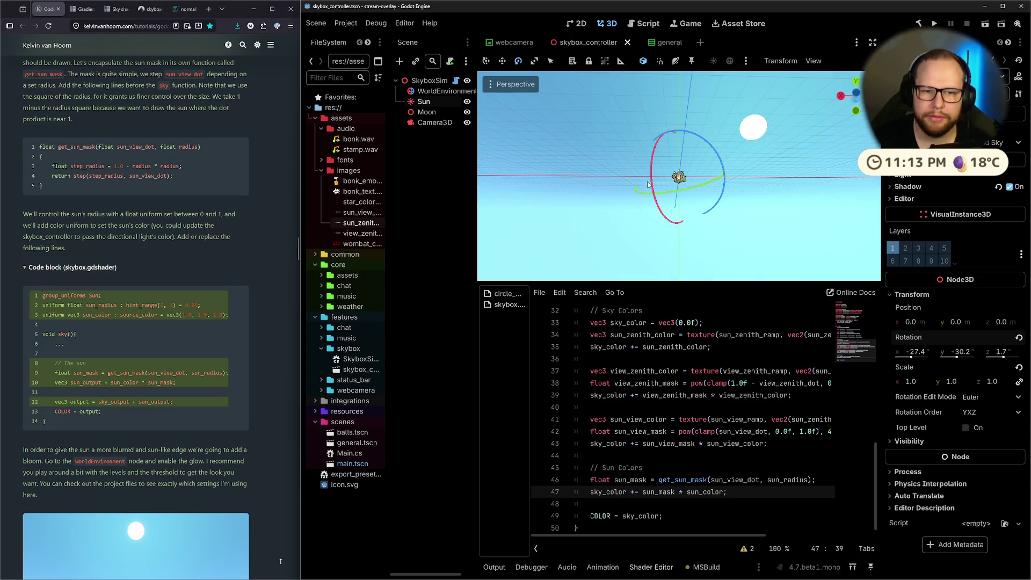
left_click(650, 186)
left_click(436, 123)
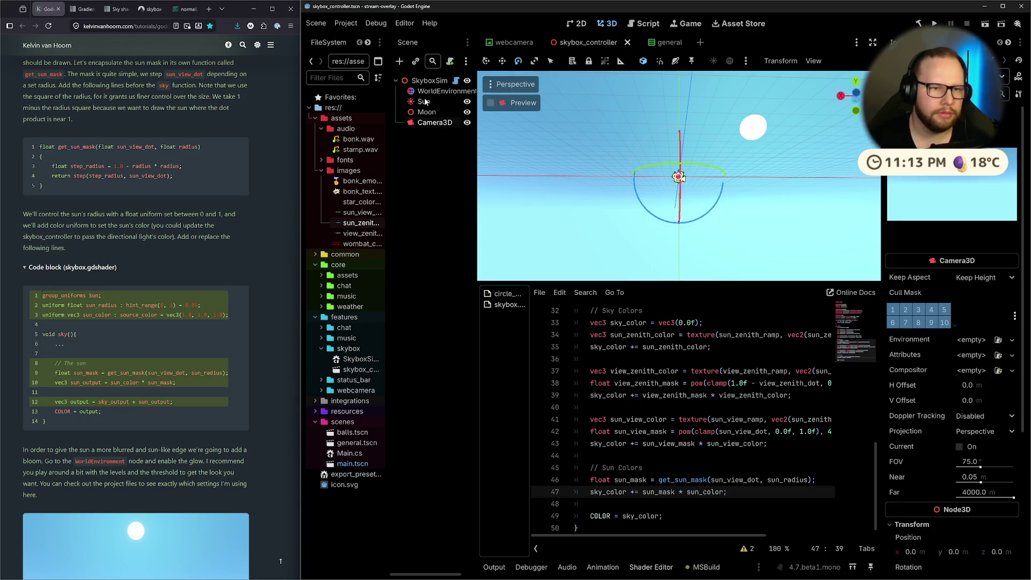
left_click(424, 101)
mouse_move(634, 177)
left_mouse_down()
mouse_move(654, 175)
mouse_move(652, 164)
mouse_move(673, 209)
left_mouse_up()
scroll(673, 209, "down", 1)
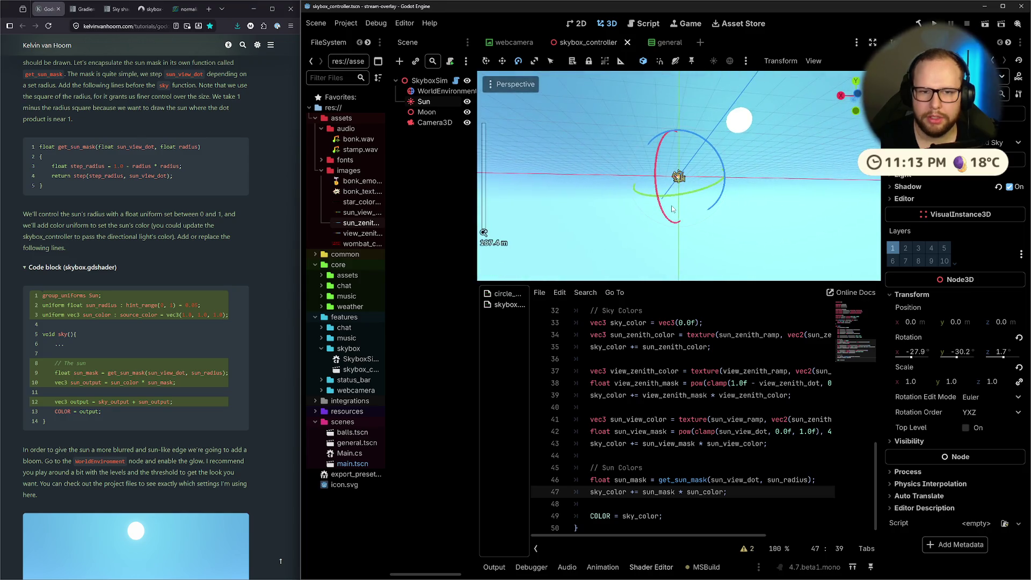
key("ctrl+z")
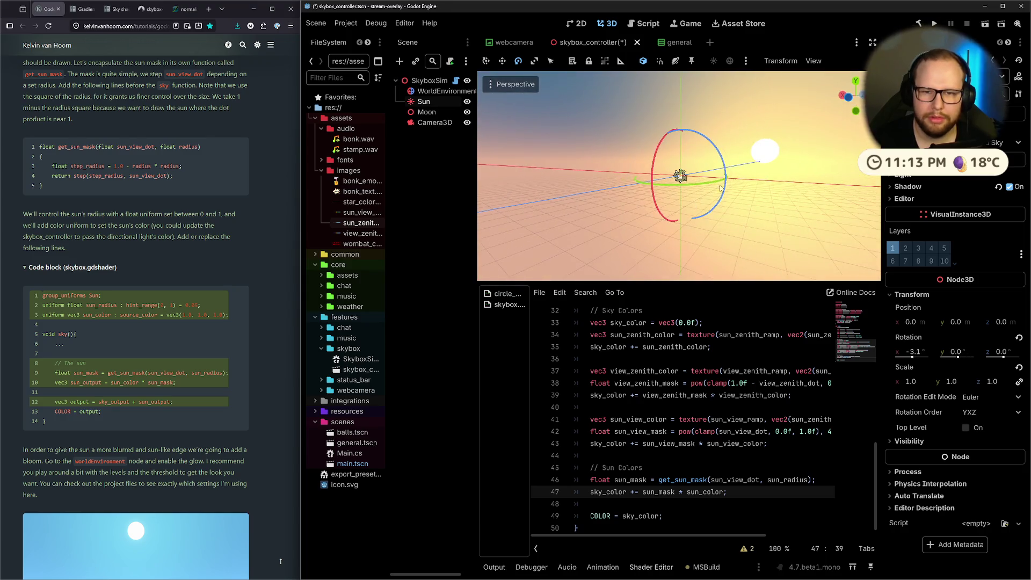
scroll(776, 173, "up", 3)
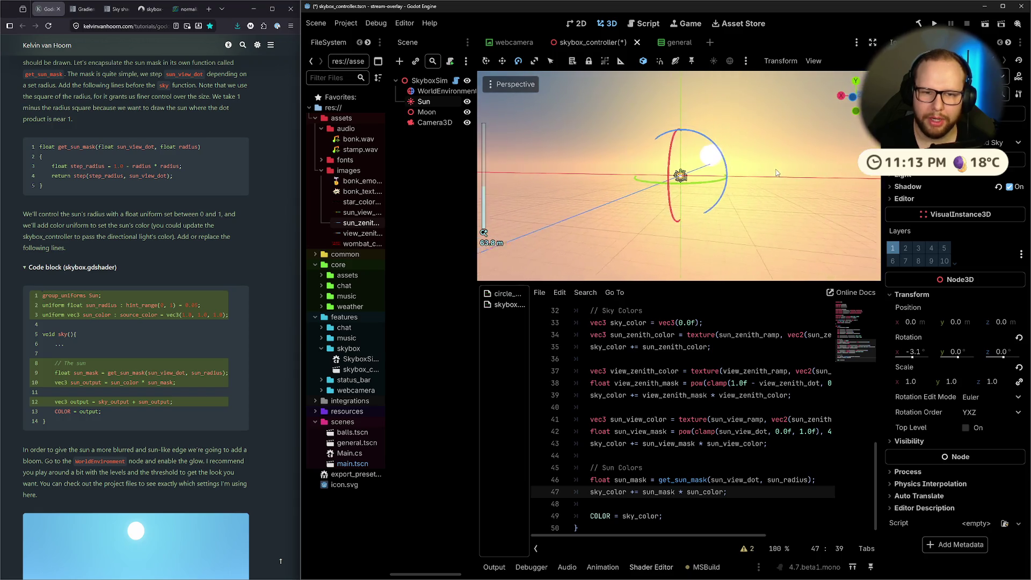
left_click(449, 143)
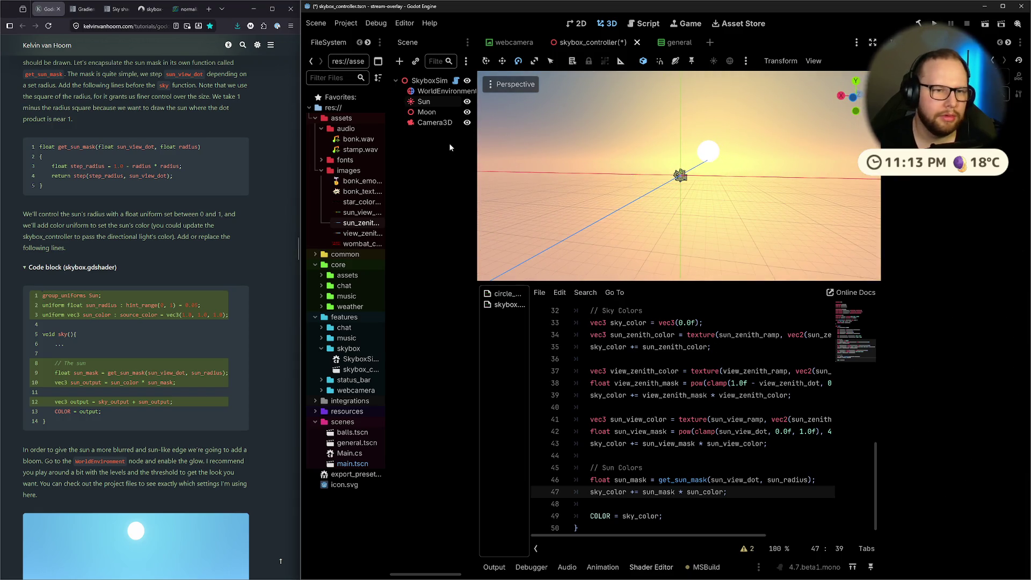
On WorldEnvironment, expand Sky > Sky Material > Sun, try Sun Radius 0.361, then restore 0.05.
left_click(440, 90)
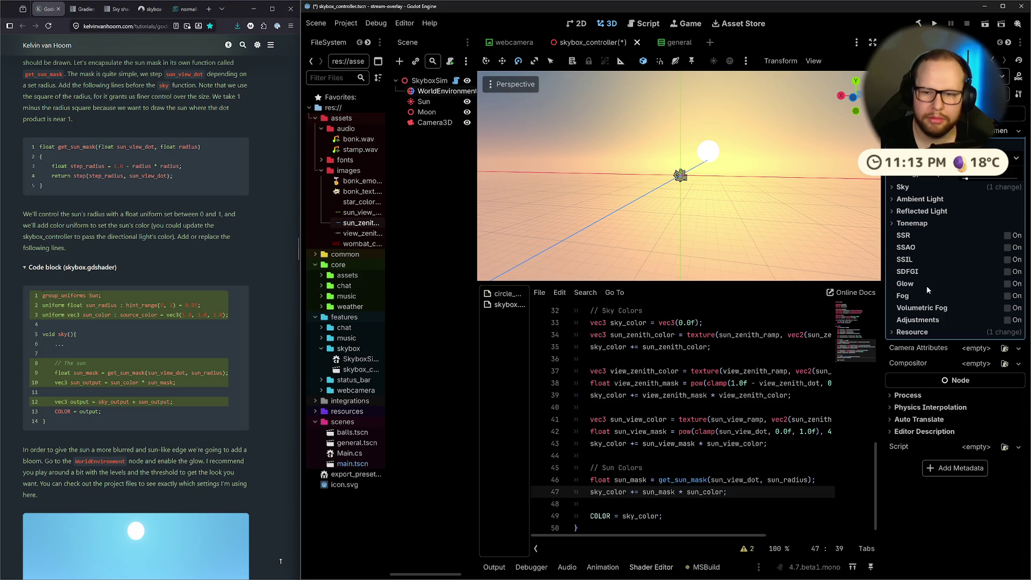
left_click(911, 188)
left_click(988, 201)
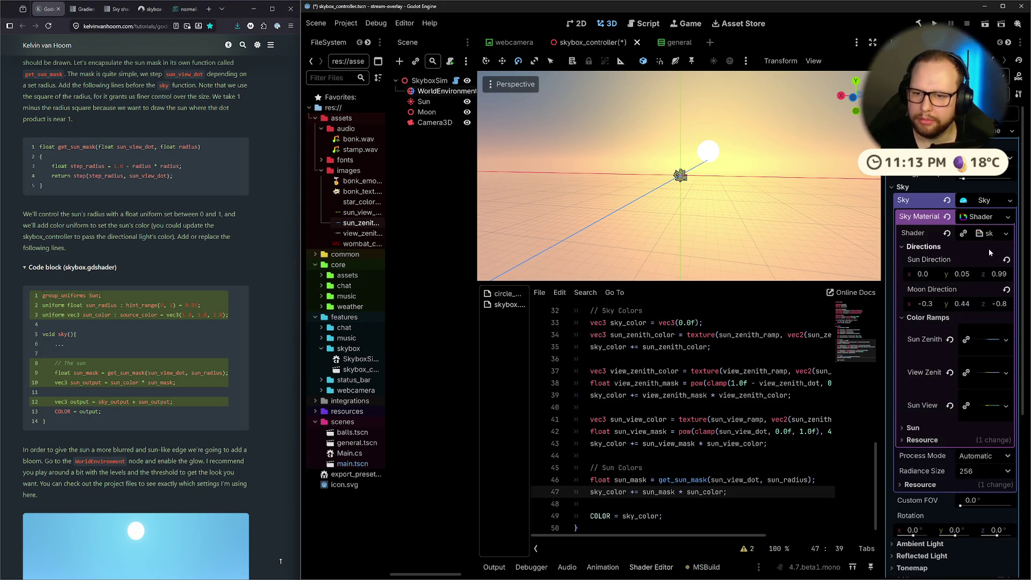
left_click(913, 428)
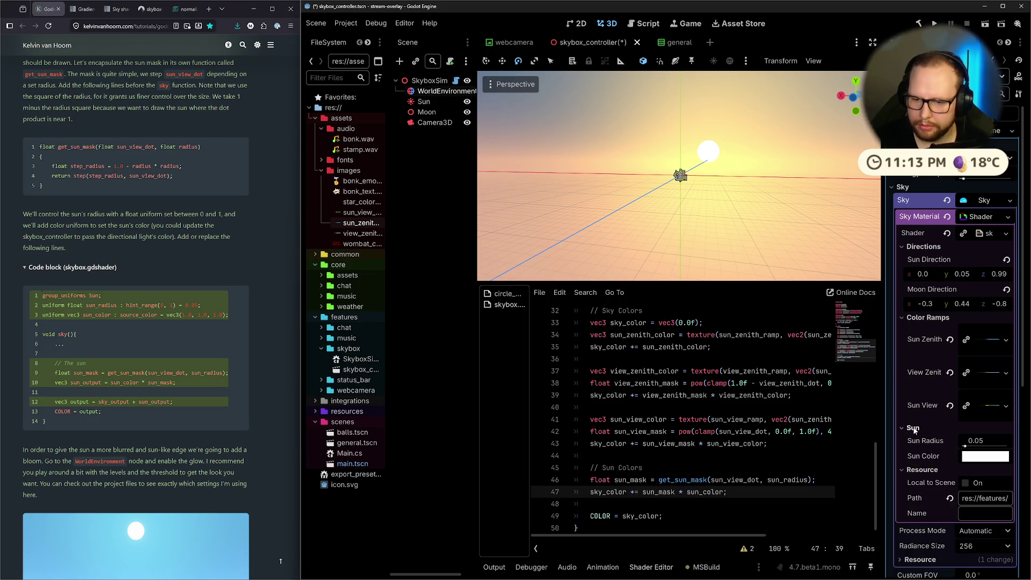
scroll(914, 428, "down", 3)
mouse_move(965, 328)
left_mouse_down()
mouse_move(998, 330)
mouse_move(966, 330)
left_mouse_up()
mouse_move(762, 230)
left_mouse_down()
mouse_move(714, 229)
mouse_move(723, 265)
mouse_move(758, 233)
mouse_move(737, 237)
left_mouse_up()
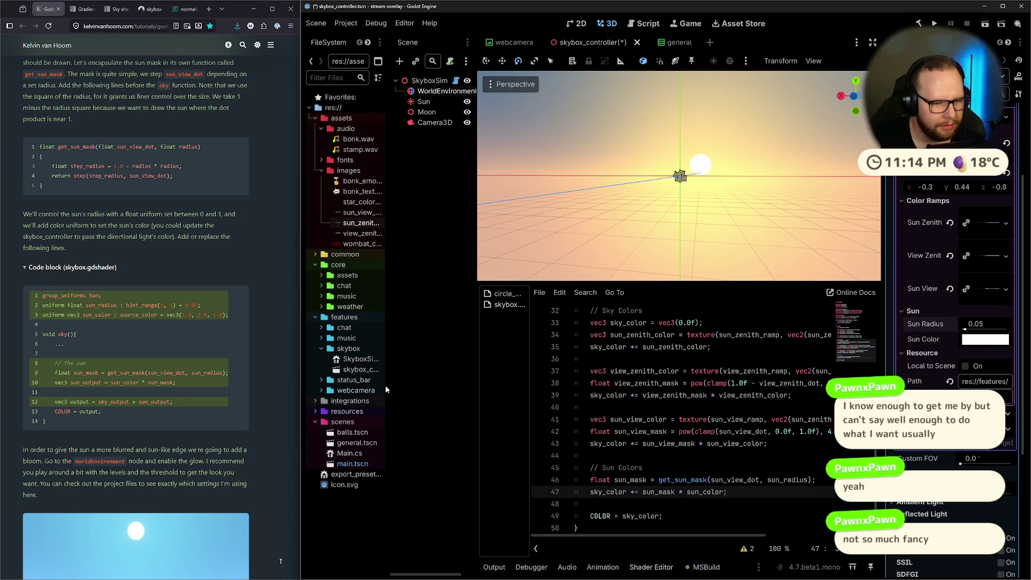
Widen the FileSystem dock, expand res://resources/shaders, and open clock.gdshader to read it.
left_click_drag(386, 391, 419, 391)
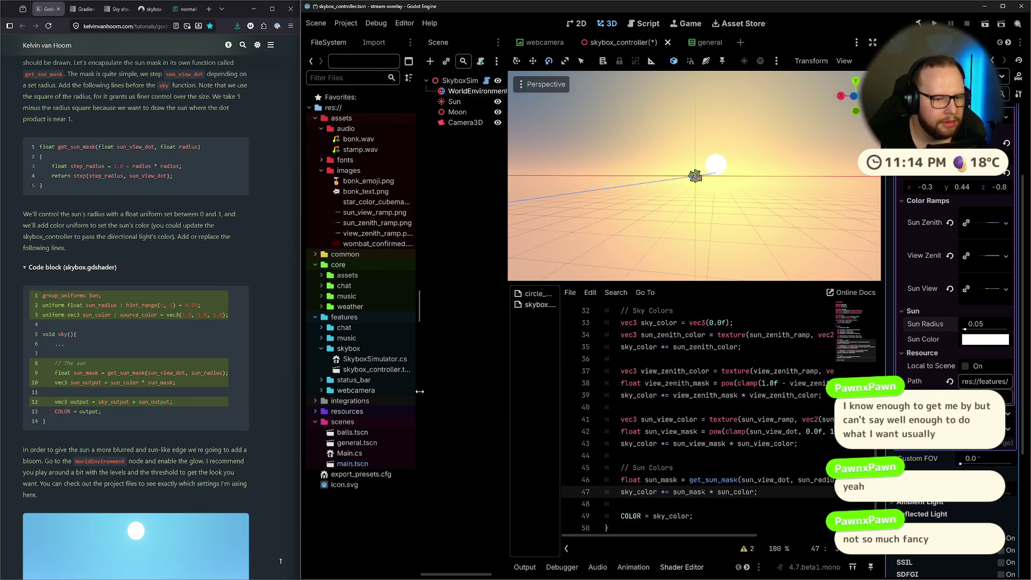
left_click(315, 412)
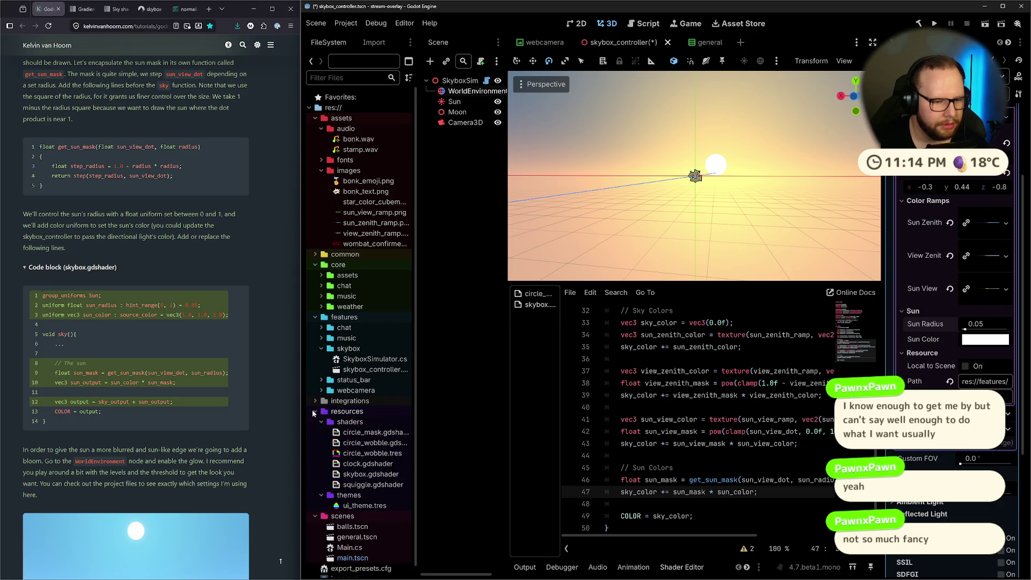
double_click(369, 464)
scroll(647, 381, "down", 10)
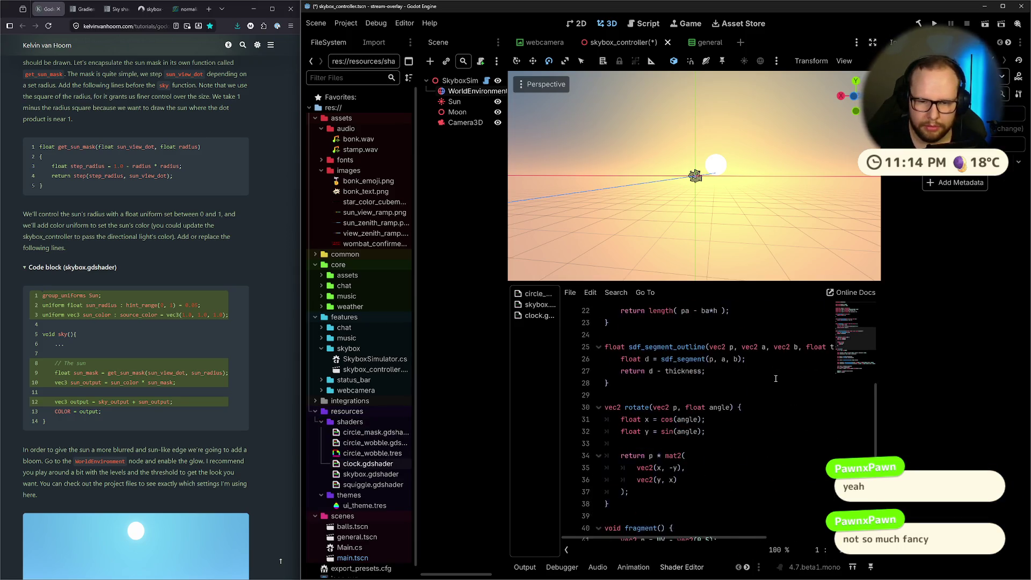
scroll(784, 421, "up", 10)
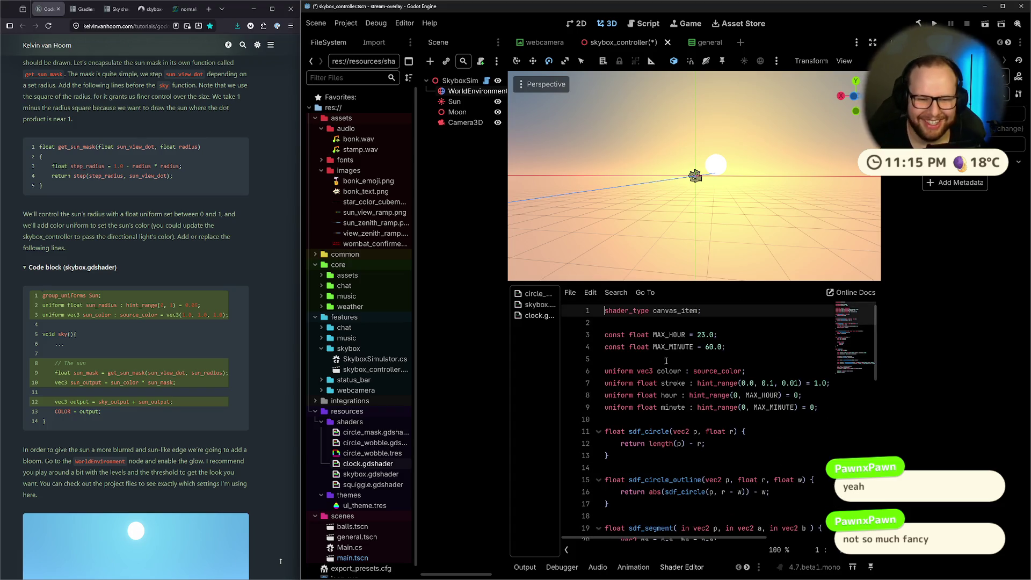
left_click_drag(628, 334, 702, 337)
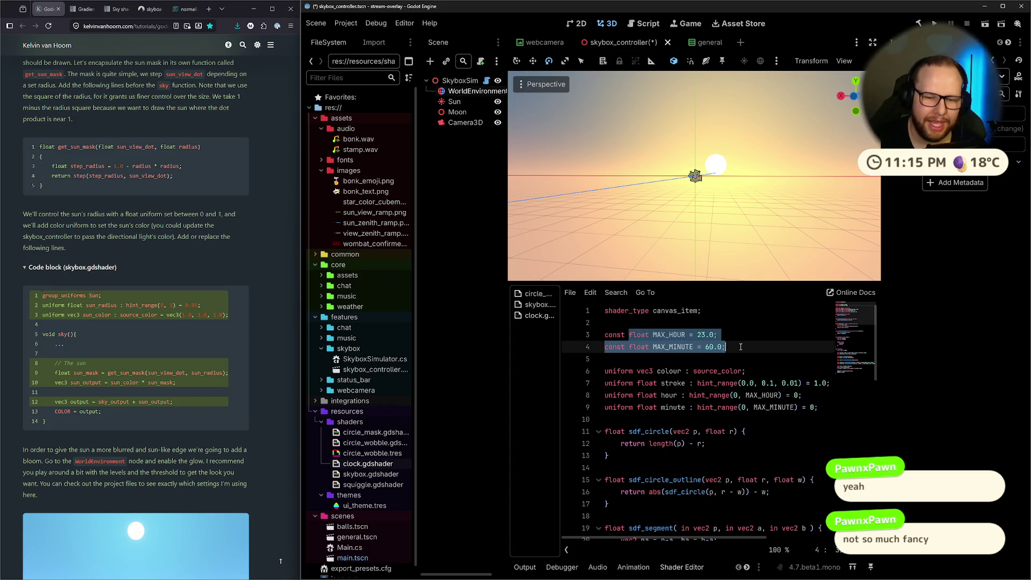
left_click(728, 347)
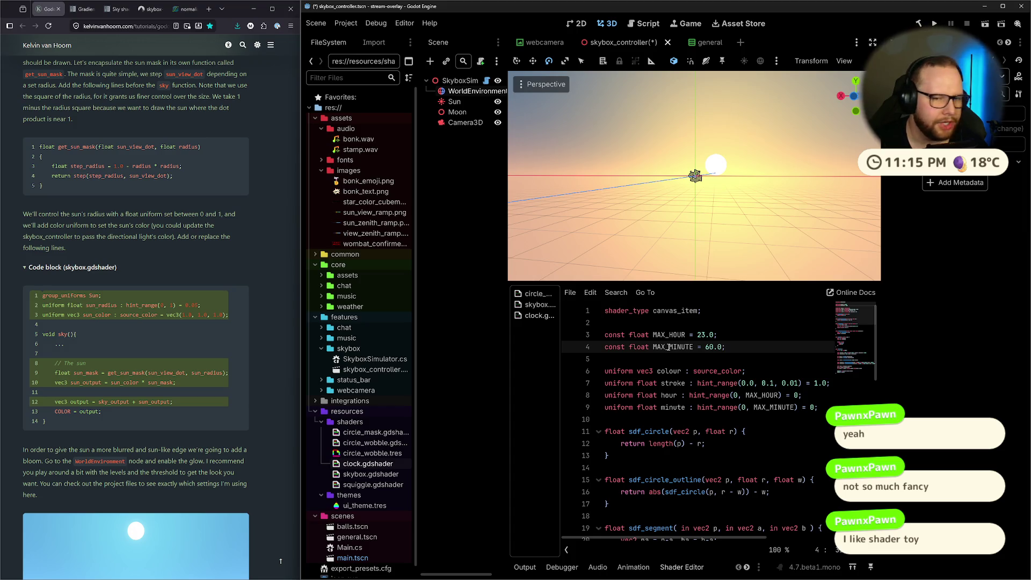
scroll(669, 348, "down", 13)
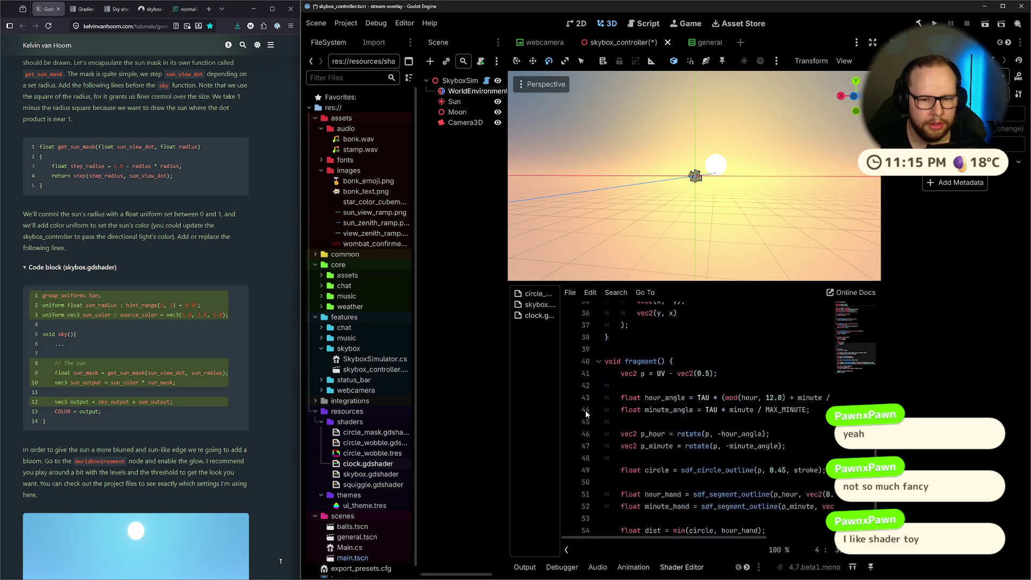
Close clock.gdshader and the circle shader, leaving only skybox.gdshader open.
left_click(525, 309)
left_click(537, 320)
right_click(547, 318)
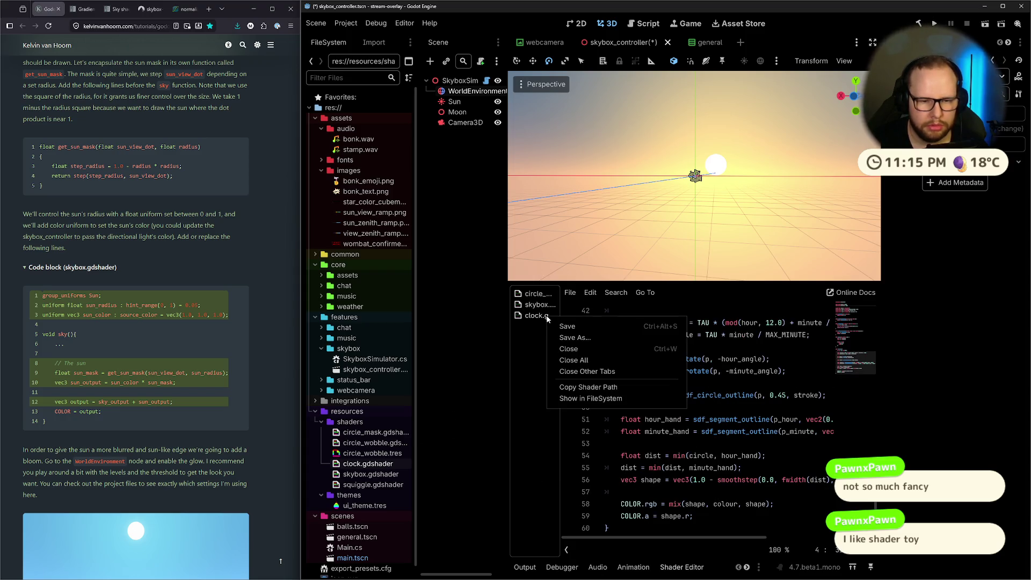
left_click(569, 349)
left_click(534, 294)
right_click(533, 294)
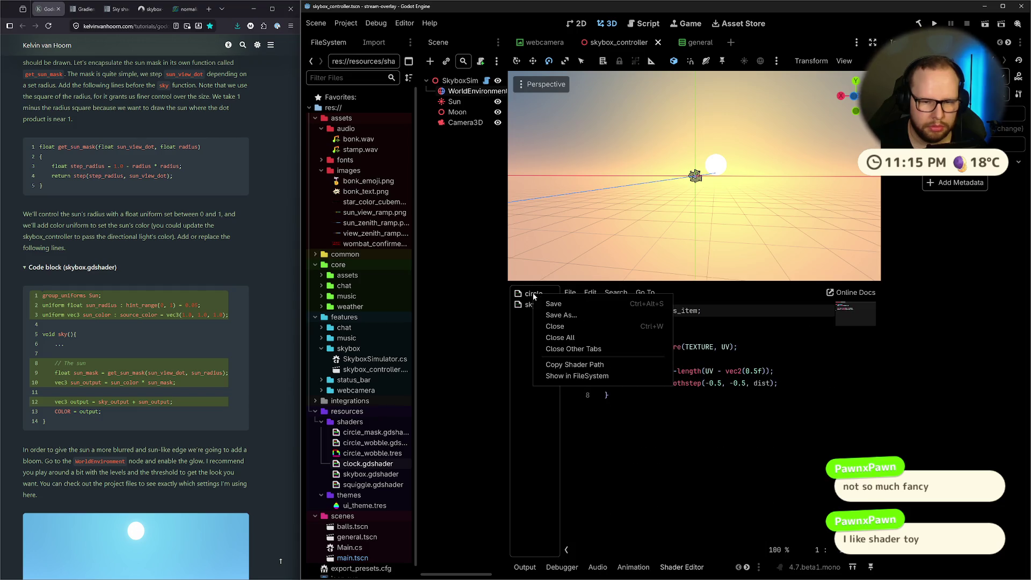
left_click(555, 326)
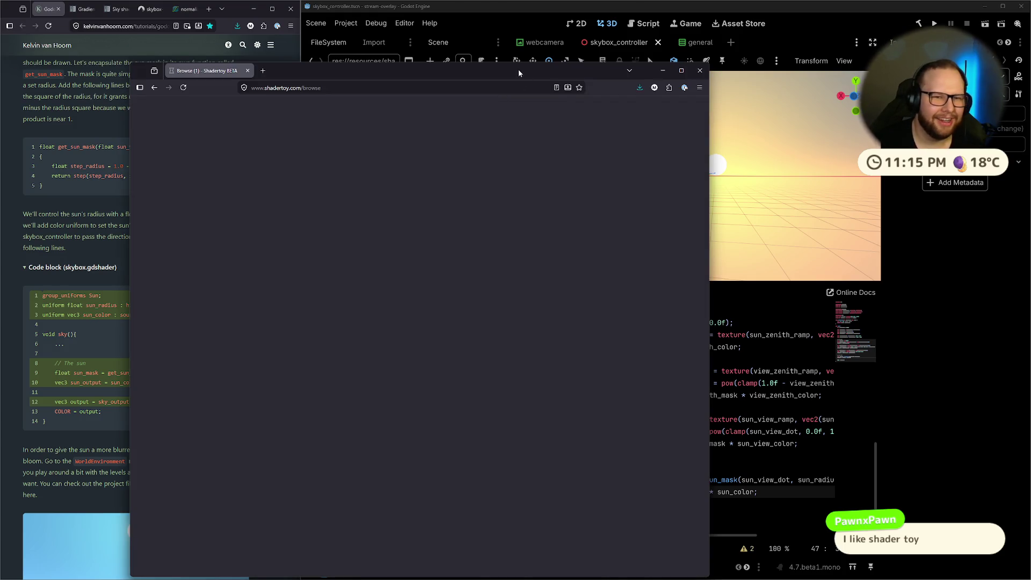
Reposition the Shadertoy window and steer the Kerr Newman Black Hole preview.
left_click_drag(518, 69, 649, 24)
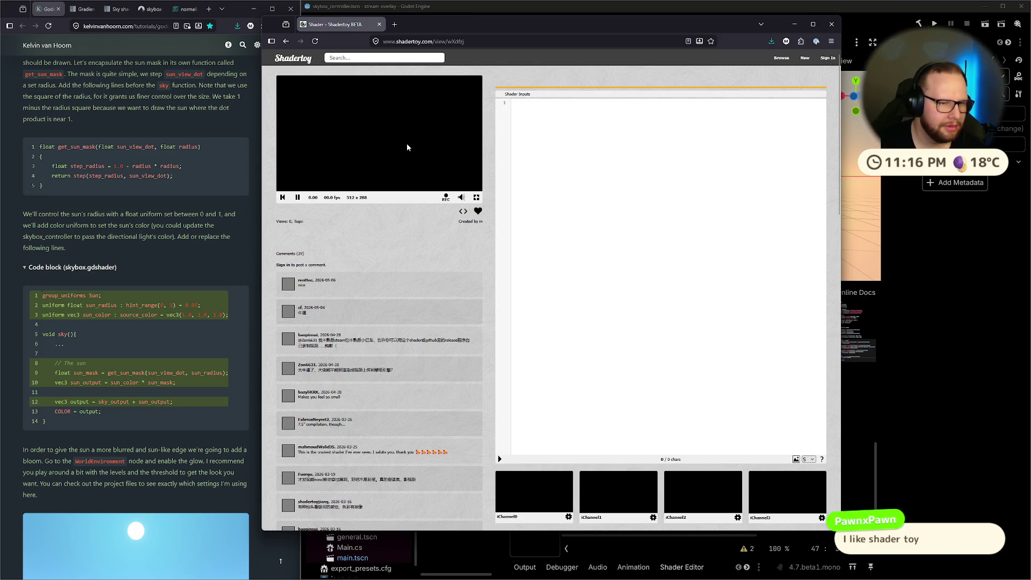
scroll(392, 242, "down", 10)
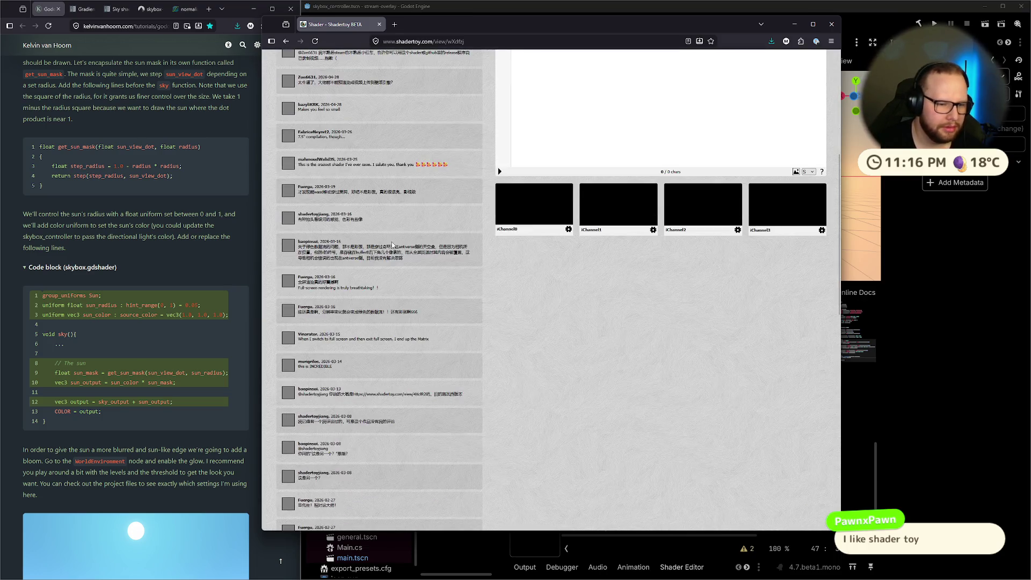
scroll(392, 241, "up", 10)
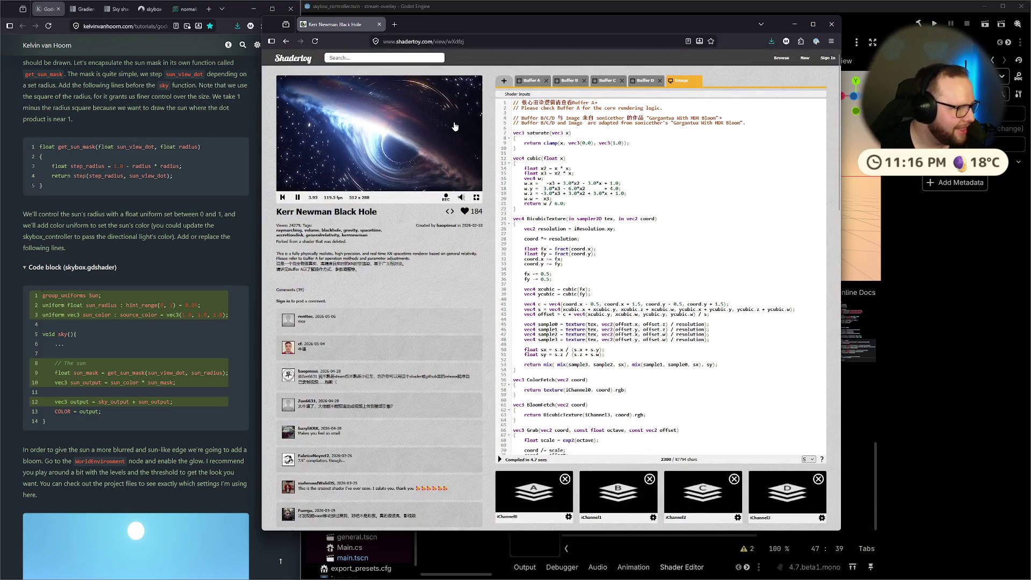
left_click(400, 137)
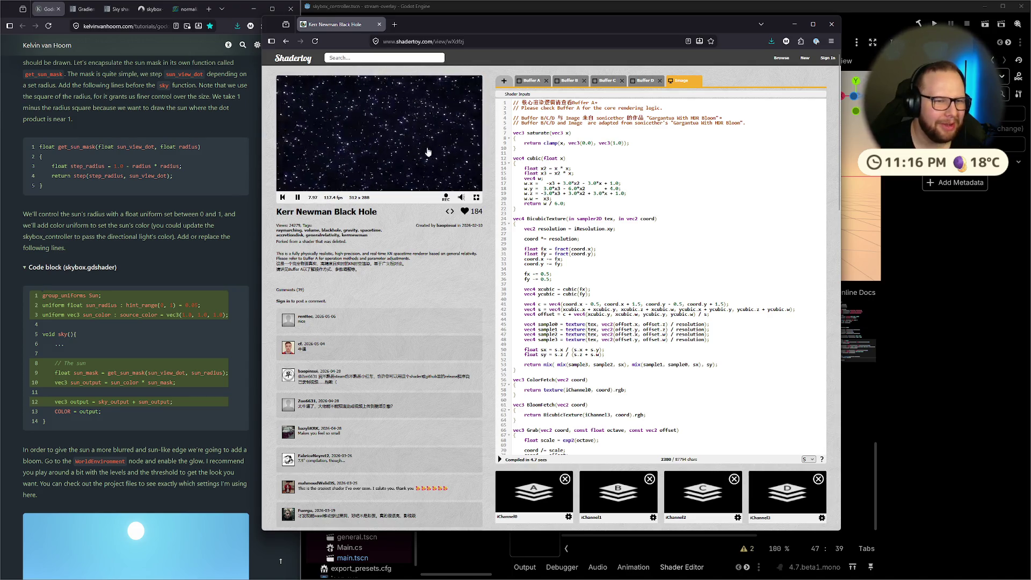
left_click(293, 188)
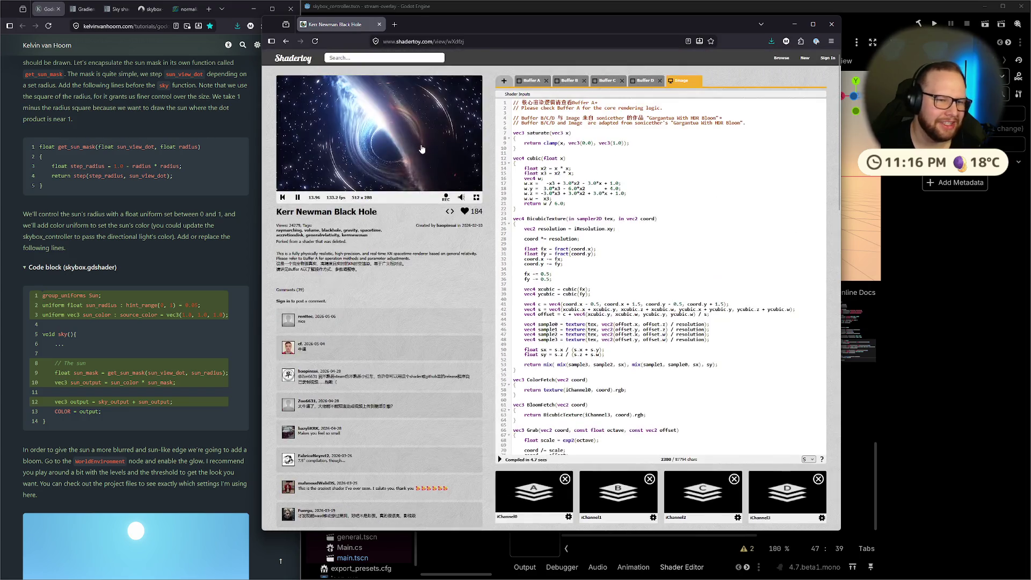
Reset the page zoom and view the shader full screen, swinging the camera around the black hole.
key("ctrl+minus")
key("ctrl+minus")
key("ctrl+minus")
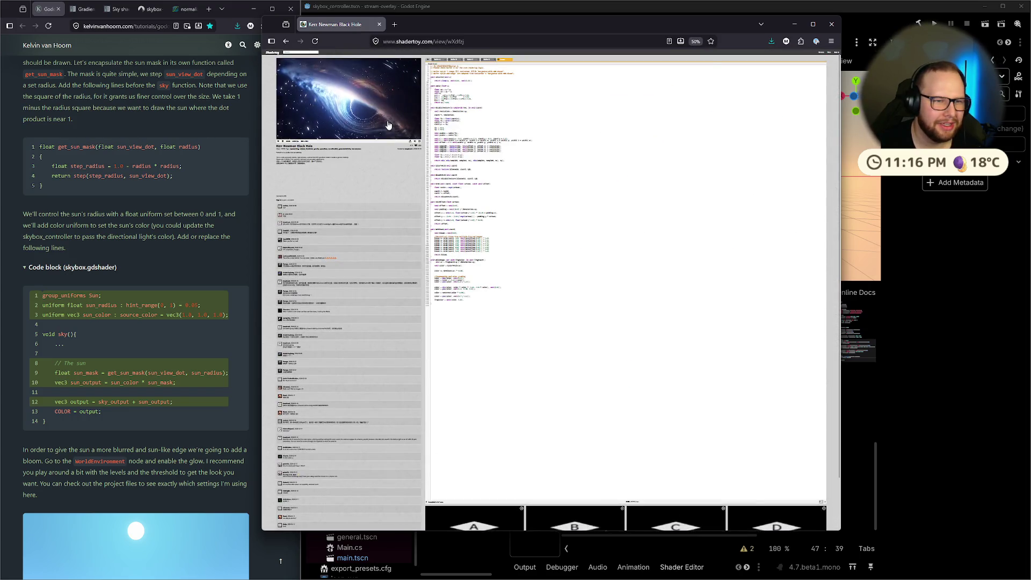
key("ctrl+plus")
key("ctrl+plus")
key("ctrl+plus")
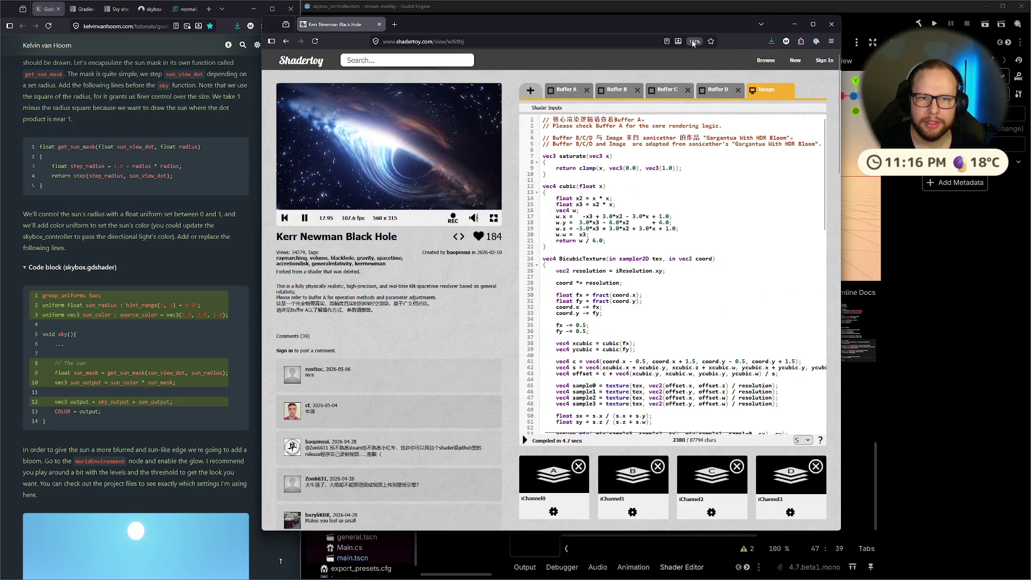
left_click(693, 41)
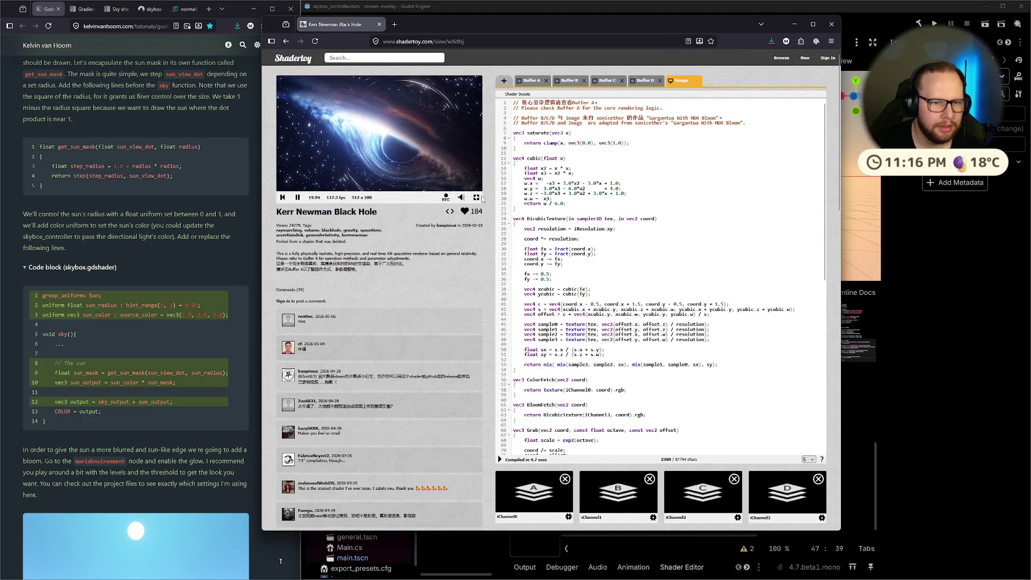
left_click(476, 198)
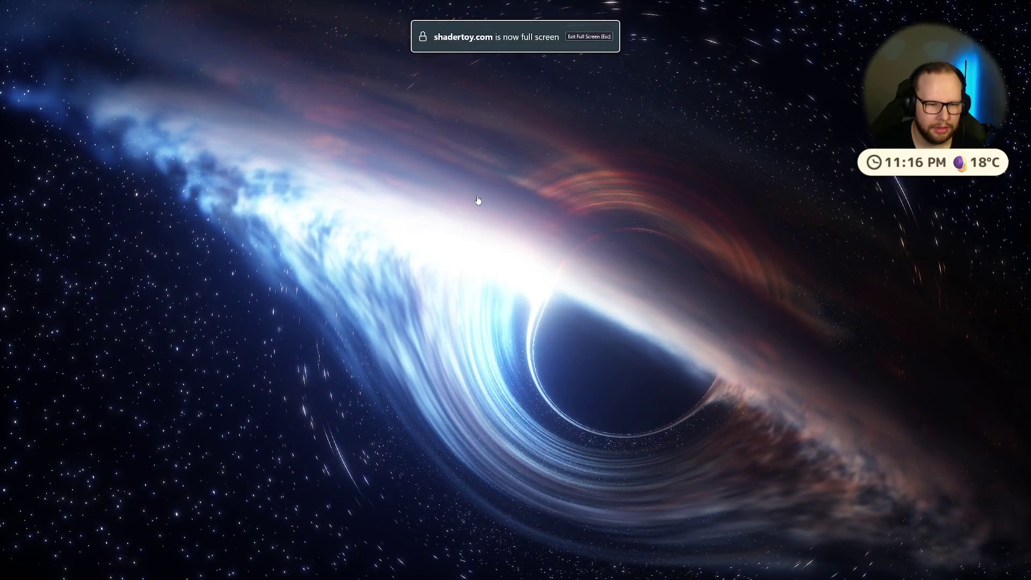
left_click_drag(603, 272, 565, 315)
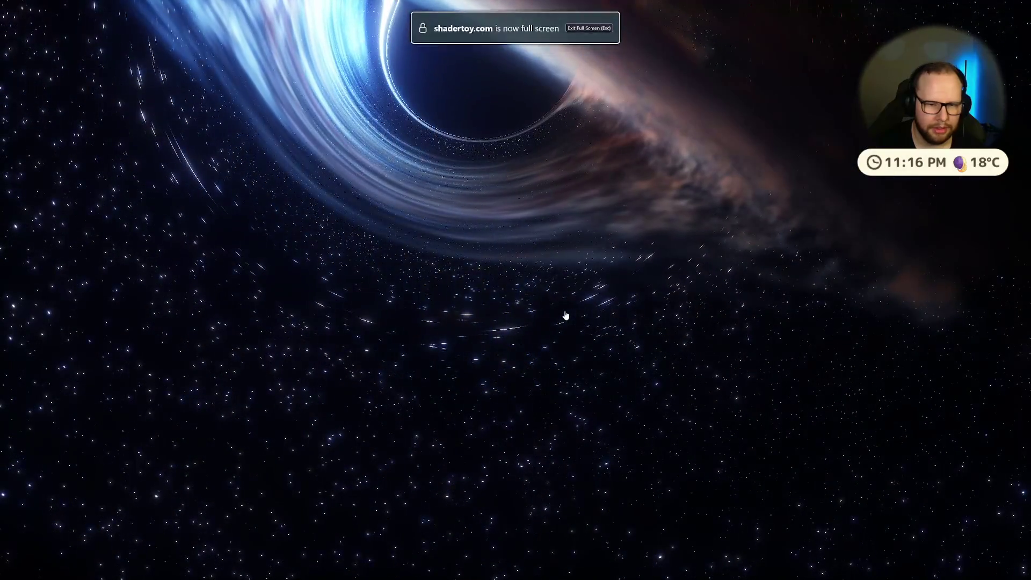
left_click_drag(444, 200, 562, 290)
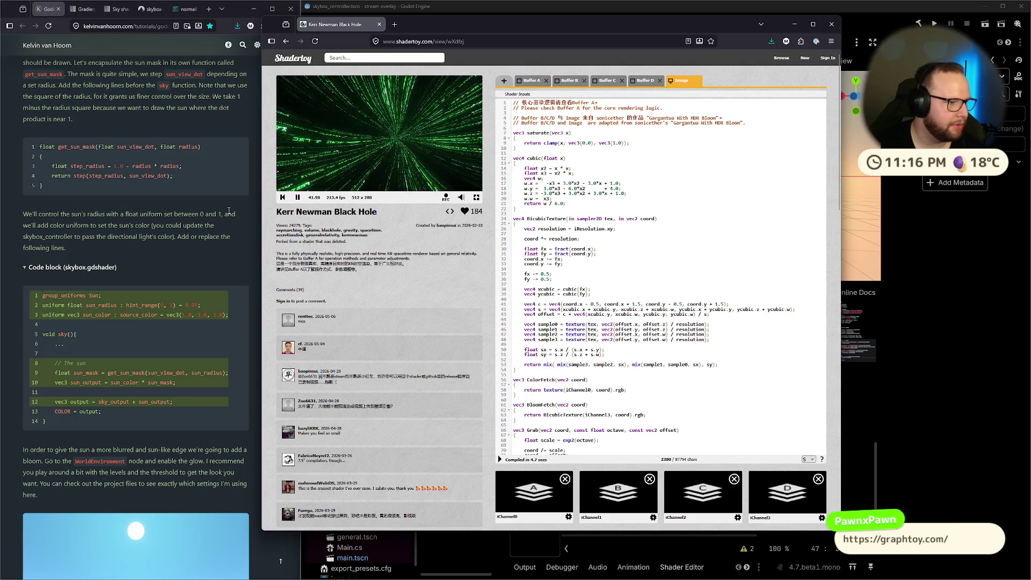
left_click(413, 43)
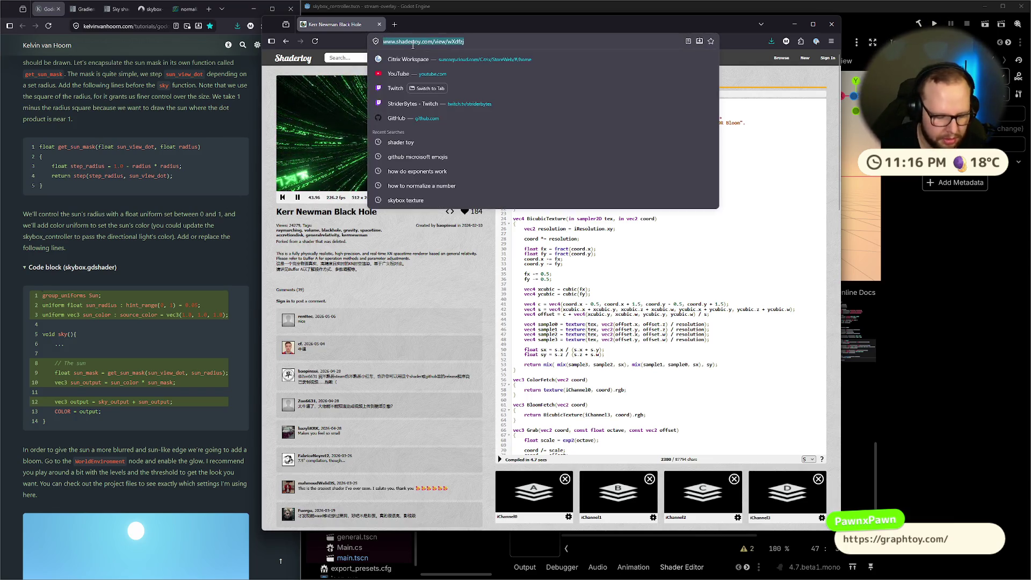
Load graphtoy.com and look over its default plotted curves.
type("graphtoy")
key("Return")
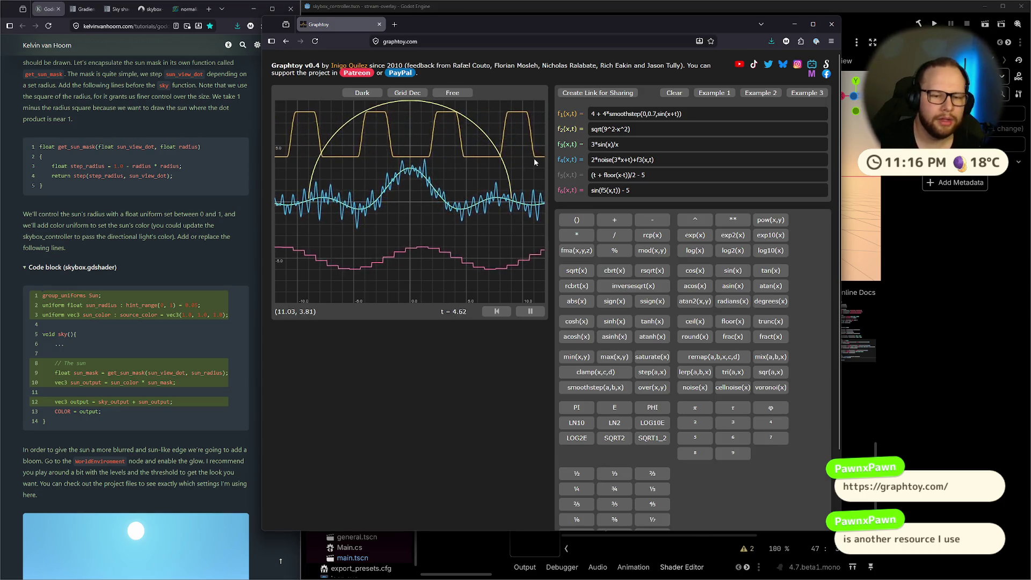
scroll(717, 230, "down", 2)
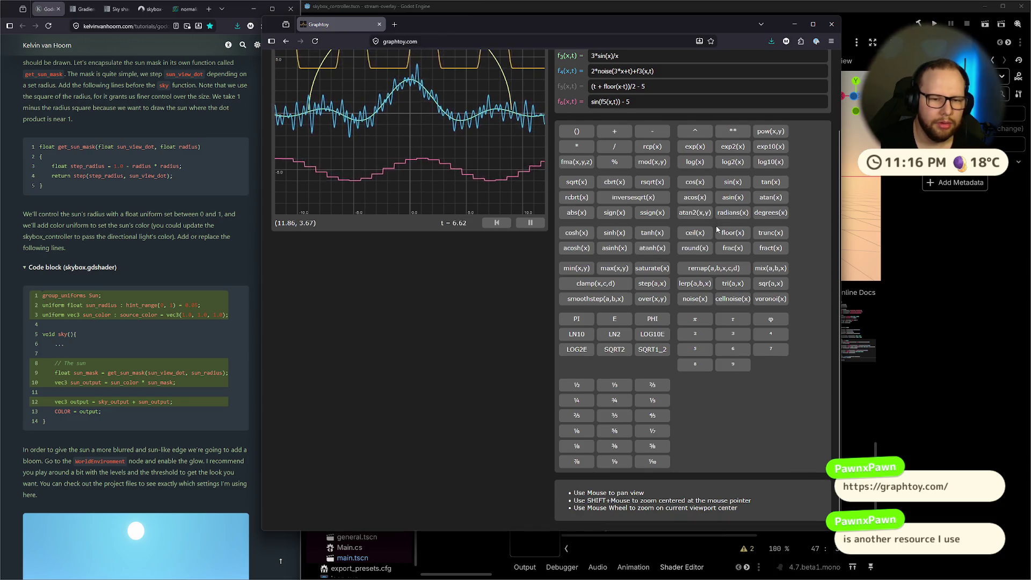
scroll(716, 229, "up", 2)
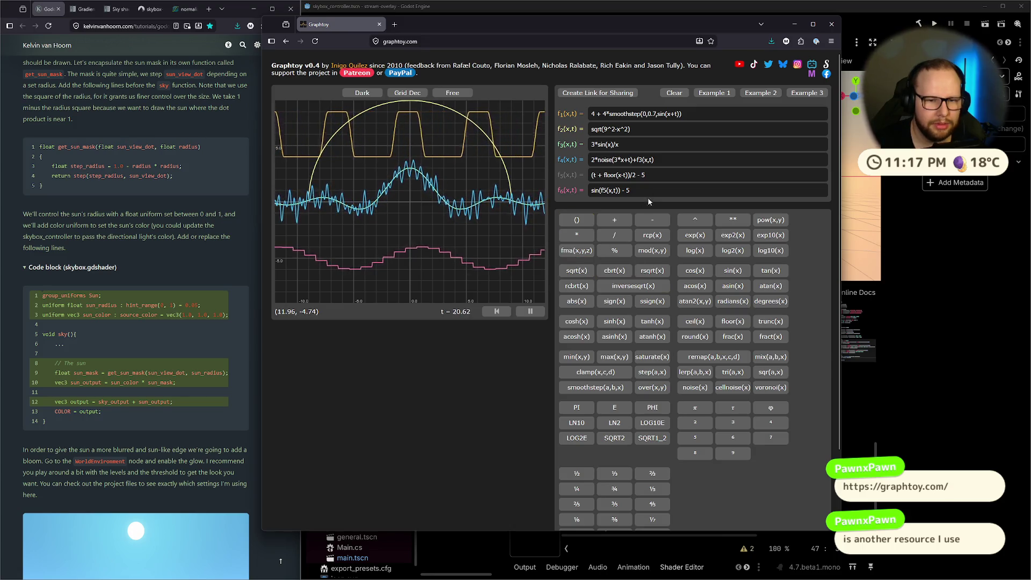
left_click(577, 271)
Add and then remove a square root in f2, and clear the f6 formula.
left_click(578, 271)
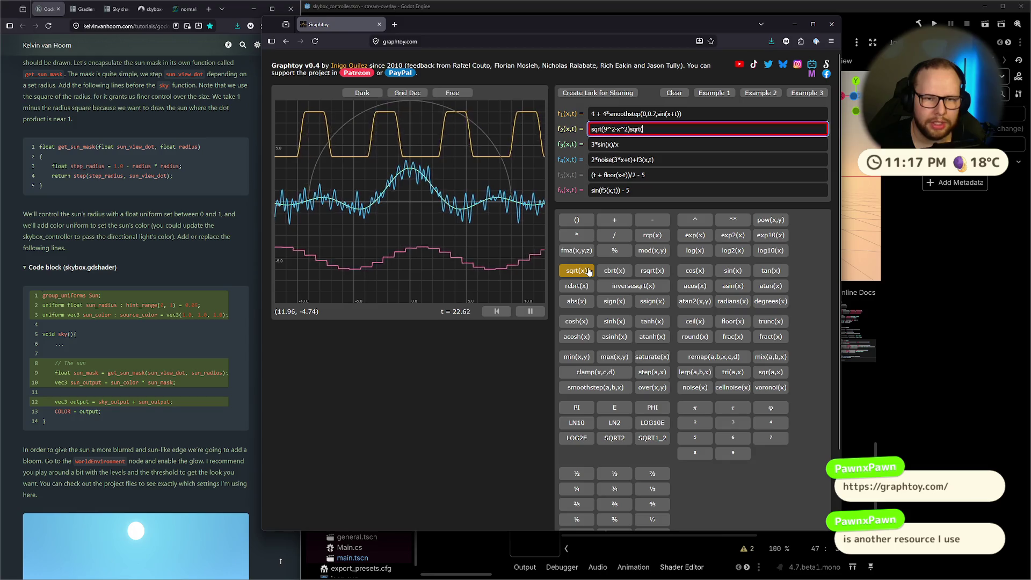
key("BackSpace")
key("BackSpace")
key("BackSpace")
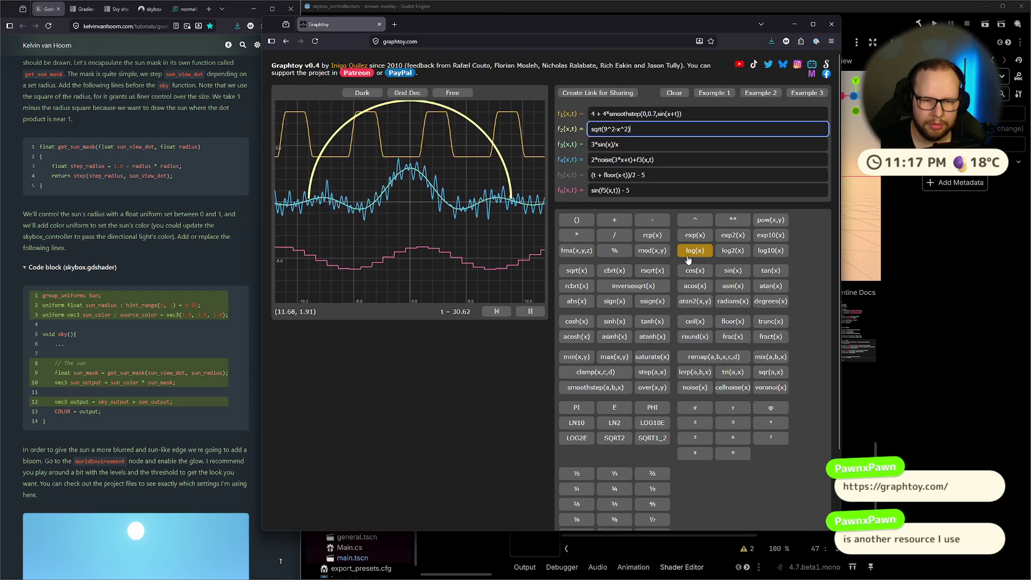
left_click(647, 191)
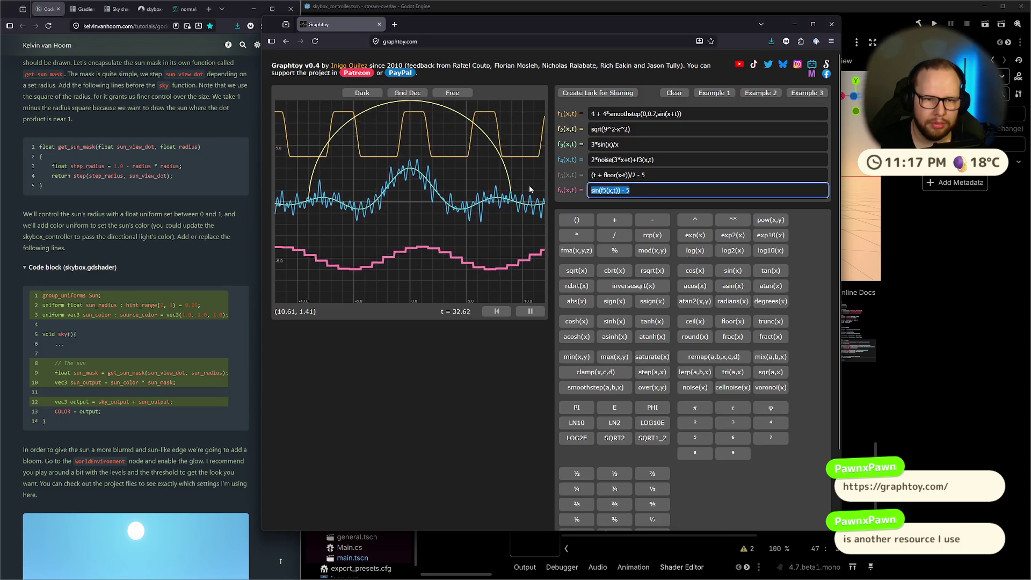
key("ctrl+a")
key("BackSpace")
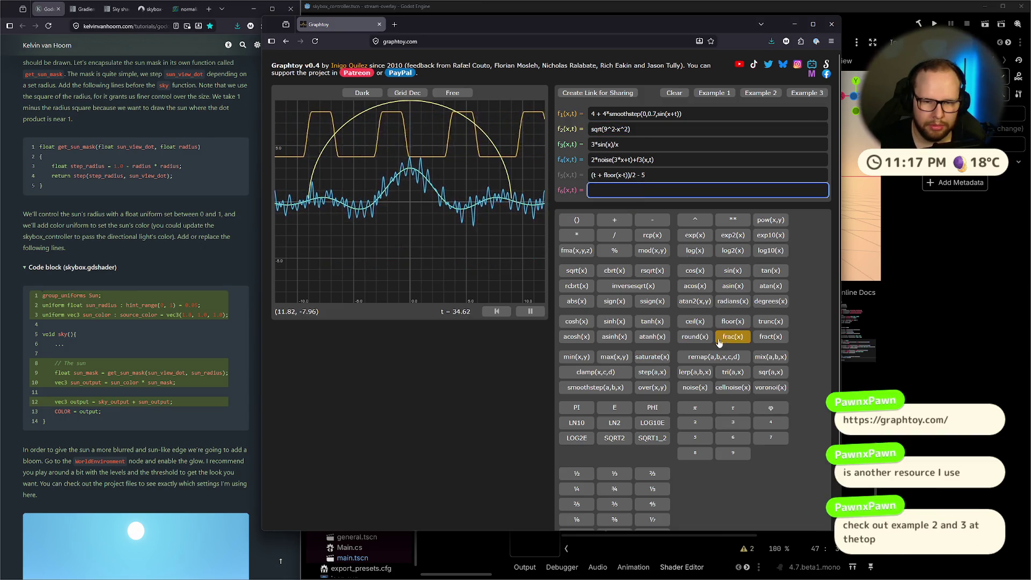
Enter frac(sin(x)) in f6, then switch to the Example 2 preset.
left_click(733, 337)
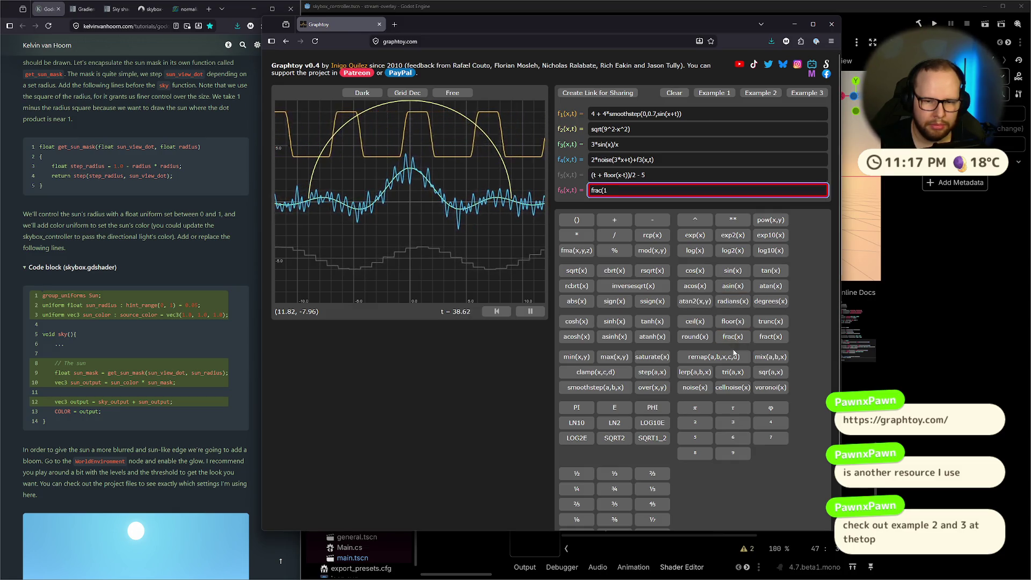
type(")")
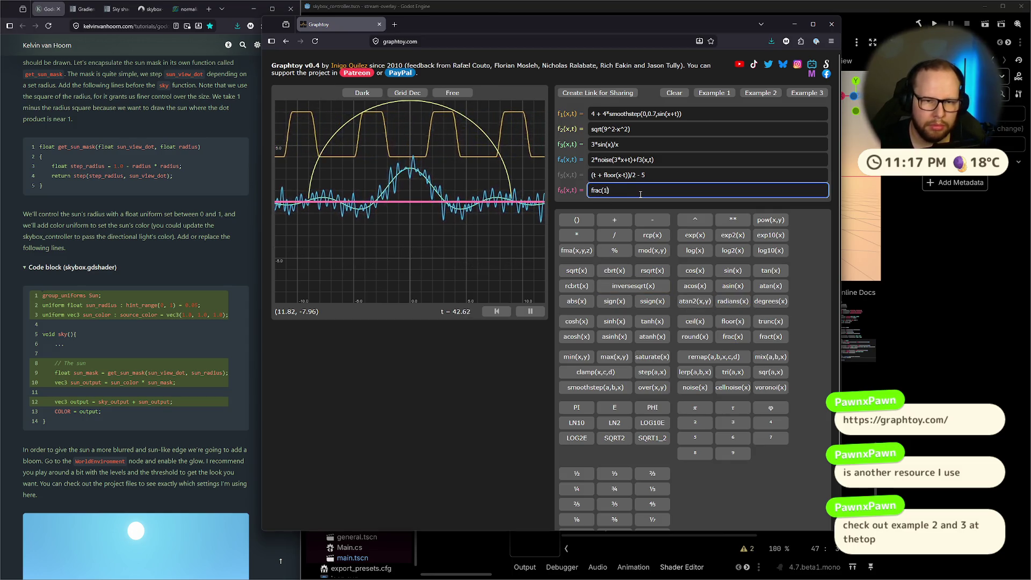
type("sin")
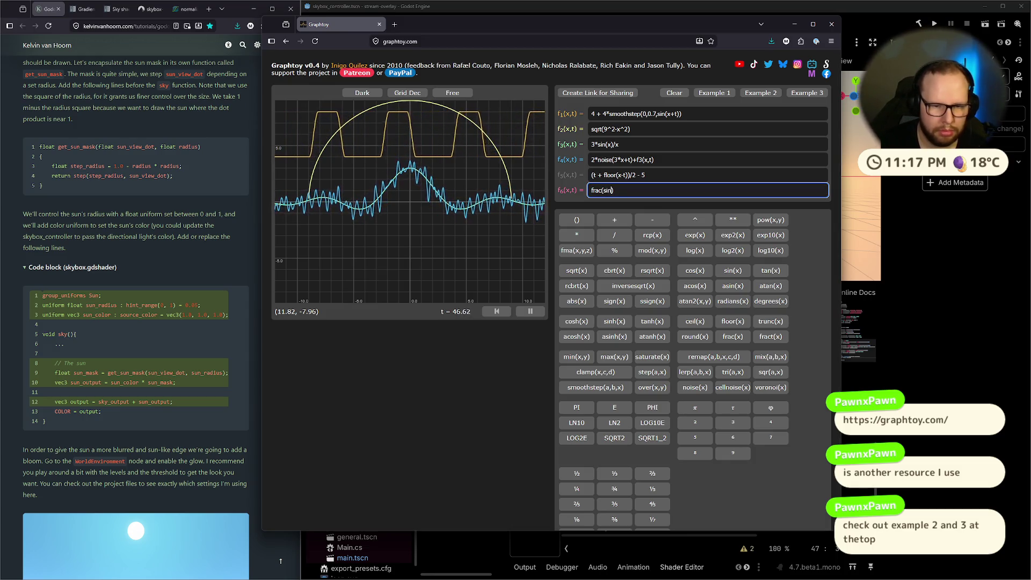
key("BackSpace")
key("BackSpace")
key("BackSpace")
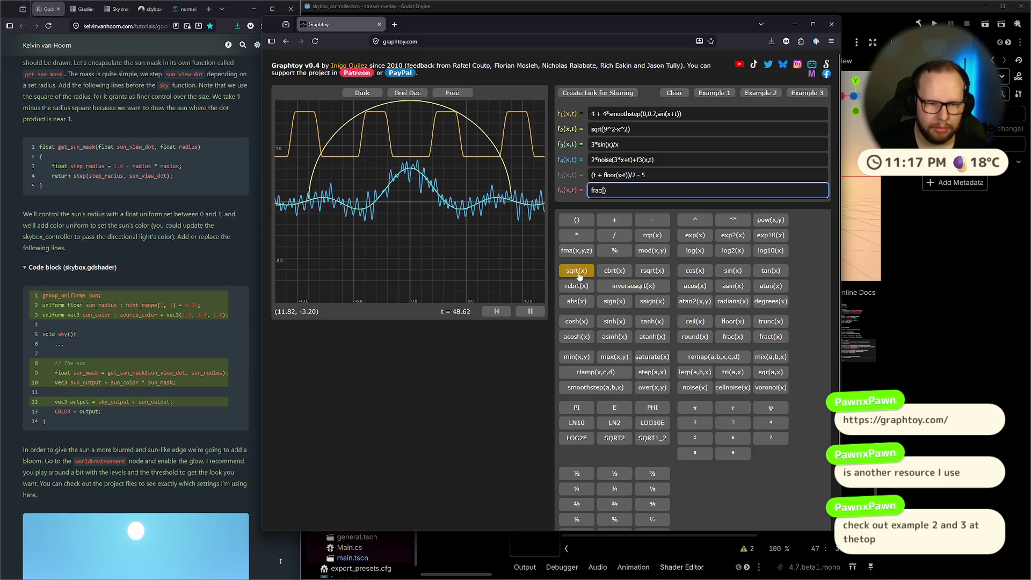
type("sin(")
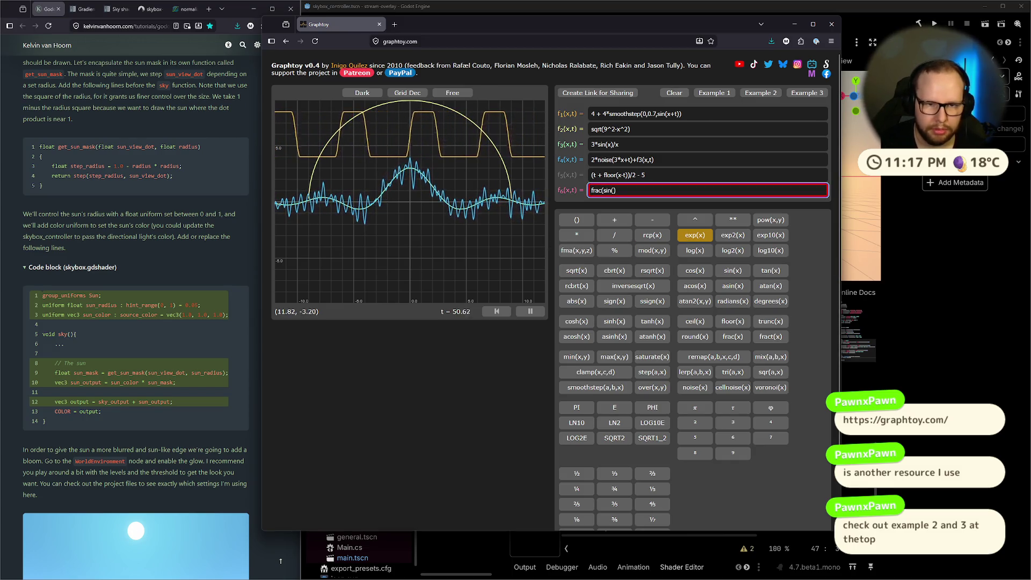
type("2)")
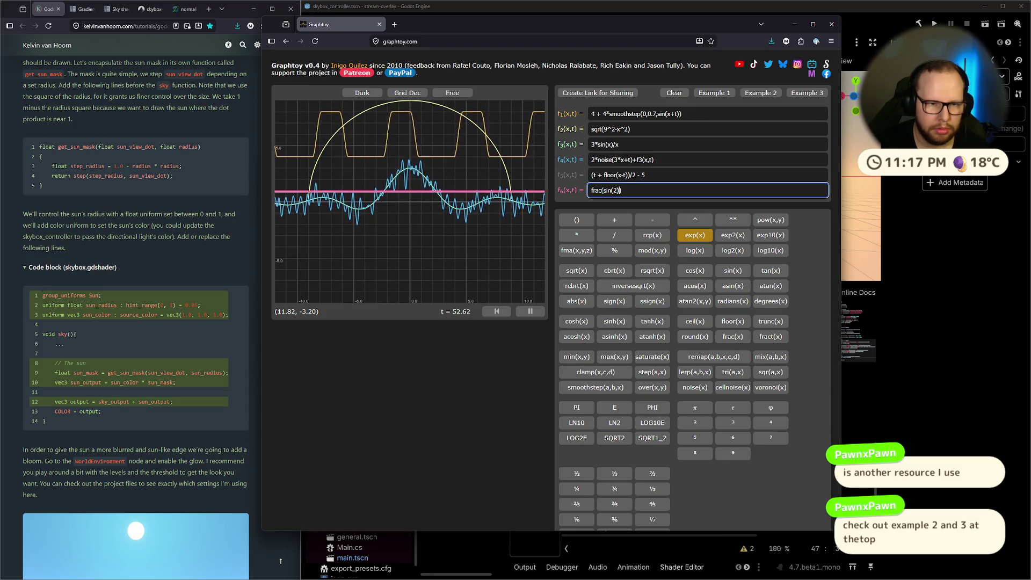
key("Left")
key("BackSpace")
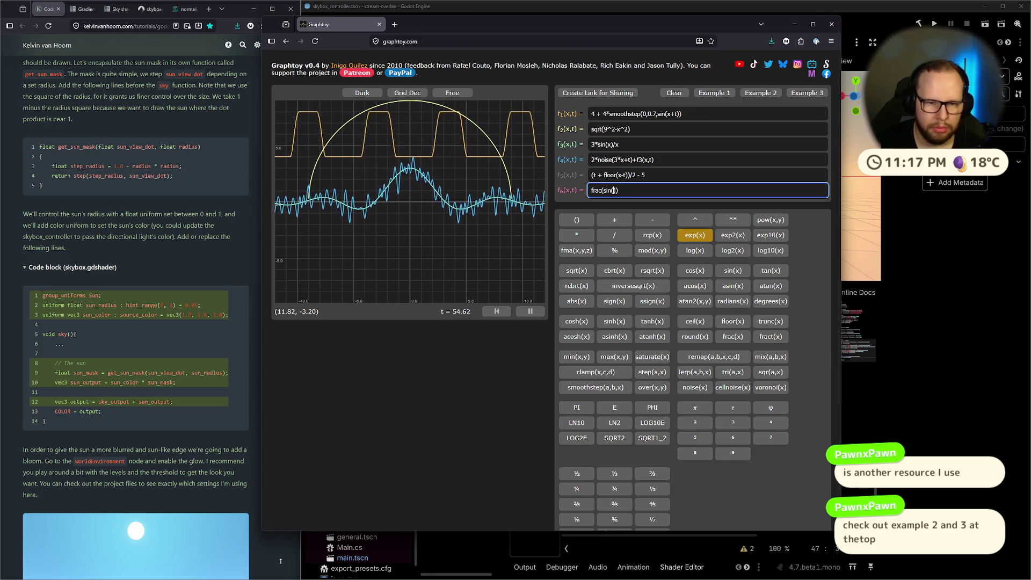
type("x")
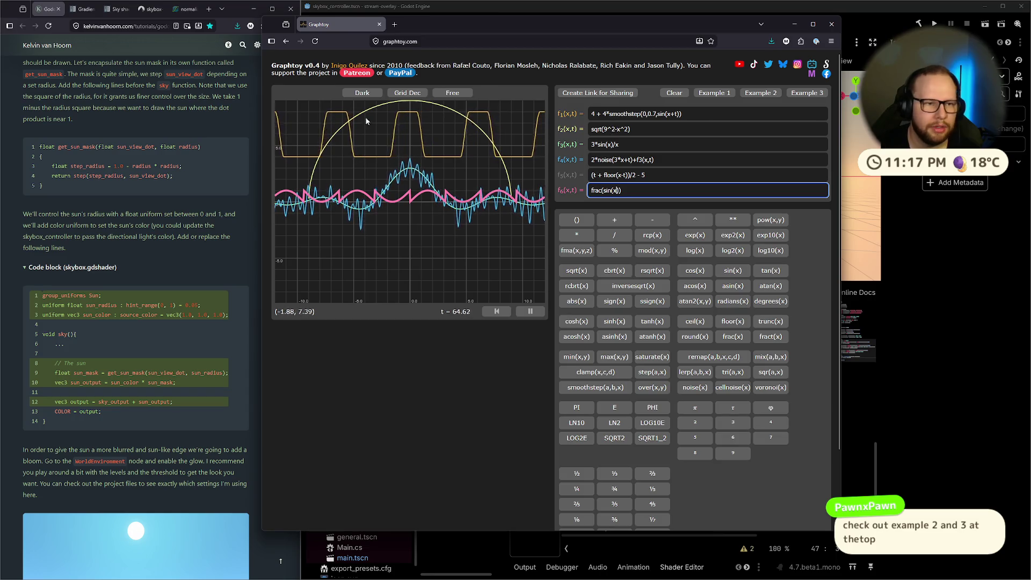
left_click(767, 94)
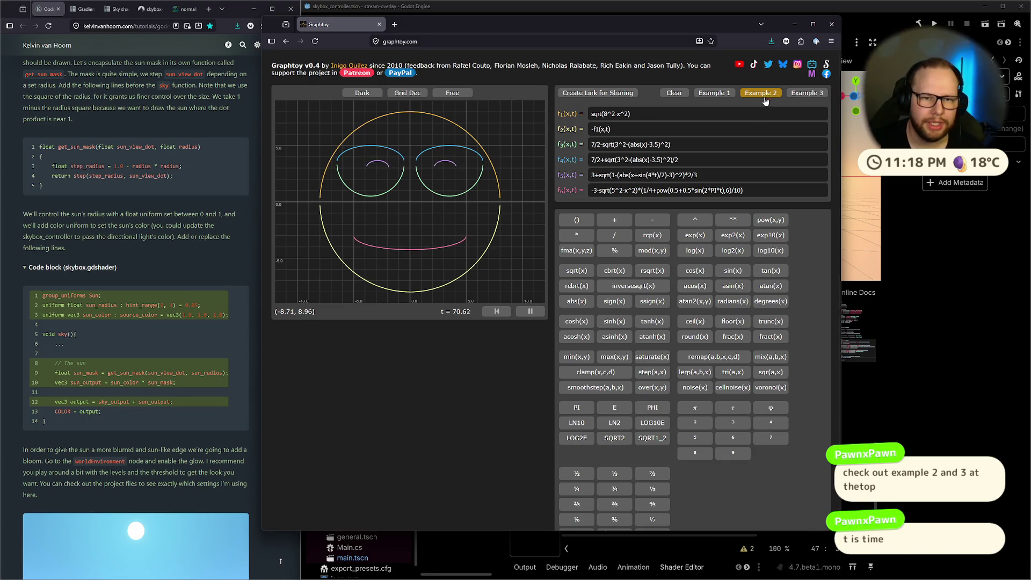
Browse the Example 3 preset with panning and zooming, then return to the smiley-face example.
double_click(607, 129)
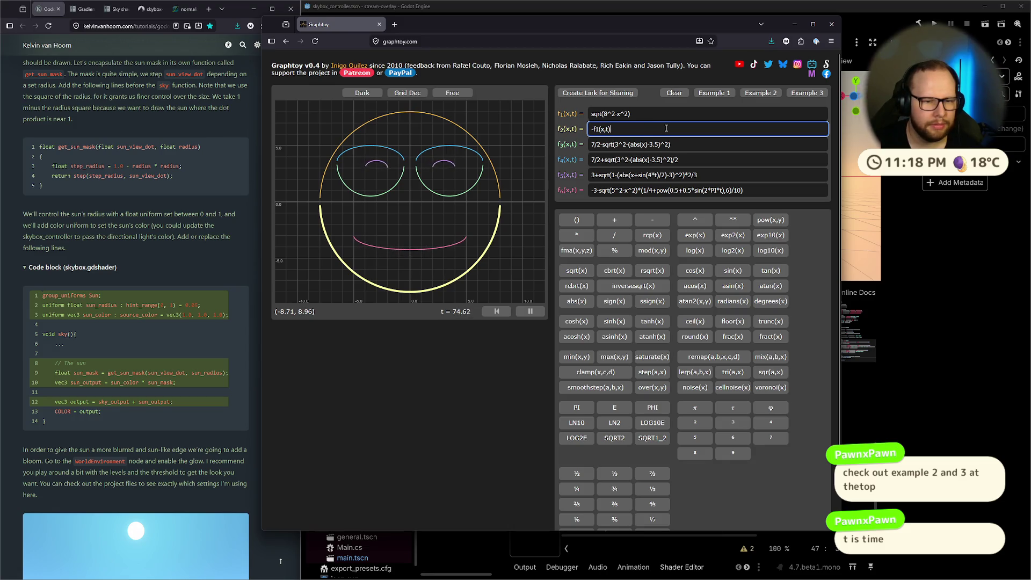
left_click(813, 93)
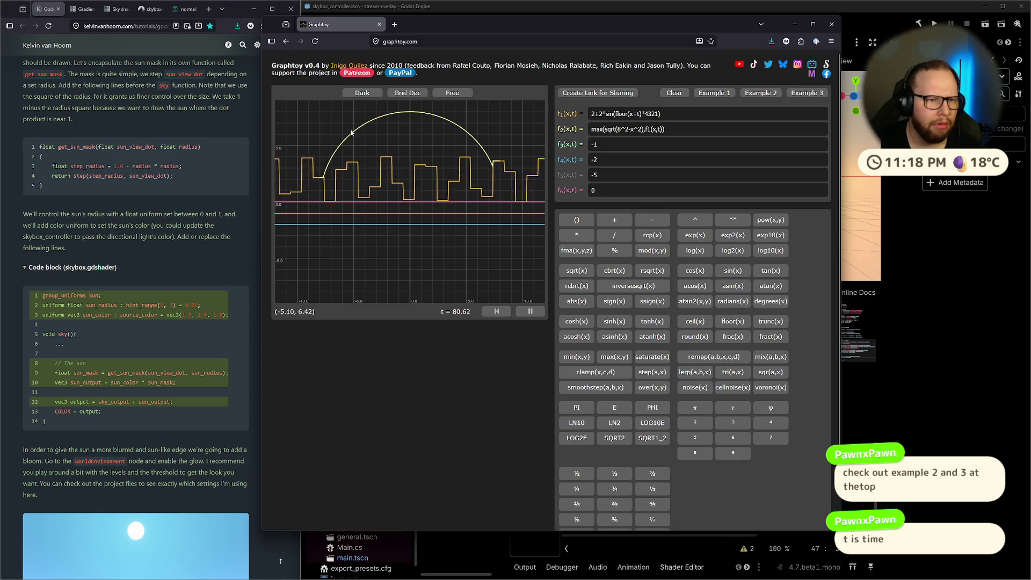
left_click_drag(337, 137, 540, 129)
scroll(436, 140, "down", 15)
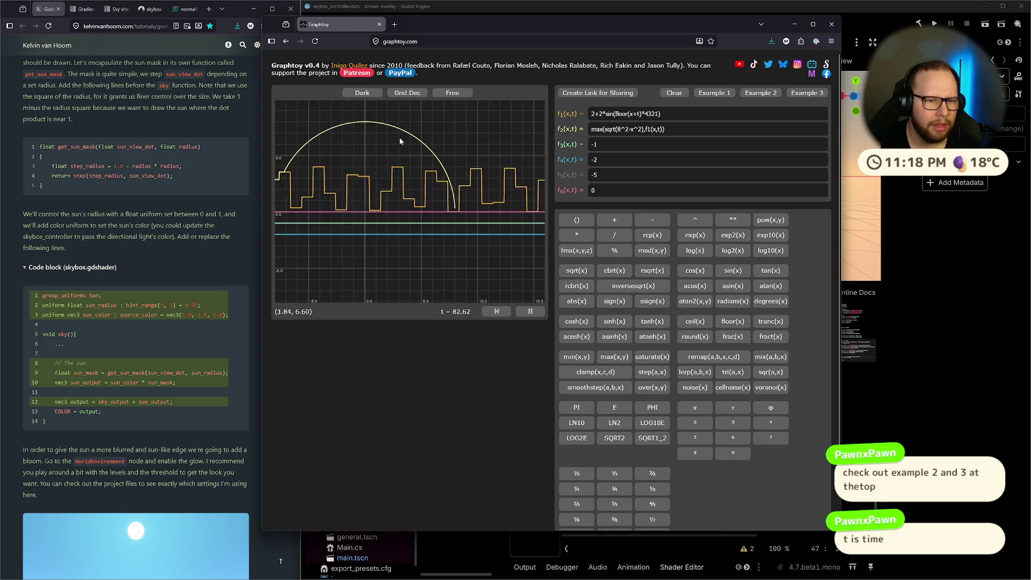
scroll(414, 153, "up", 12)
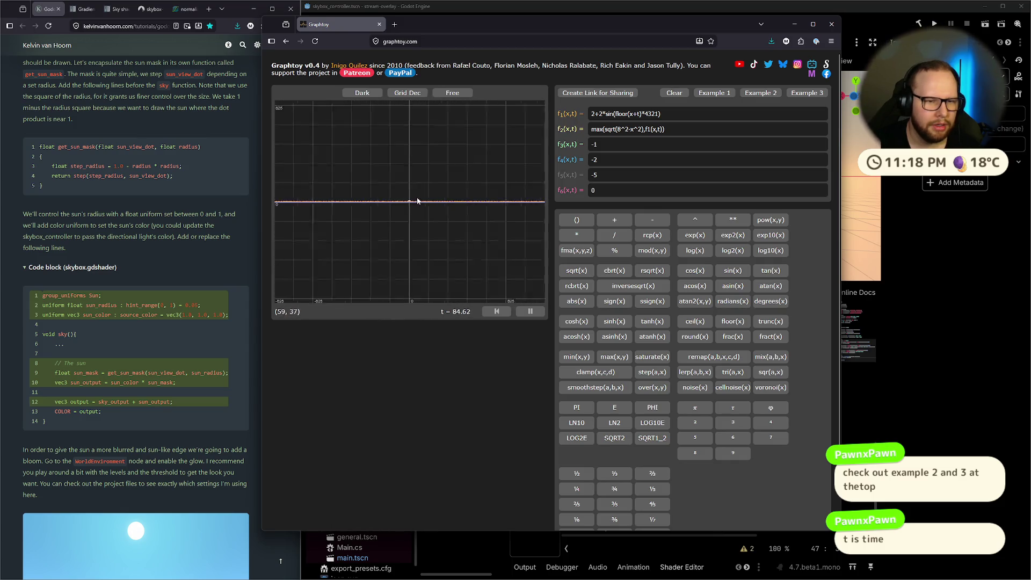
scroll(413, 185, "up", 6)
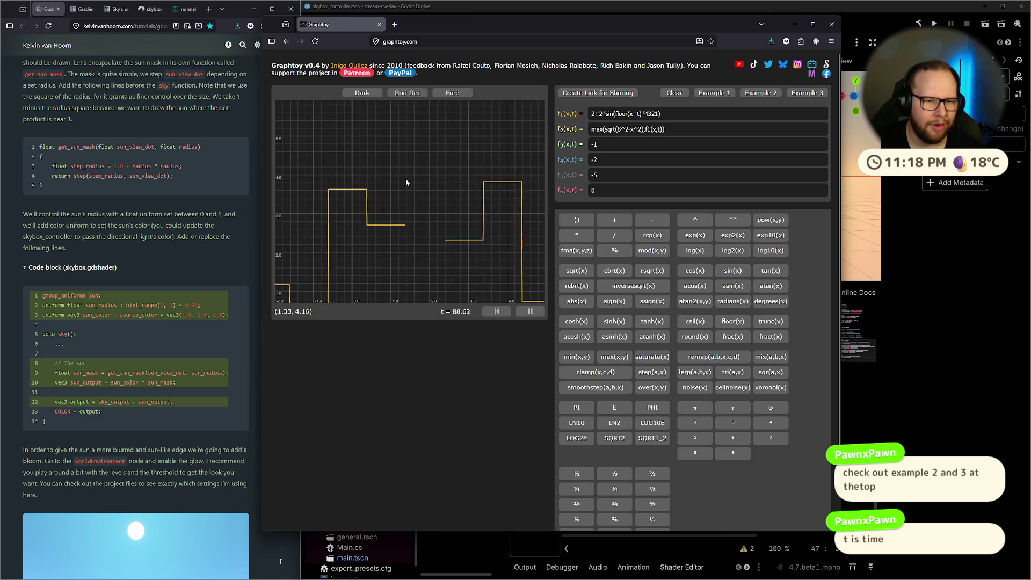
scroll(405, 172, "down", 3)
left_click(709, 94)
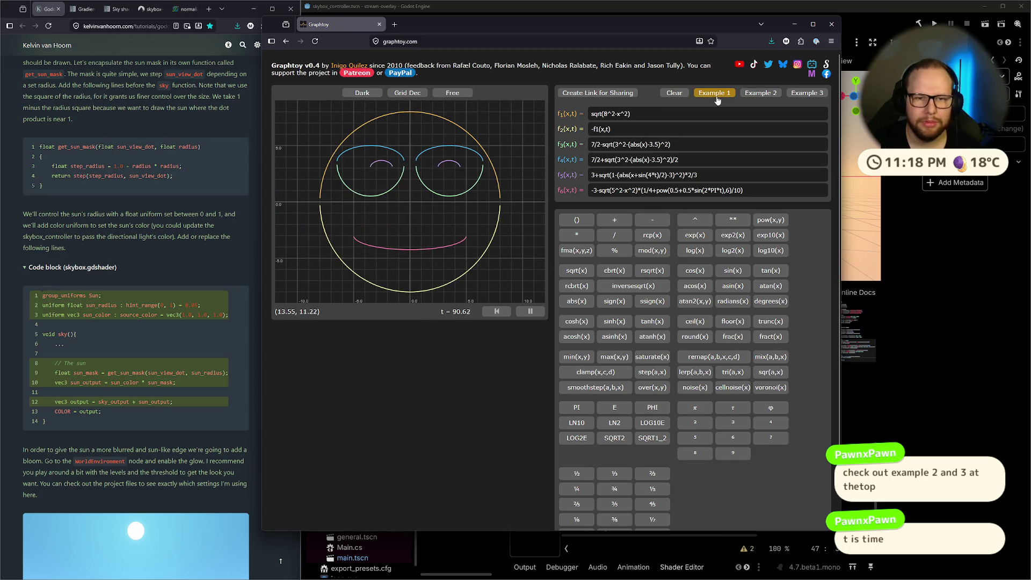
left_click(707, 96)
left_click(708, 96)
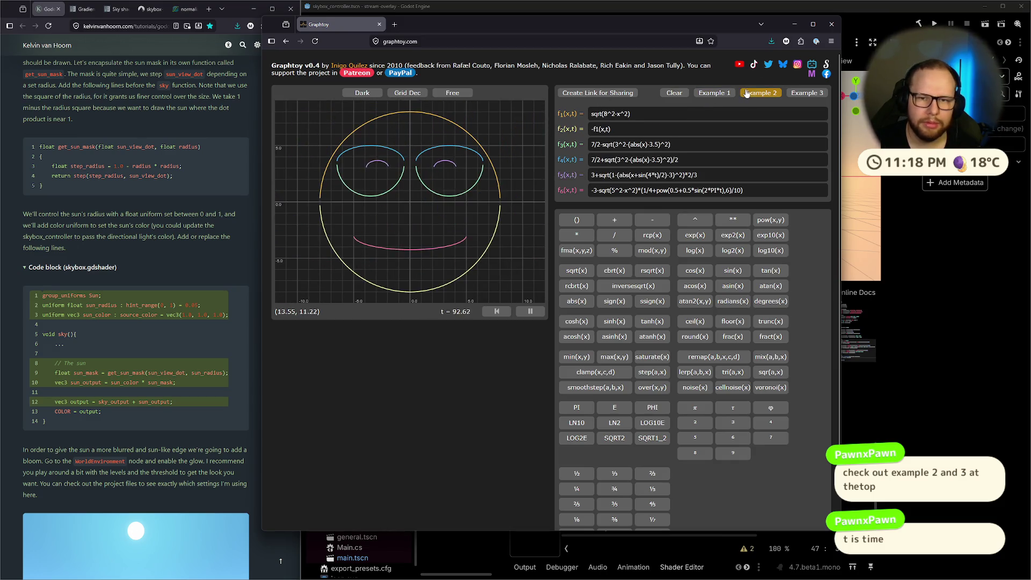
Try x exponents 3, 4, 5, 2.5, 2.7, 2.9 and 1 in f1, ending back at x^2.
triple_click(598, 113)
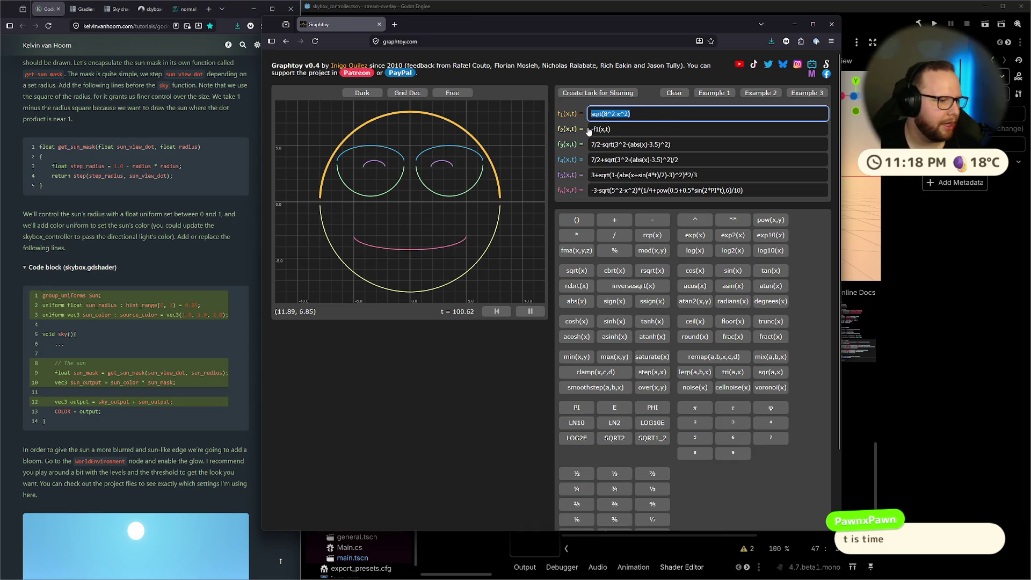
left_click_drag(629, 114, 603, 115)
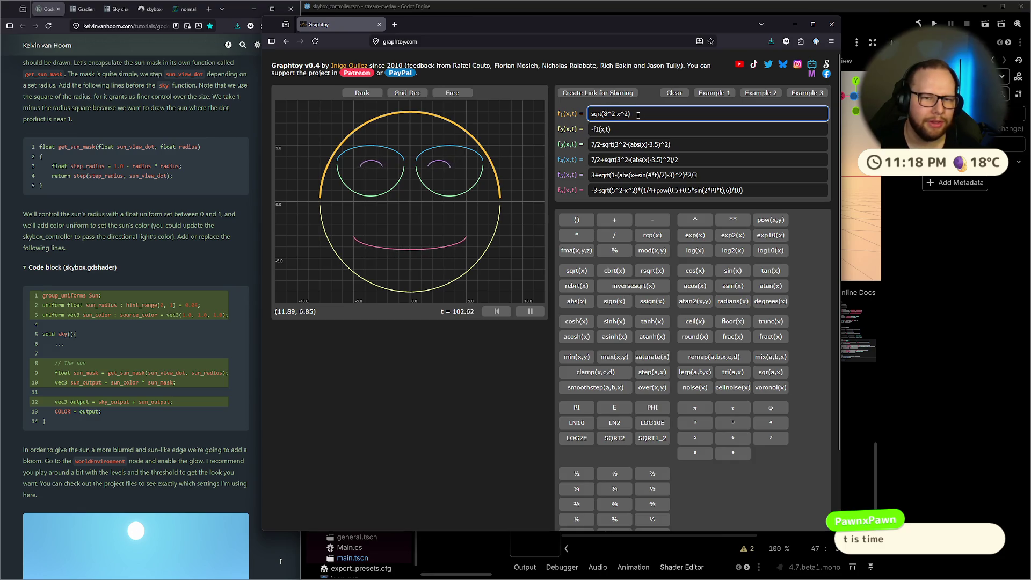
double_click(627, 114)
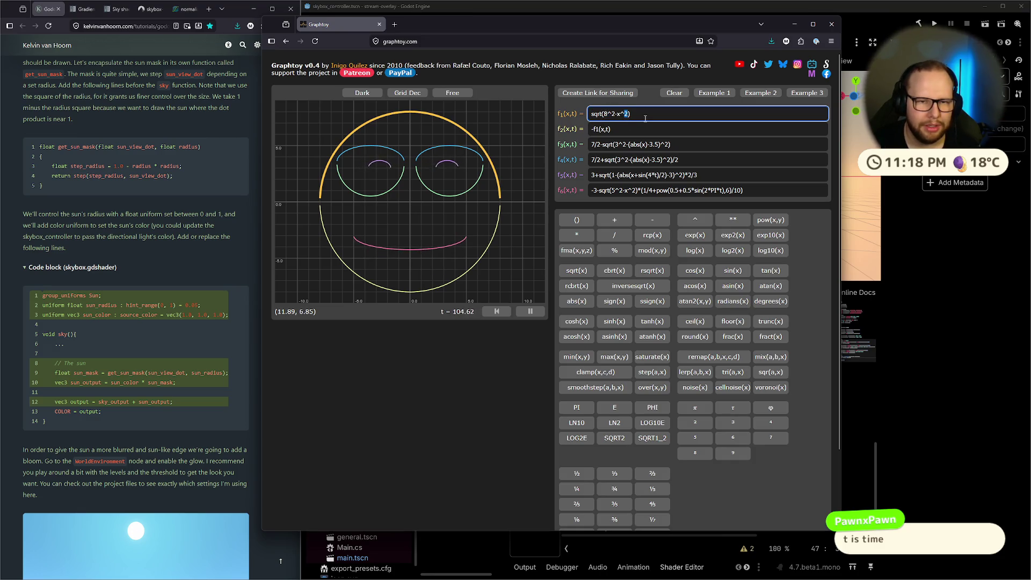
type("3")
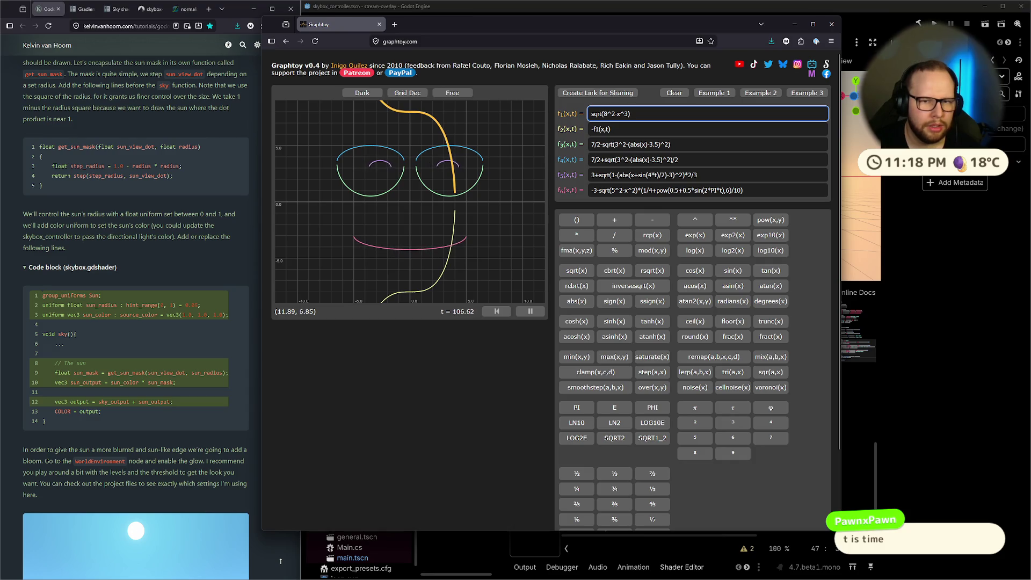
key("BackSpace")
type("2")
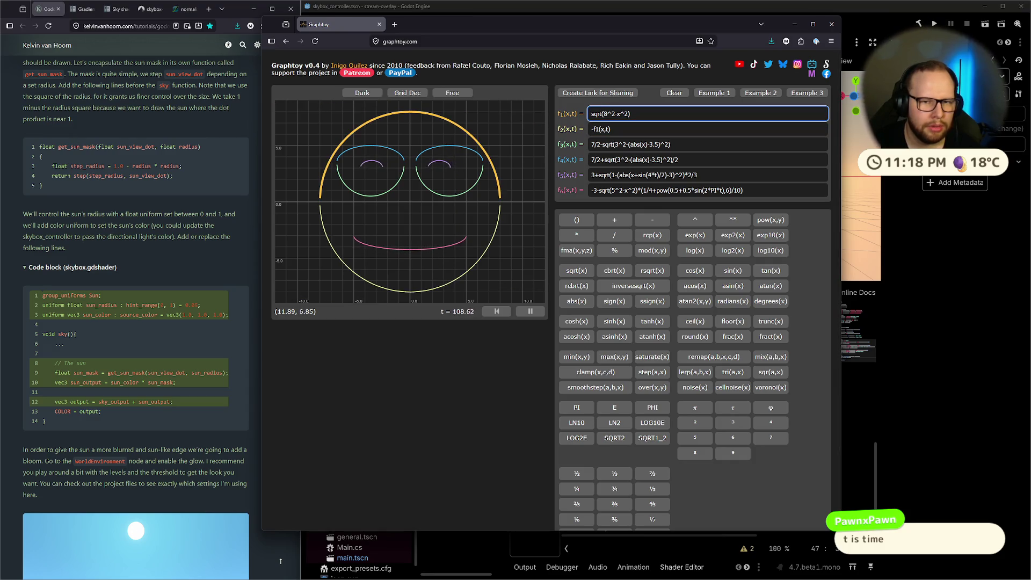
key("BackSpace")
type("4")
key("BackSpace")
type("5")
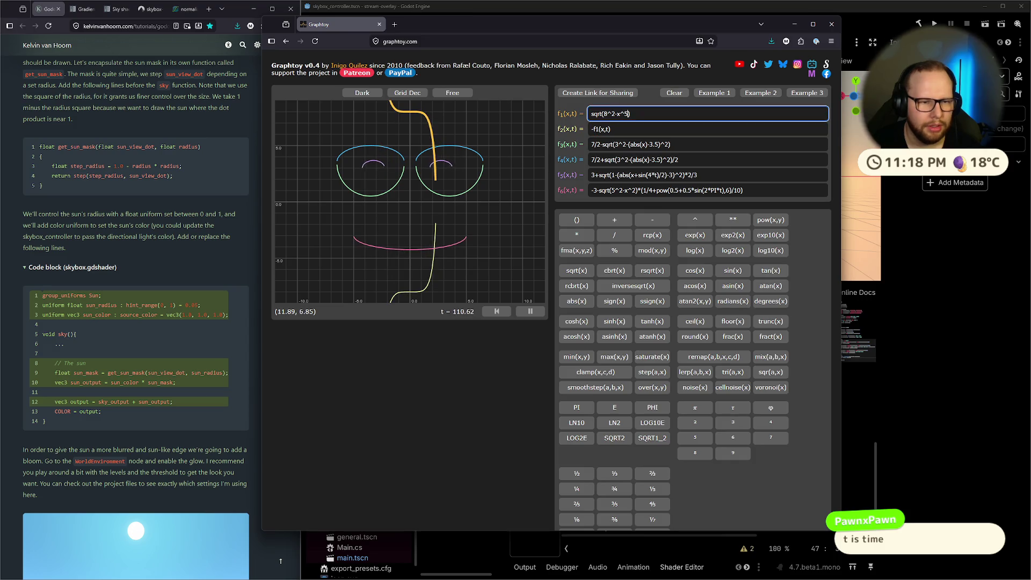
key("BackSpace")
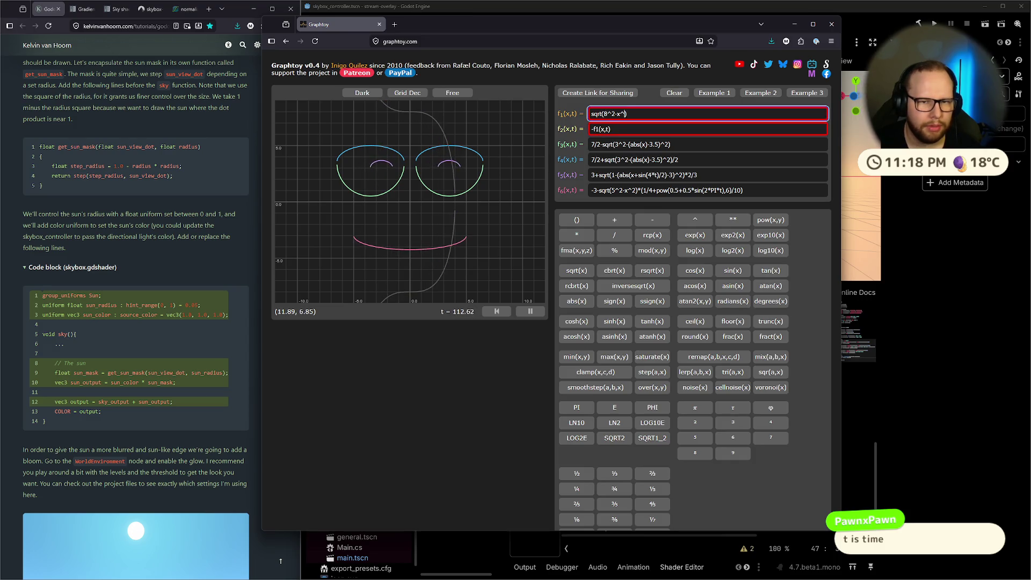
type("2.5")
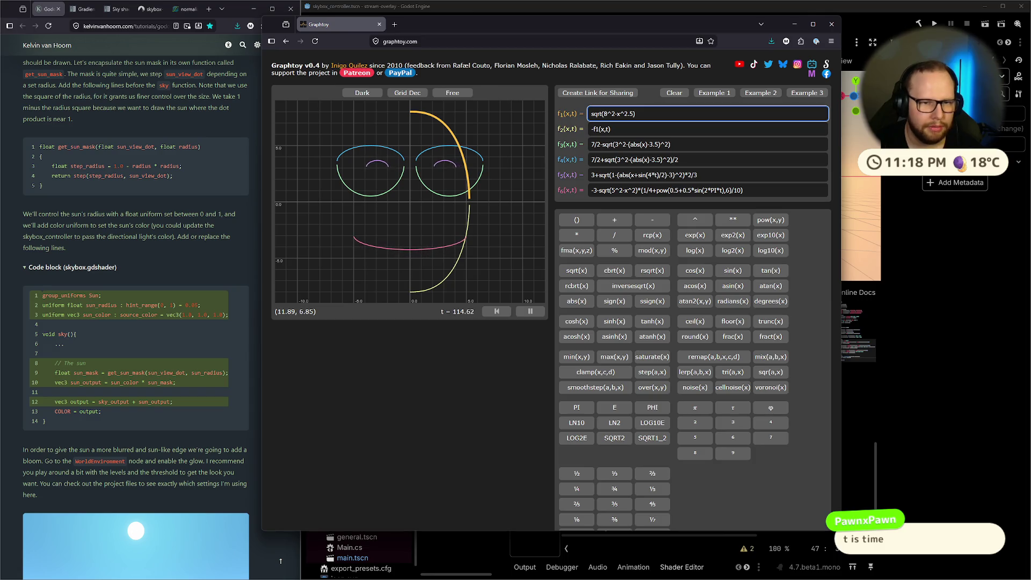
key("BackSpace")
type("7")
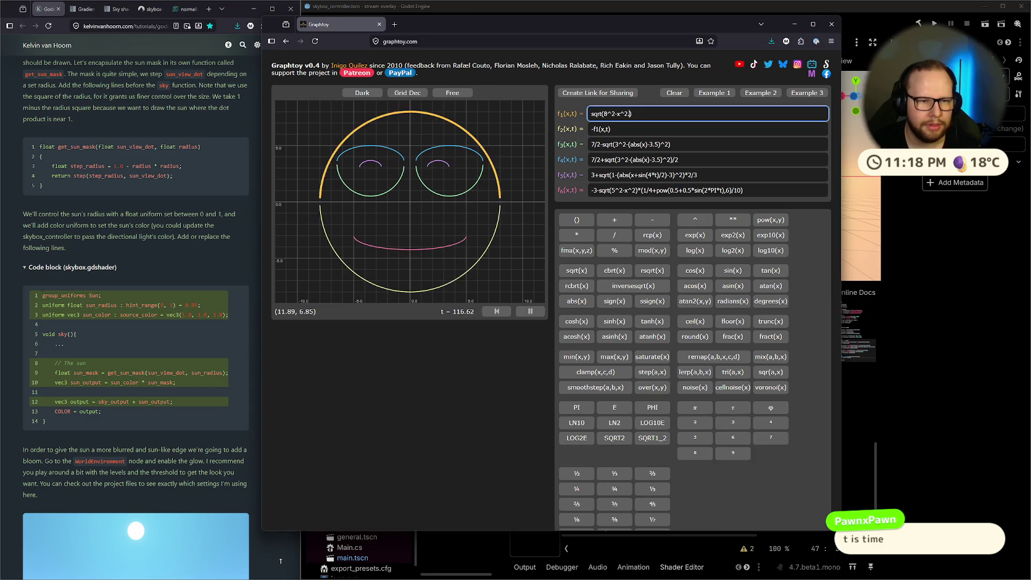
key("BackSpace")
type("9")
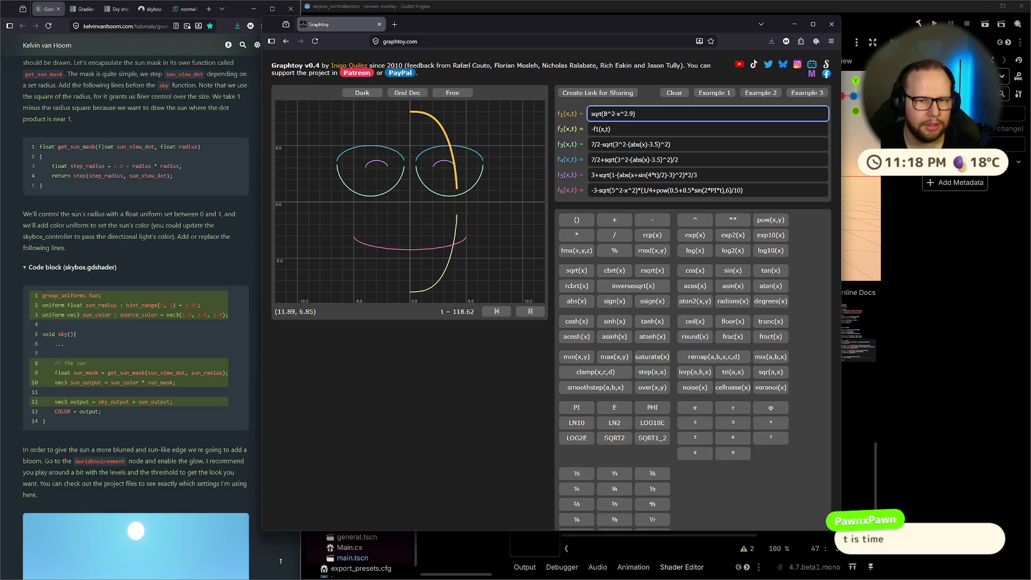
key("BackSpace")
key("BackSpace")
key("BackSpace")
type("3")
key("BackSpace")
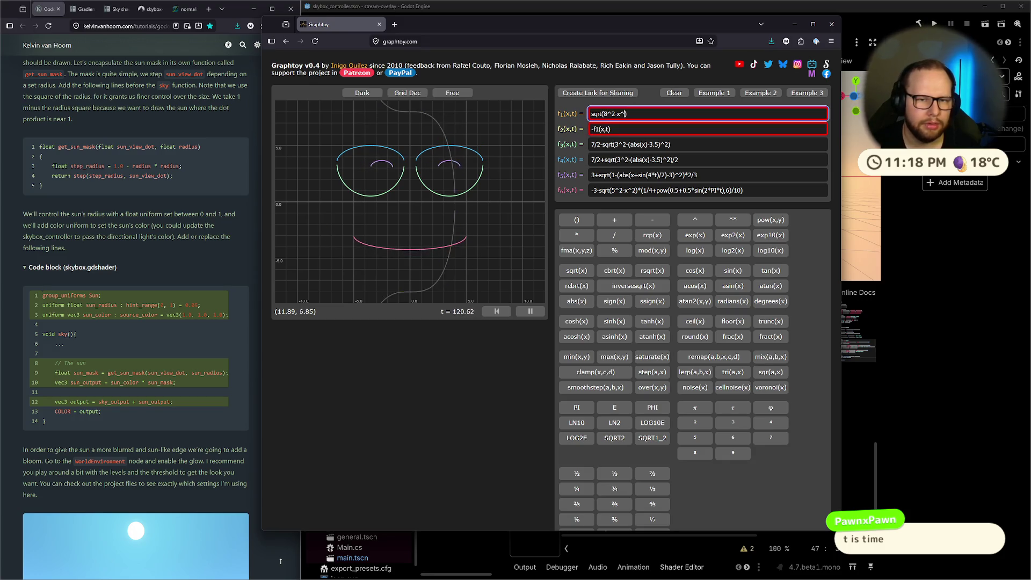
type("2")
key("BackSpace")
type("1")
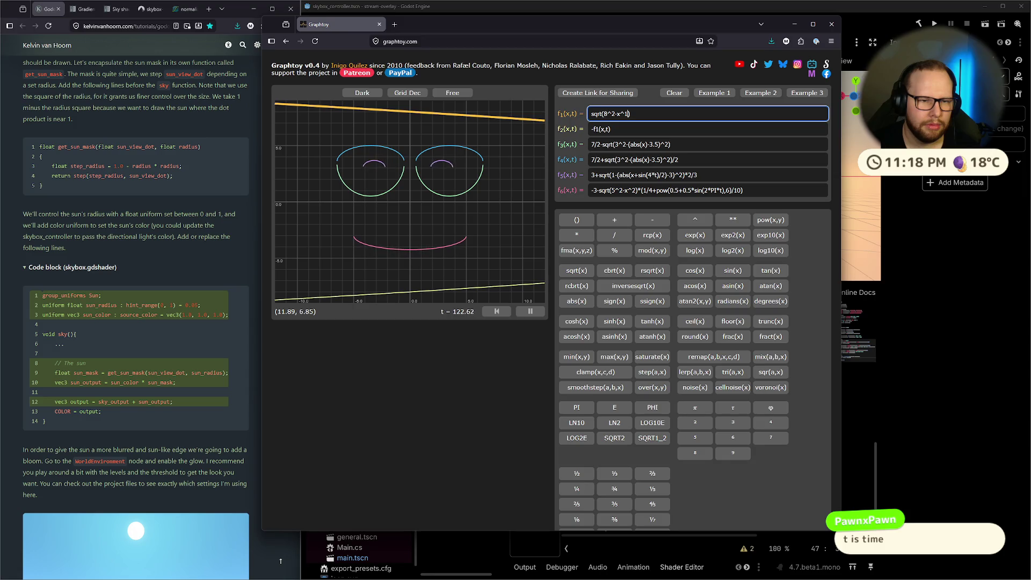
key("BackSpace")
type("2")
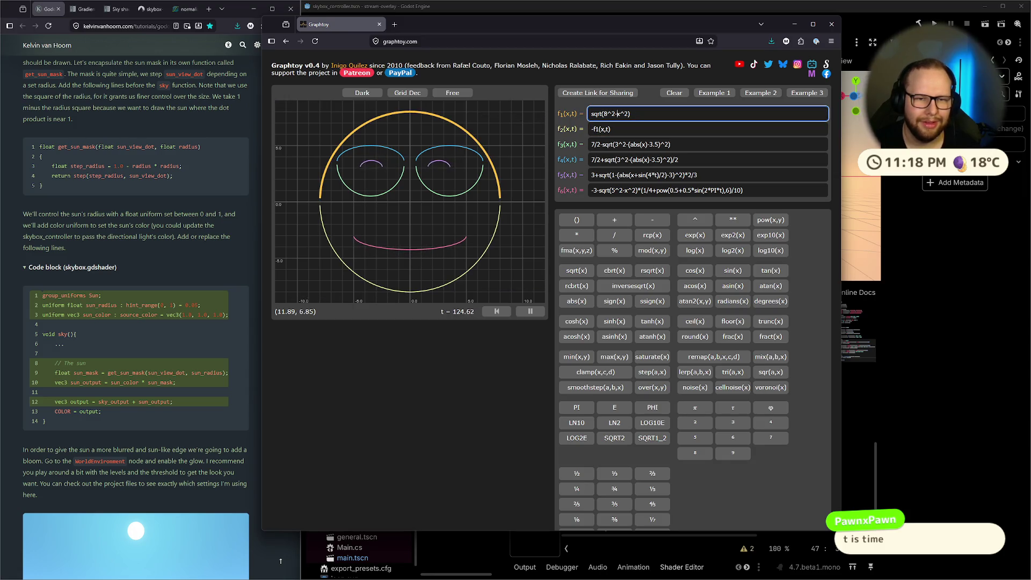
Try cubing the 8 and x terms, restore f1 to sqrt(8^2-x^2), and bookmark the page.
left_click(615, 113)
key("BackSpace")
type("3")
left_click(628, 113)
key("BackSpace")
type("3")
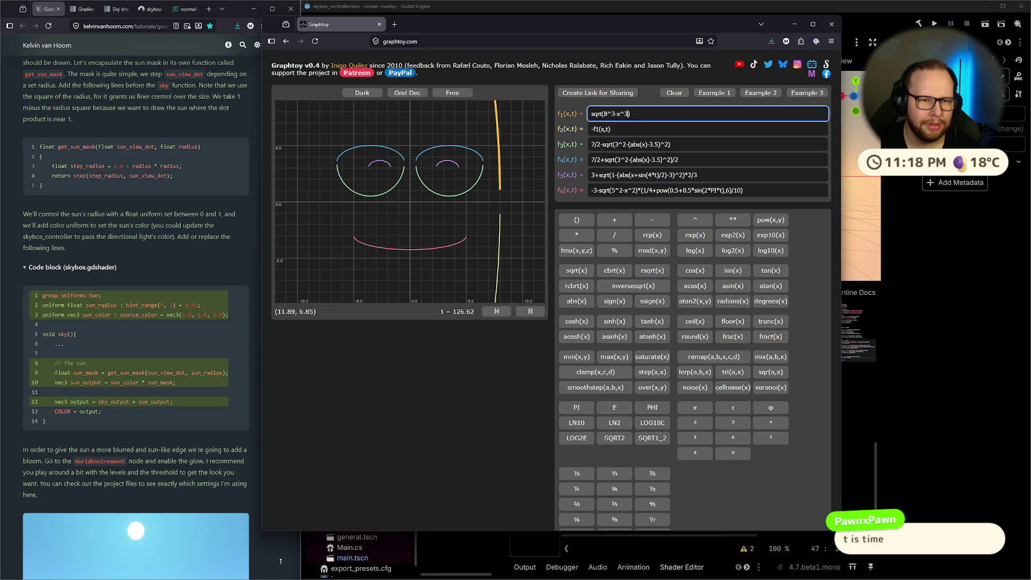
key("BackSpace")
type("1")
left_click(613, 114)
key("BackSpace")
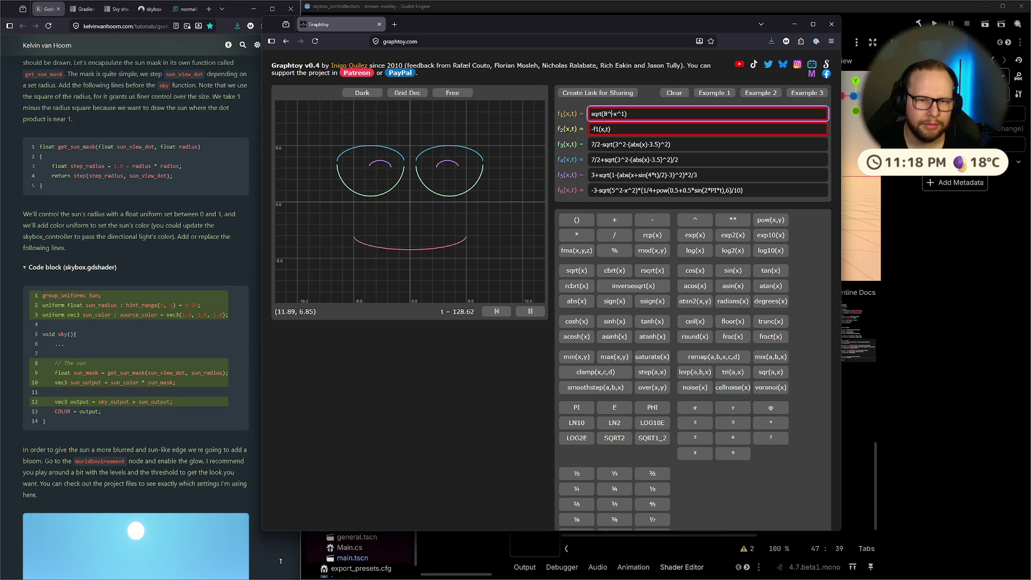
type("2-")
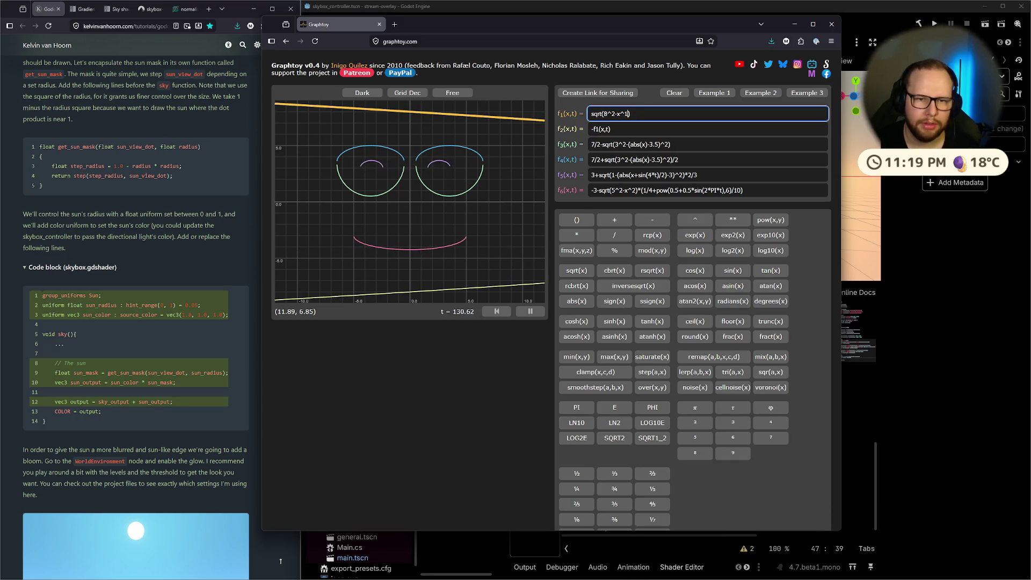
key("BackSpace")
type("2")
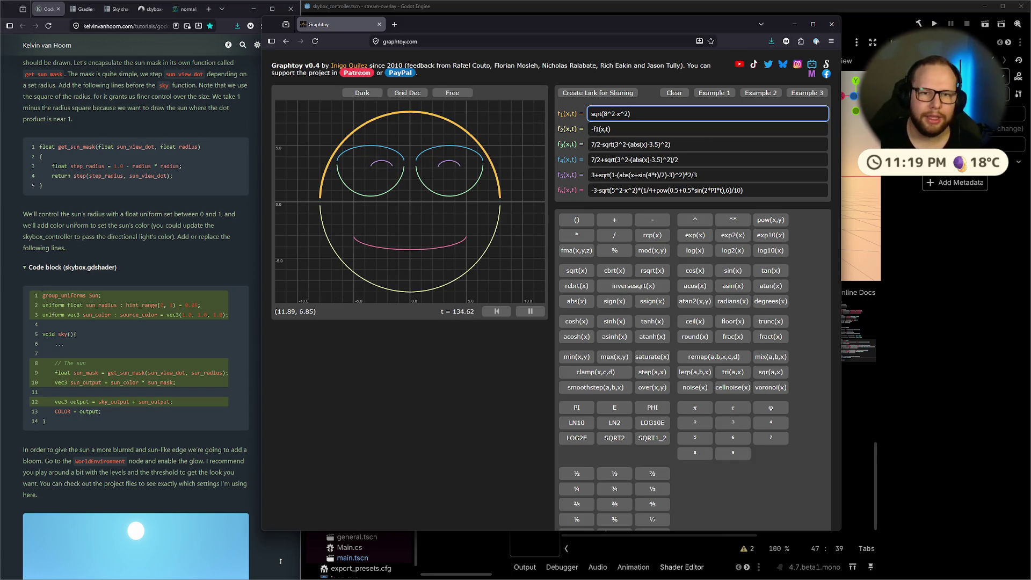
key("ctrl+d")
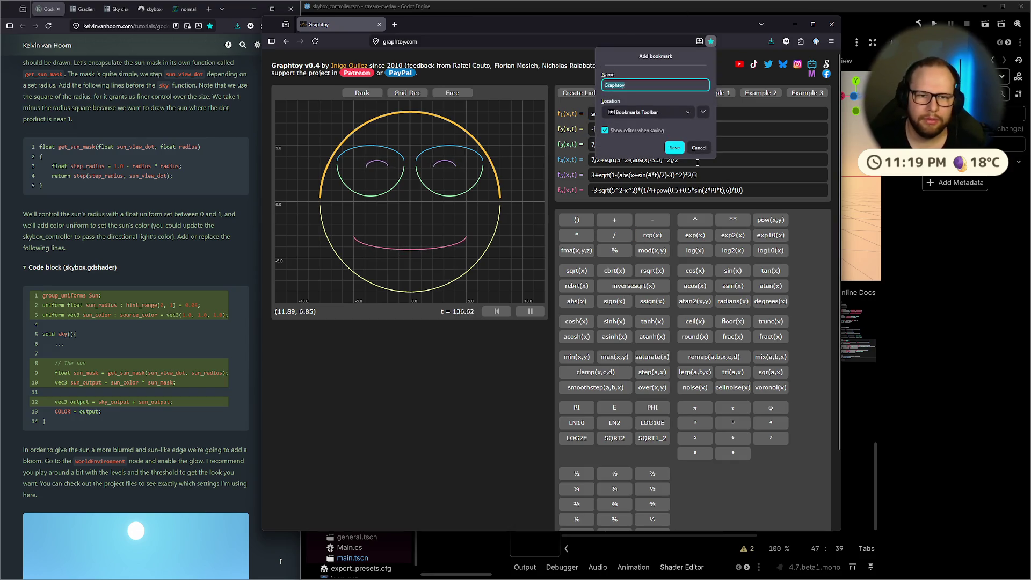
Save the Graphtoy bookmark.
left_click(675, 147)
scroll(580, 279, "down", 3)
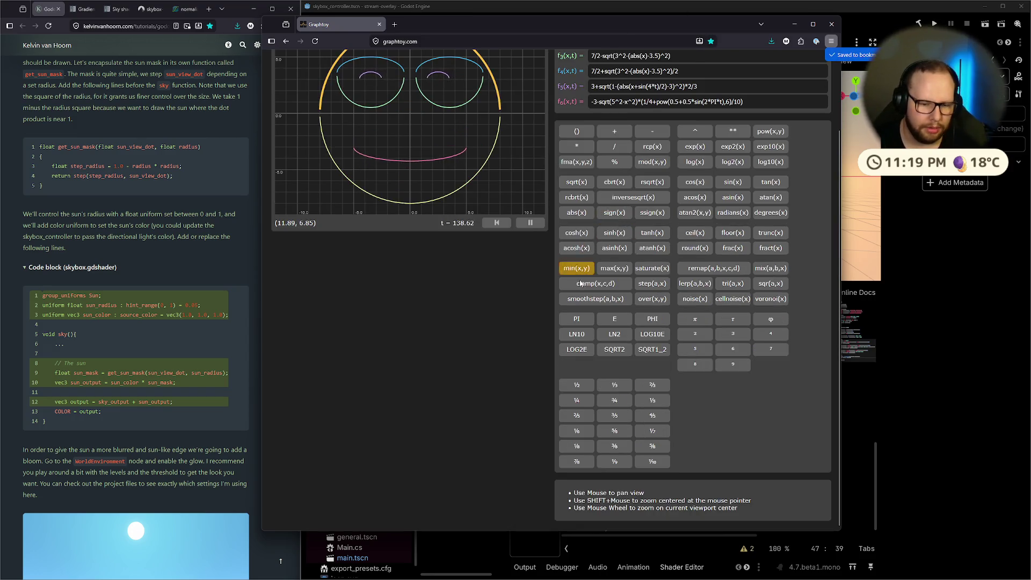
scroll(691, 296, "up", 3)
scroll(406, 227, "down", 5)
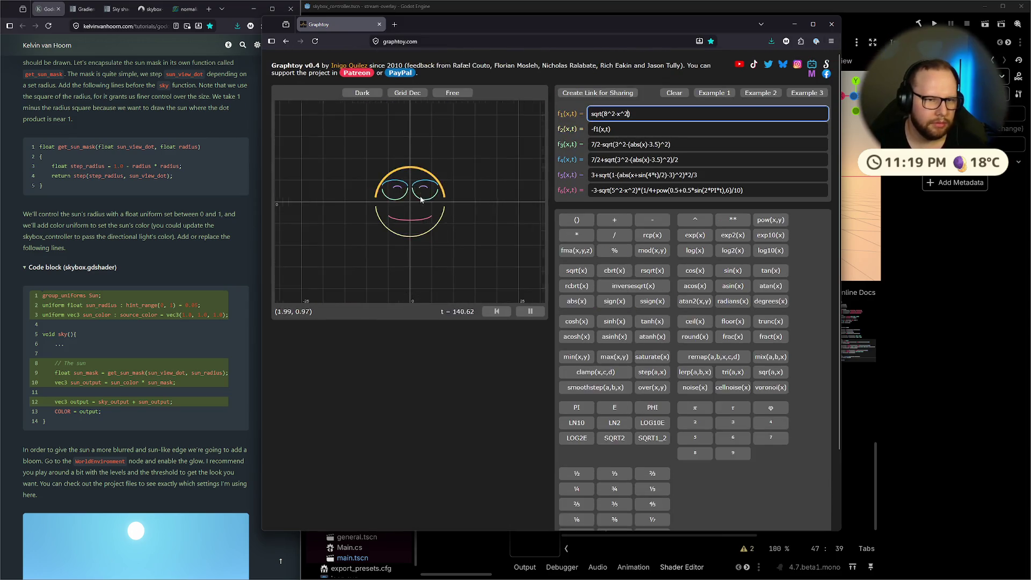
scroll(421, 199, "up", 3)
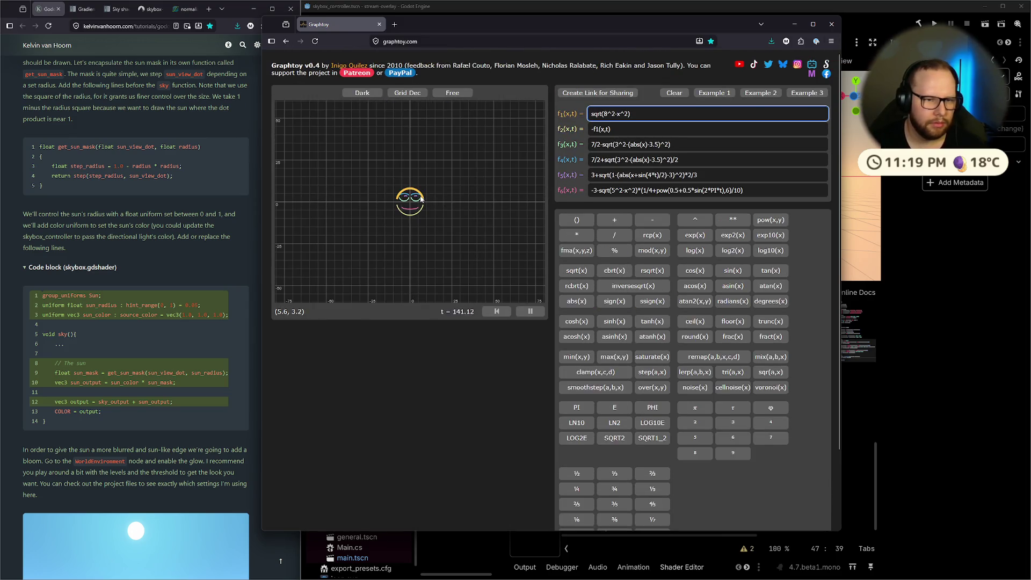
Try the grid, range (0..1, -1..1, free) and light-theme options, then close Graphtoy.
left_click(419, 95)
left_click(456, 94)
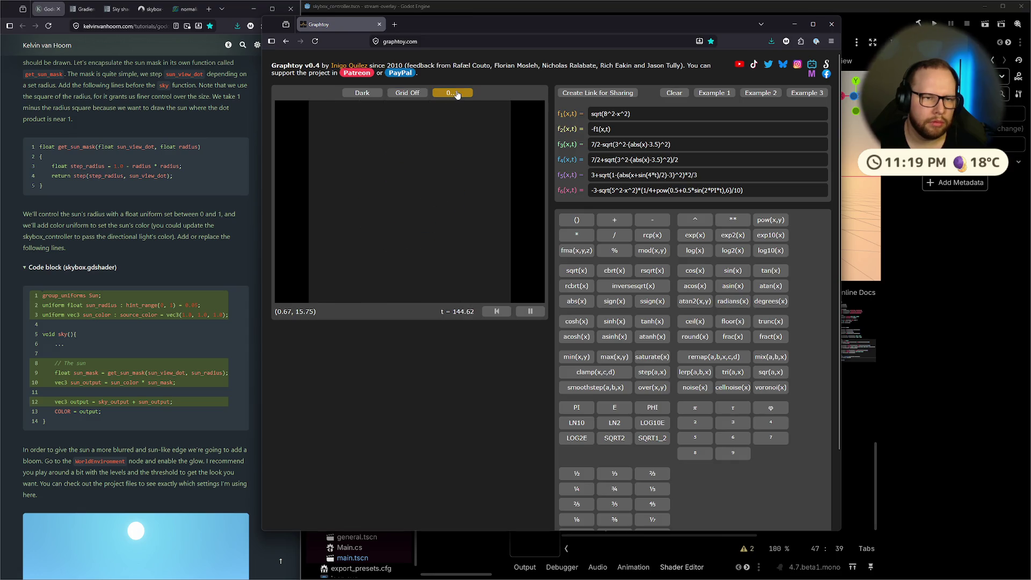
left_click(452, 96)
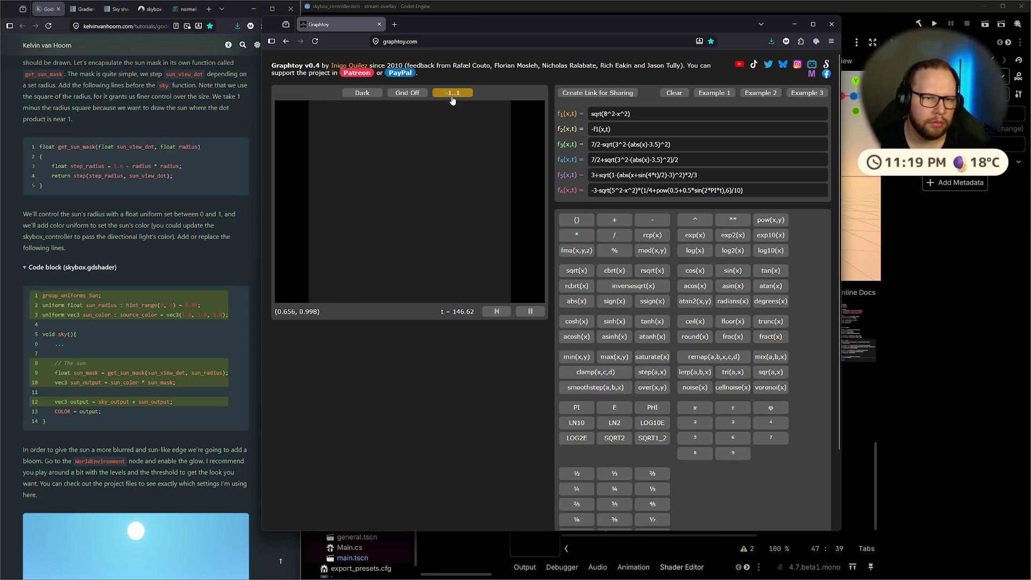
left_click(451, 96)
left_click(408, 96)
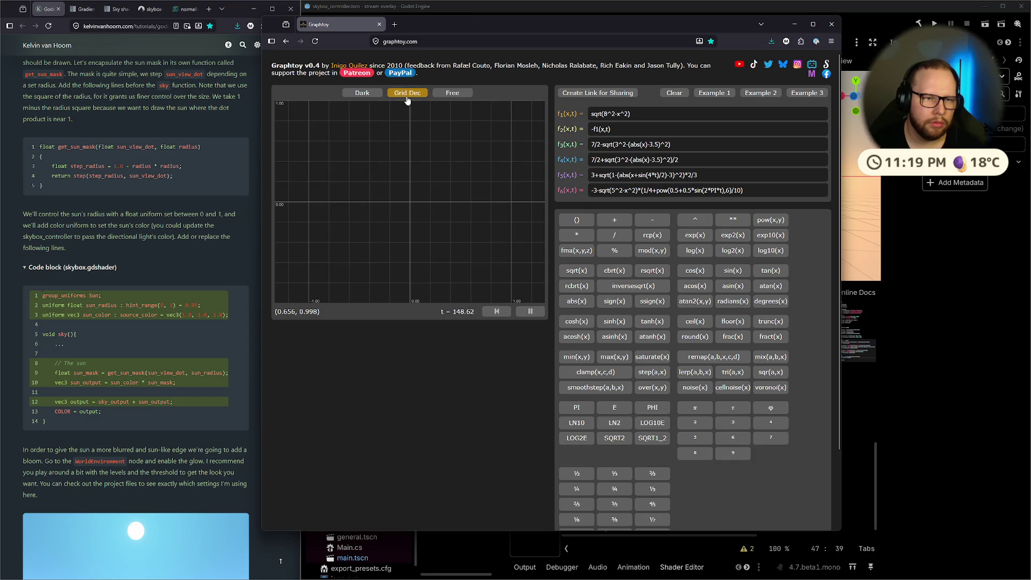
left_click(367, 95)
left_click(408, 96)
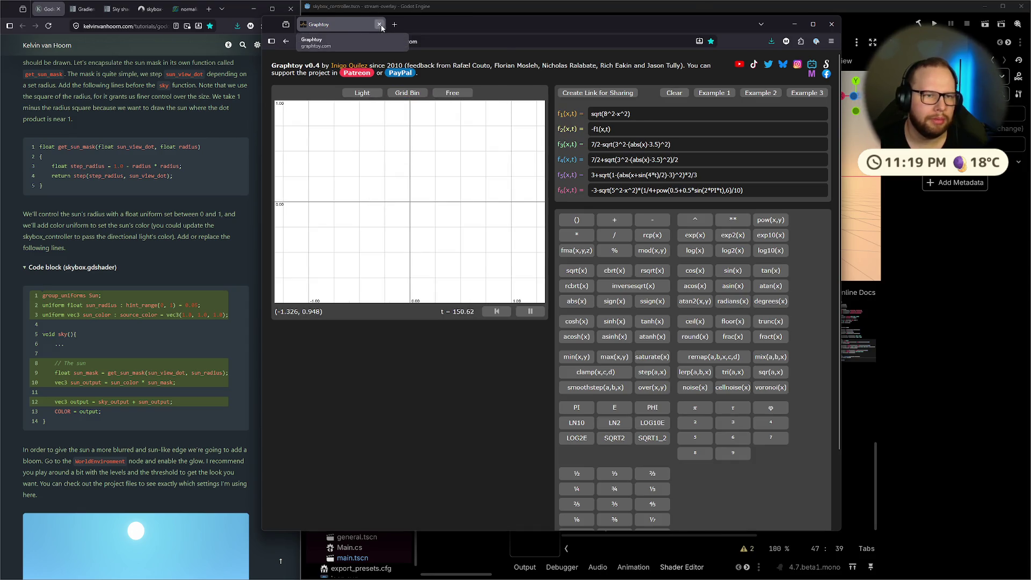
left_click(379, 25)
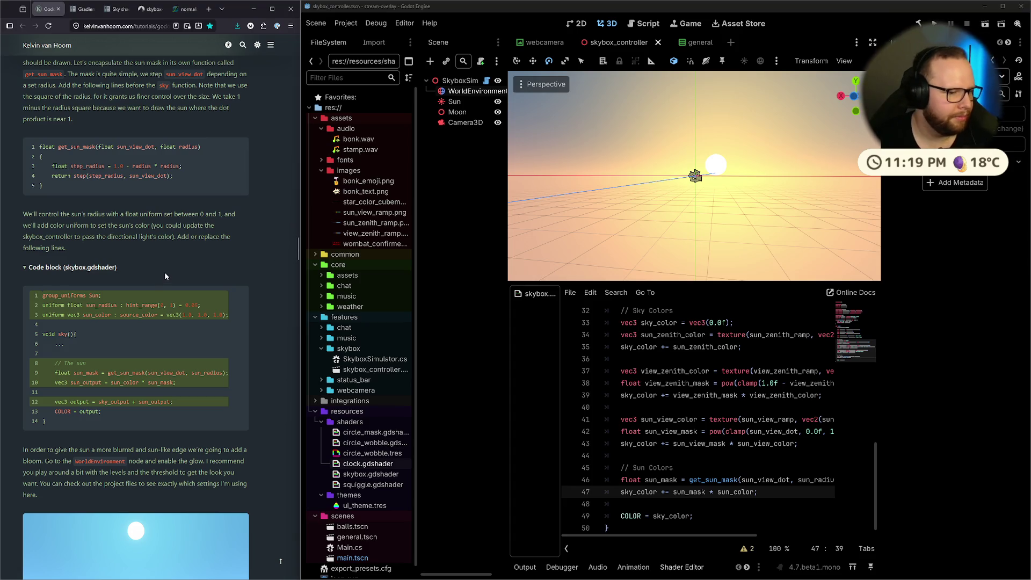
Scroll to get_sun_mask and put the caret on line 17, float edge = 1.0f - radius * radius.
scroll(165, 276, "down", 2)
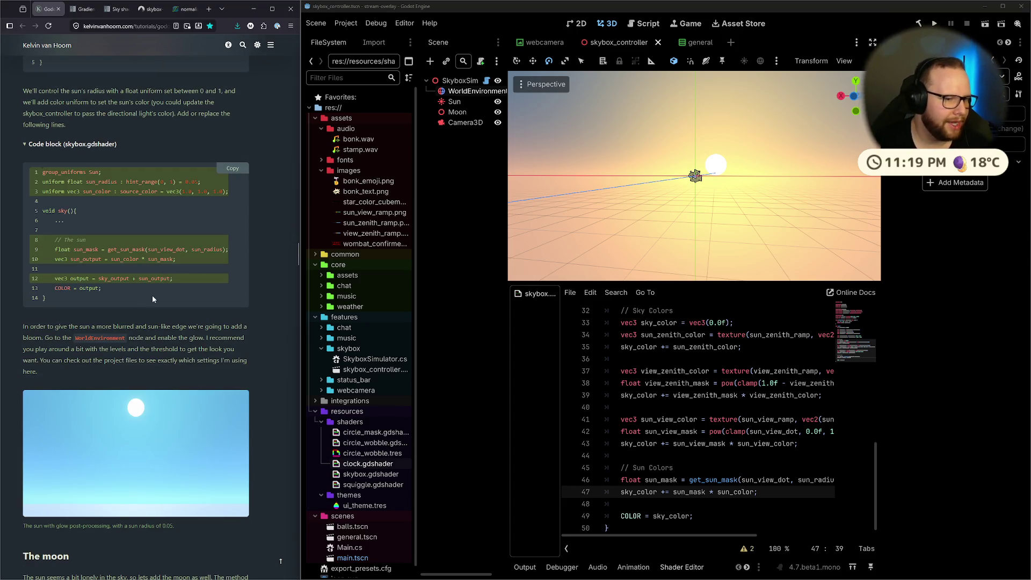
scroll(107, 302, "down", 2)
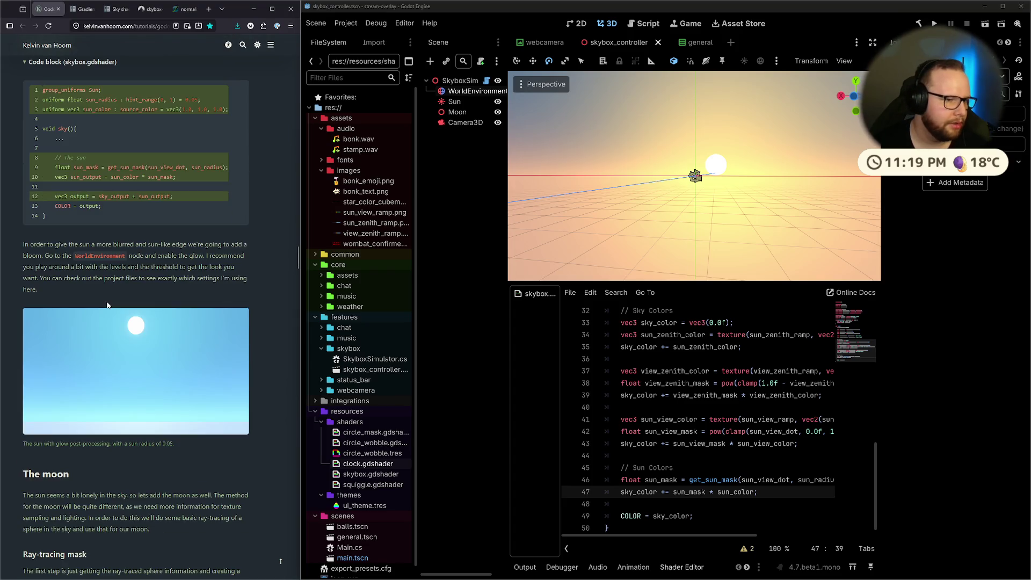
scroll(107, 302, "up", 3)
scroll(758, 408, "up", 10)
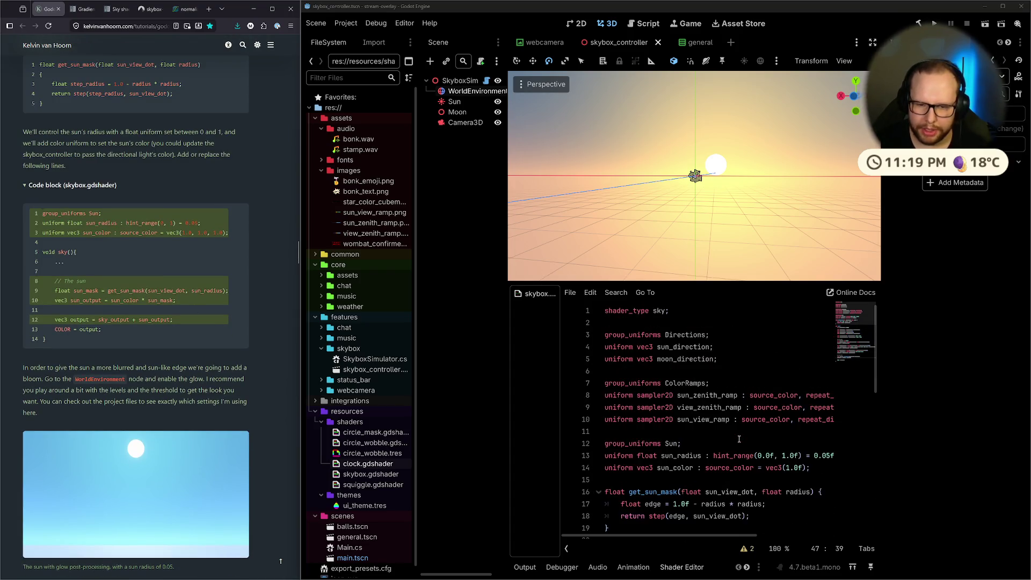
scroll(759, 408, "down", 3)
left_click(758, 408)
left_click(759, 395)
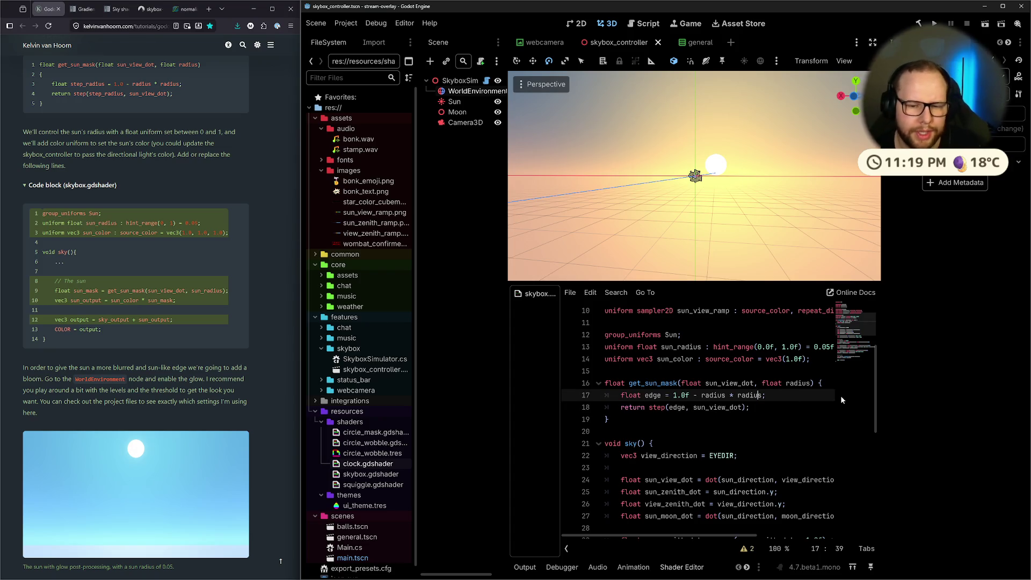
scroll(148, 304, "up", 5)
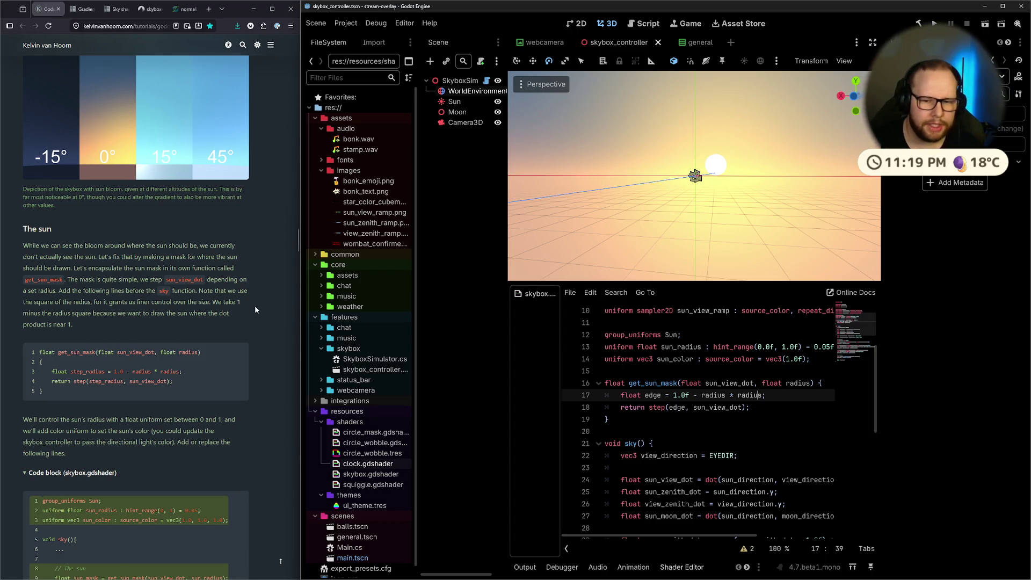
Change line 17 to edge = 1.0f - radius and save to recompile the shader.
double_click(751, 396)
key("BackSpace")
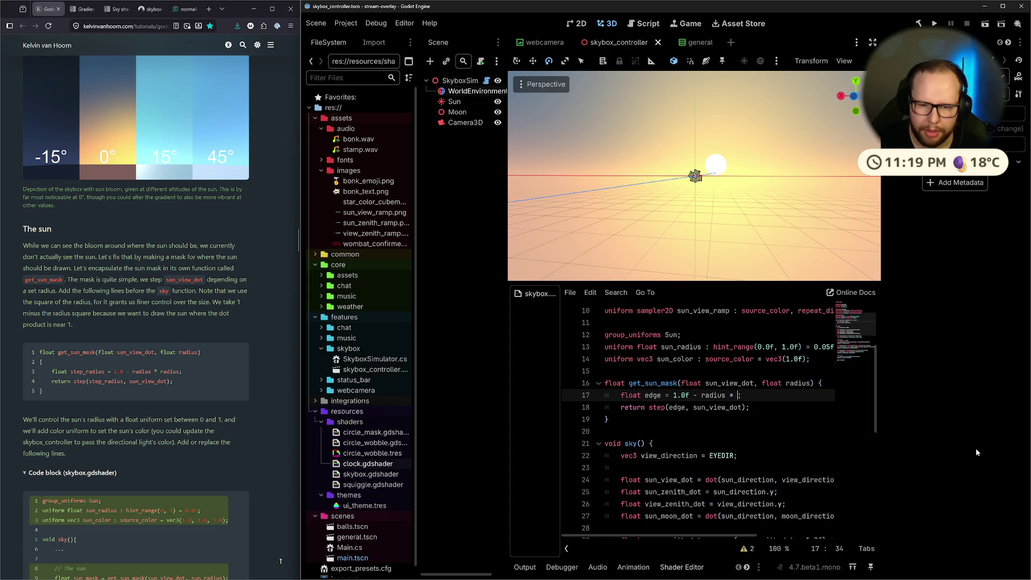
key("ctrl+s")
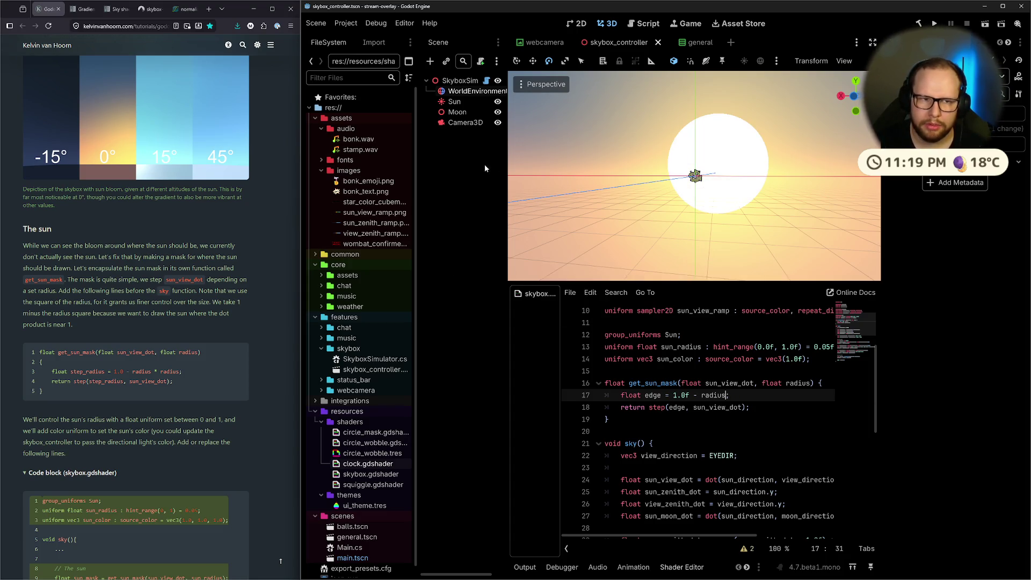
Select the WorldEnvironment node and show its sky shader parameters in the Inspector.
left_click(461, 92)
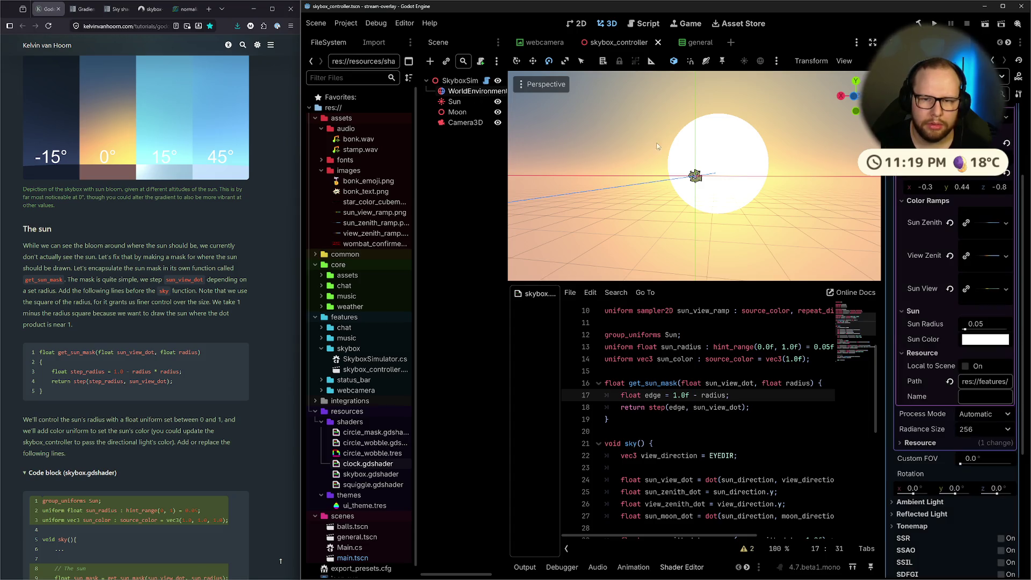
left_click(721, 146)
left_click(440, 81)
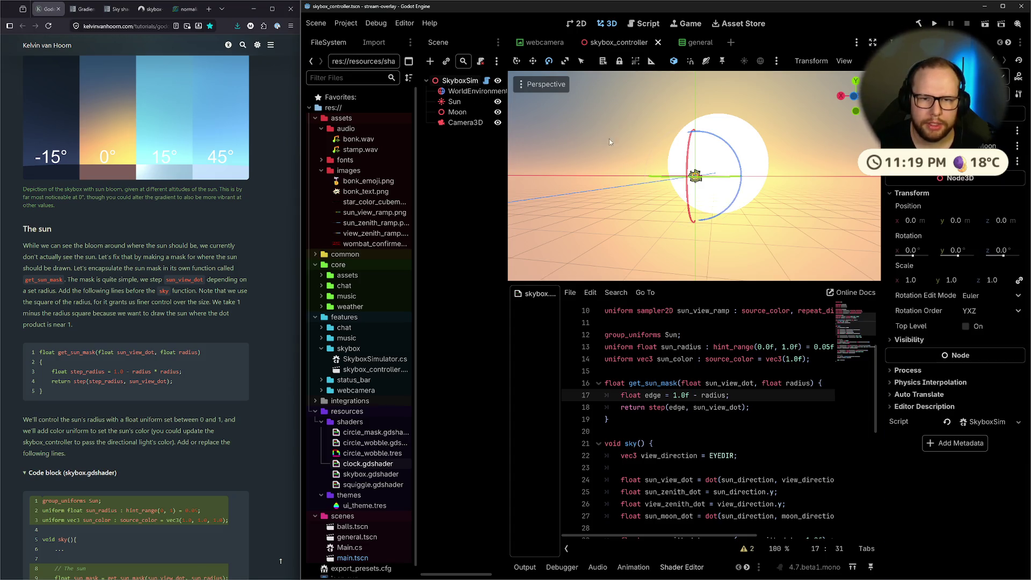
left_click(468, 92)
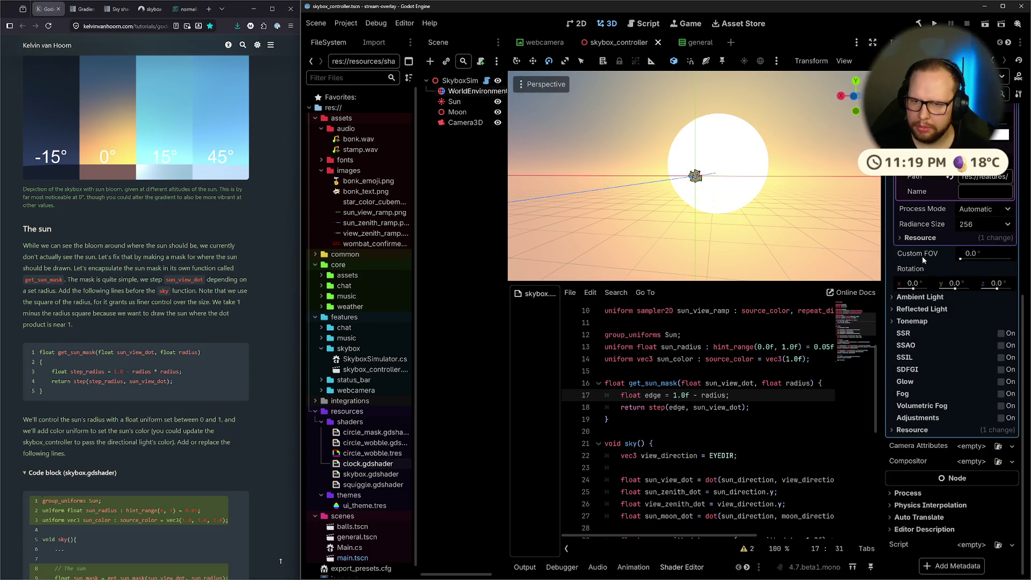
scroll(916, 218, "up", 5)
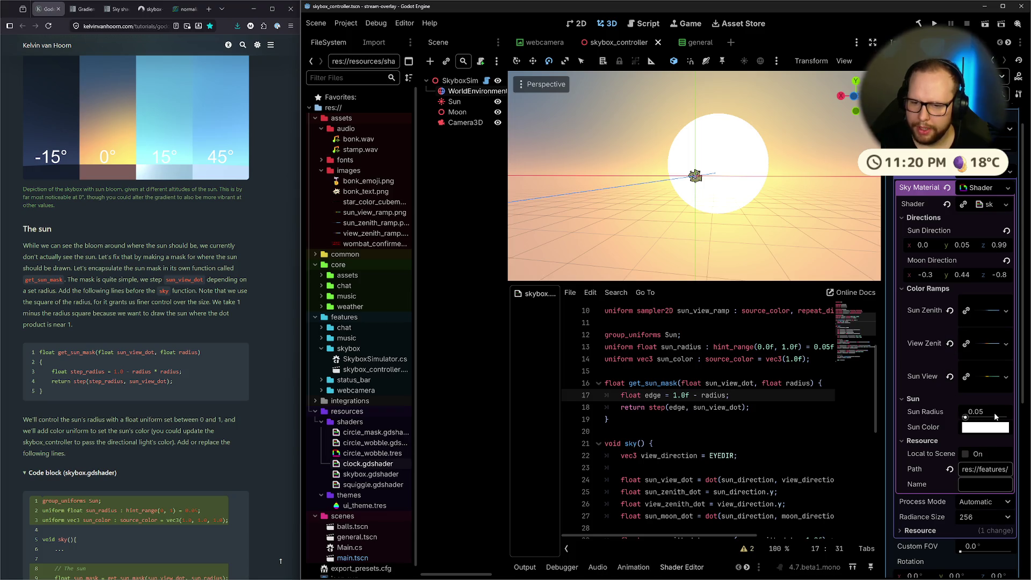
Set Sun Radius to 1.0 and look around the enlarged sun.
left_click(1004, 412)
type("1")
key("Return")
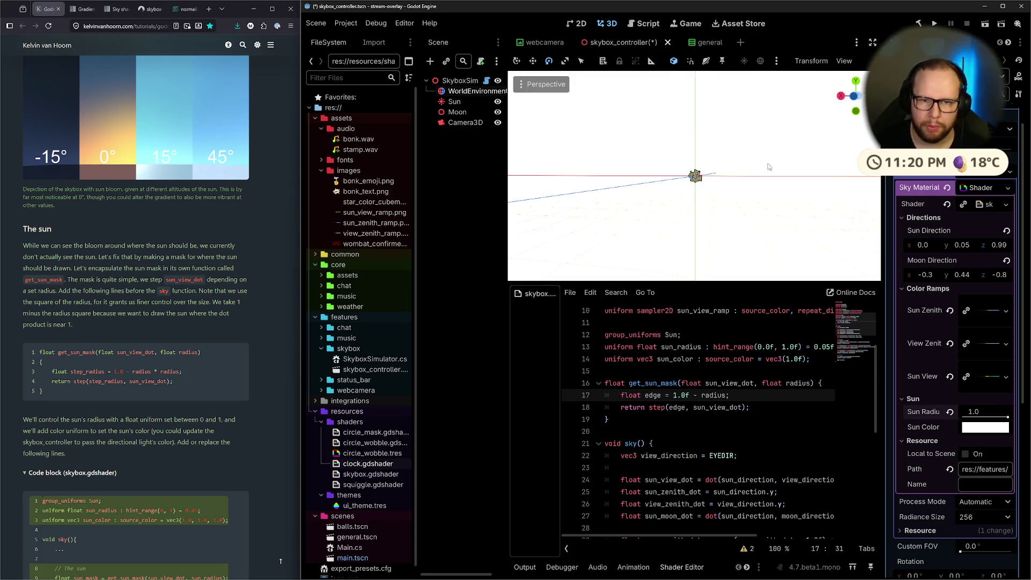
left_click_drag(771, 165, 591, 189)
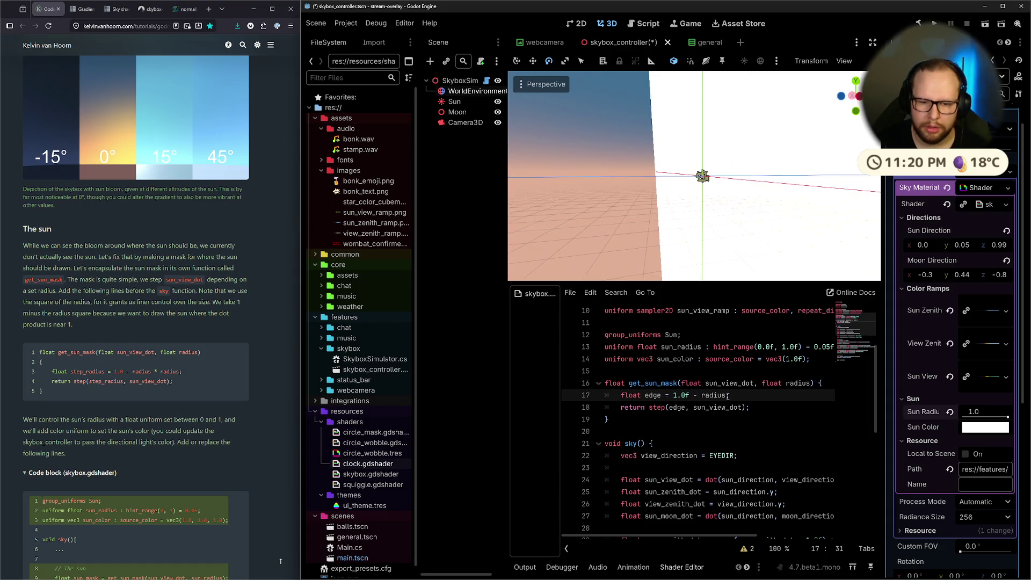
Restore edge = 1.0f - radius * radius on line 17, fix line 18, and save.
type("* radiue")
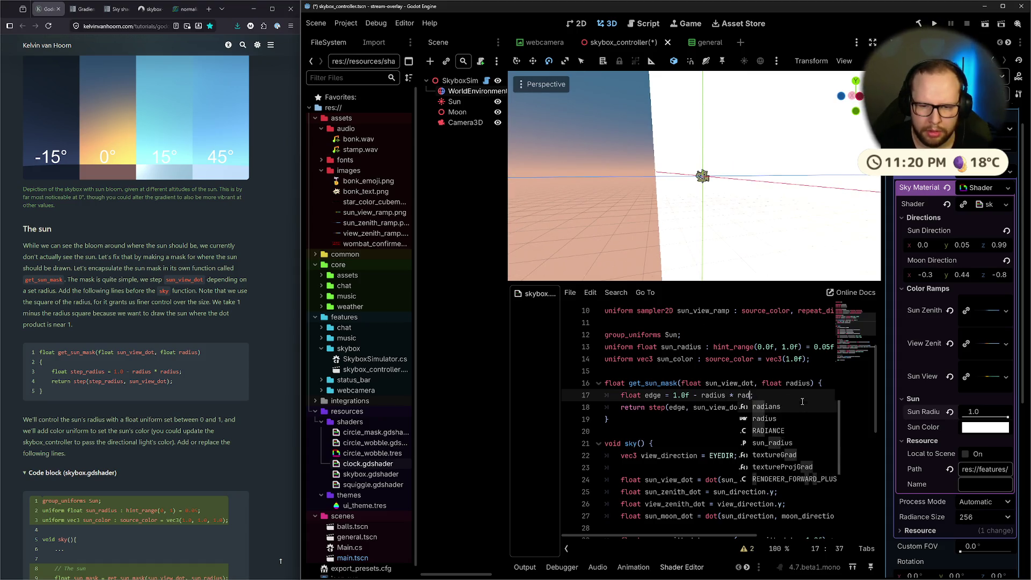
key("BackSpace")
type("s")
key("ctrl+s")
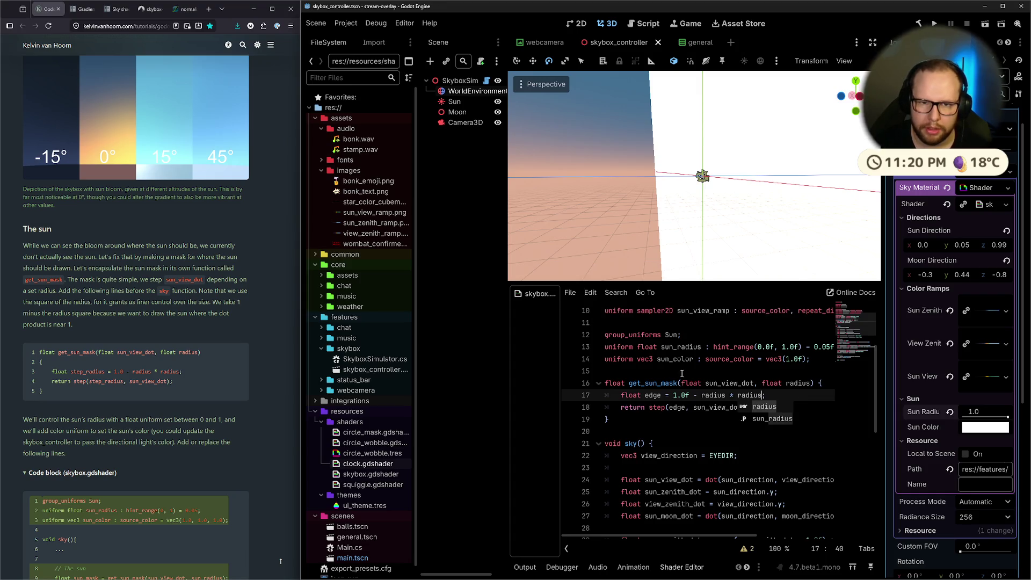
left_click_drag(741, 163, 723, 248)
type("t);")
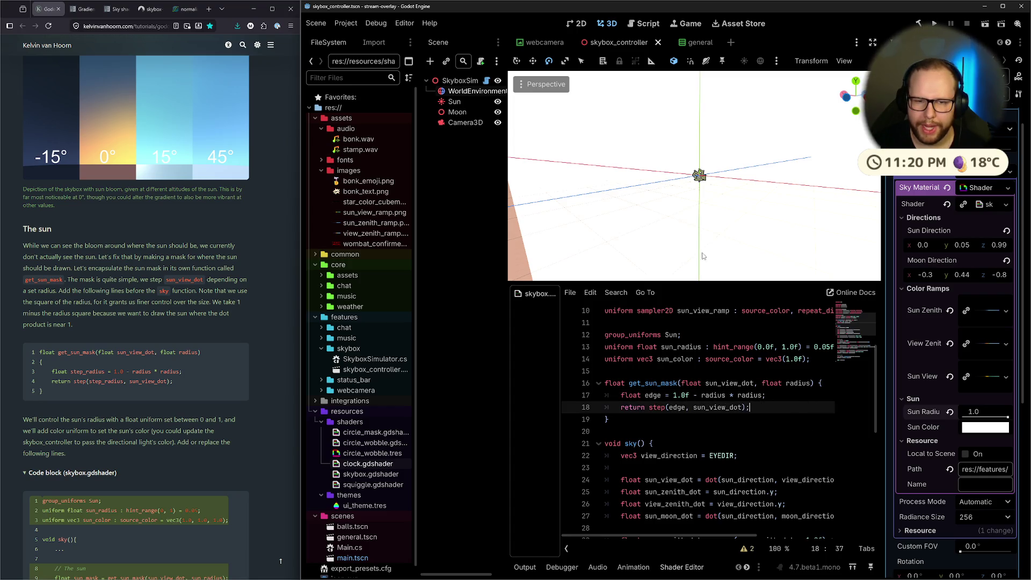
left_click_drag(703, 256, 744, 239)
Test a Sun Radius of 0.5, then settle on 0.05.
left_click(992, 411)
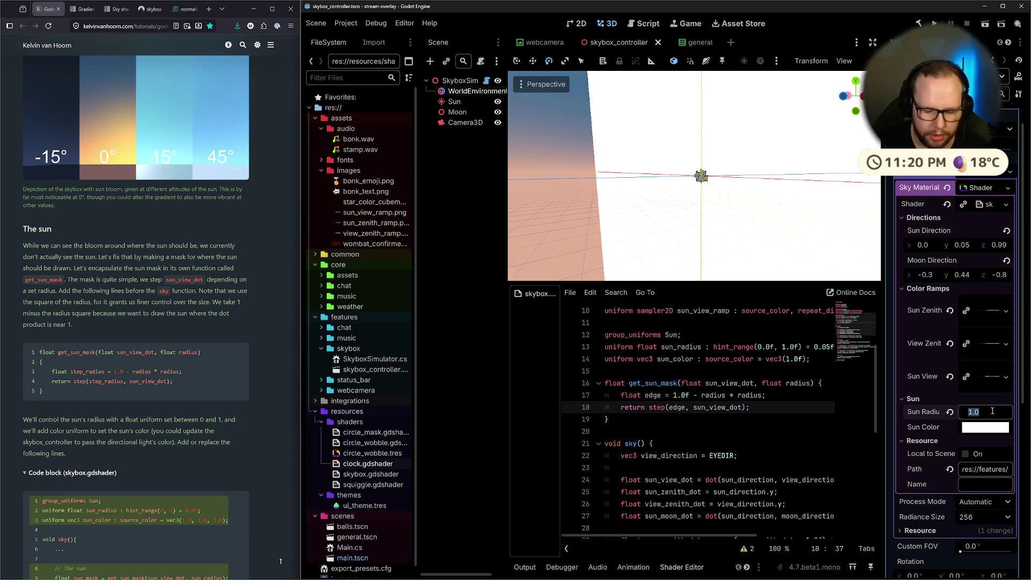
type("0.5")
key("Return")
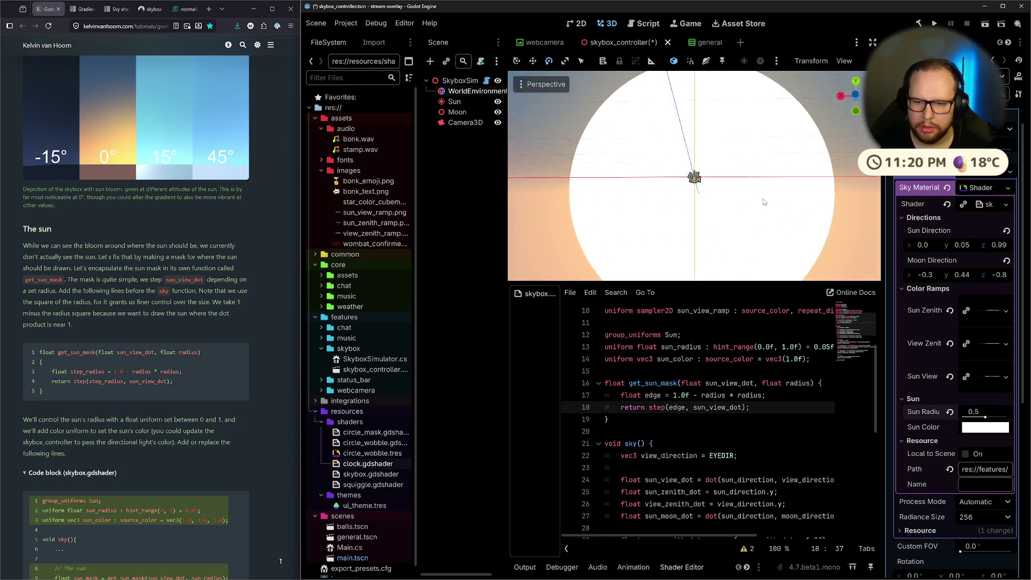
left_click_drag(985, 416, 968, 417)
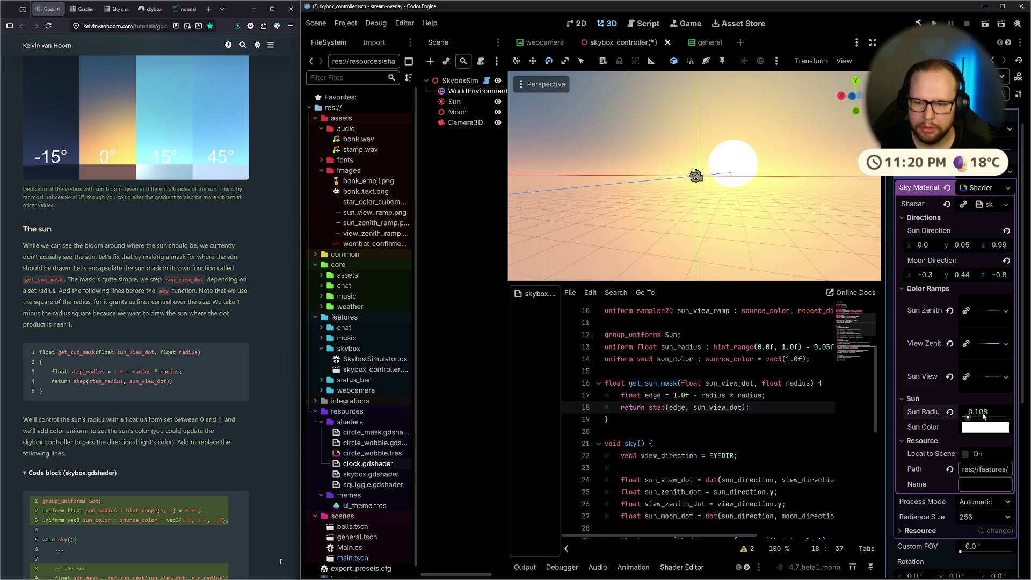
left_click(1012, 416)
type("0.5")
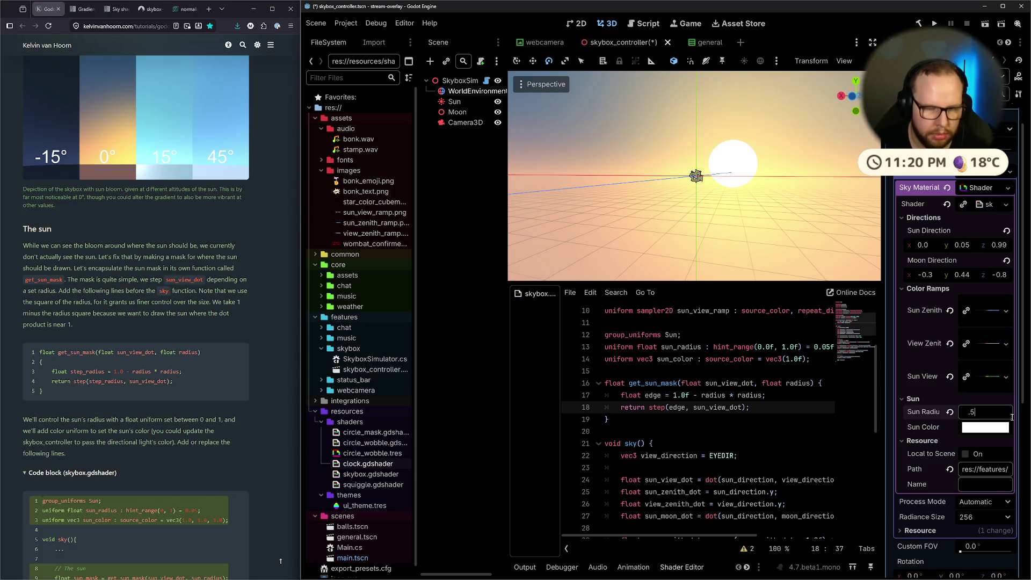
key("Return")
left_click(994, 411)
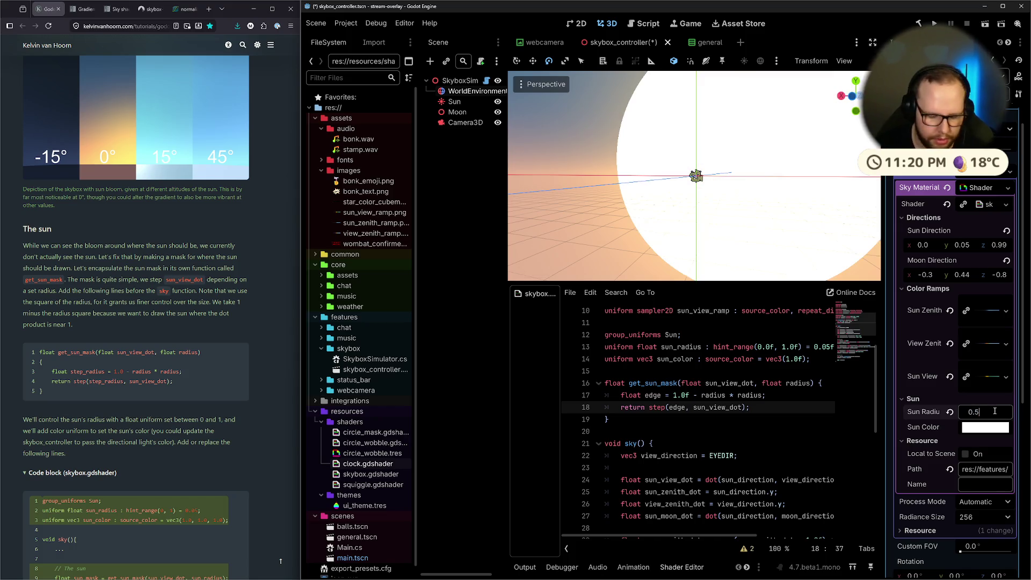
type("5")
key("Return")
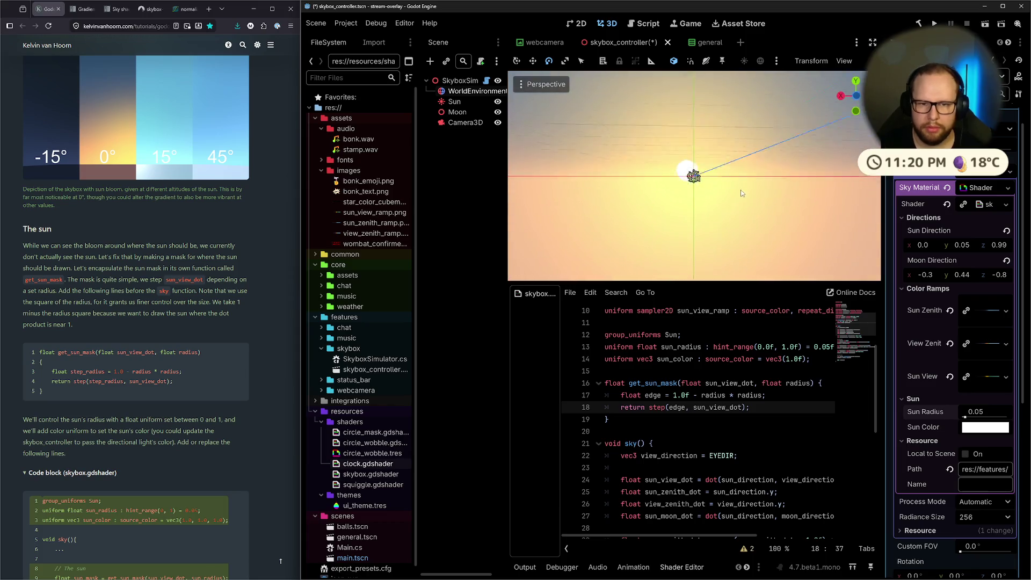
Delete '1.0f - ' from line 17 so edge = radius * radius, and save.
scroll(720, 195, "down", 2)
scroll(728, 193, "down", 2)
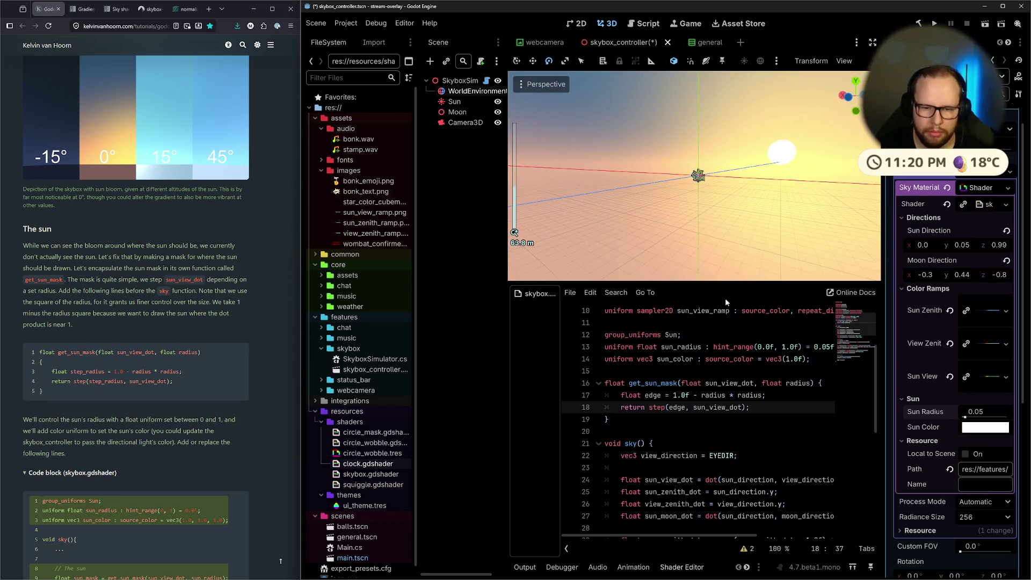
left_click(775, 443)
left_click(795, 396)
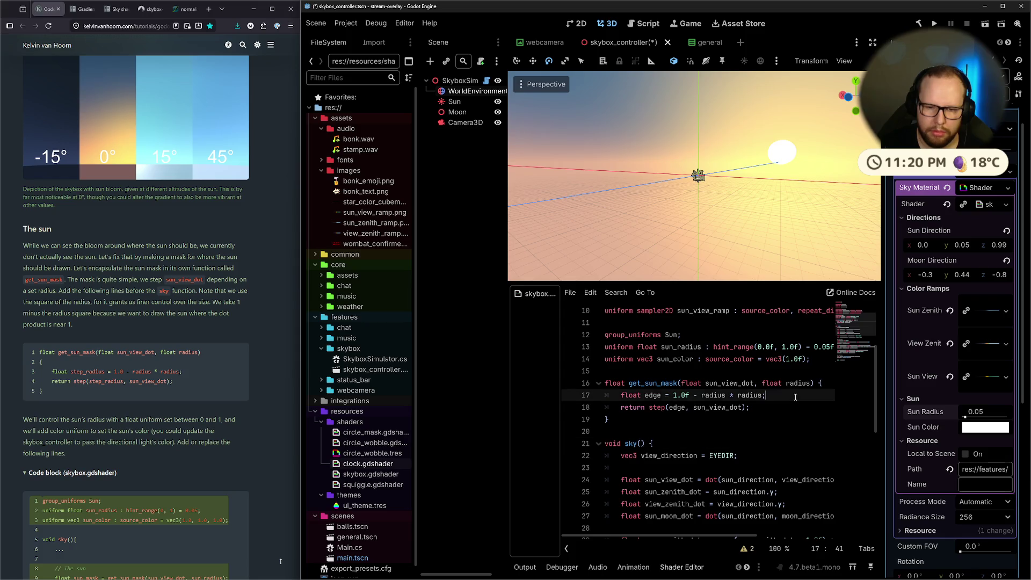
left_click_drag(700, 395, 763, 396)
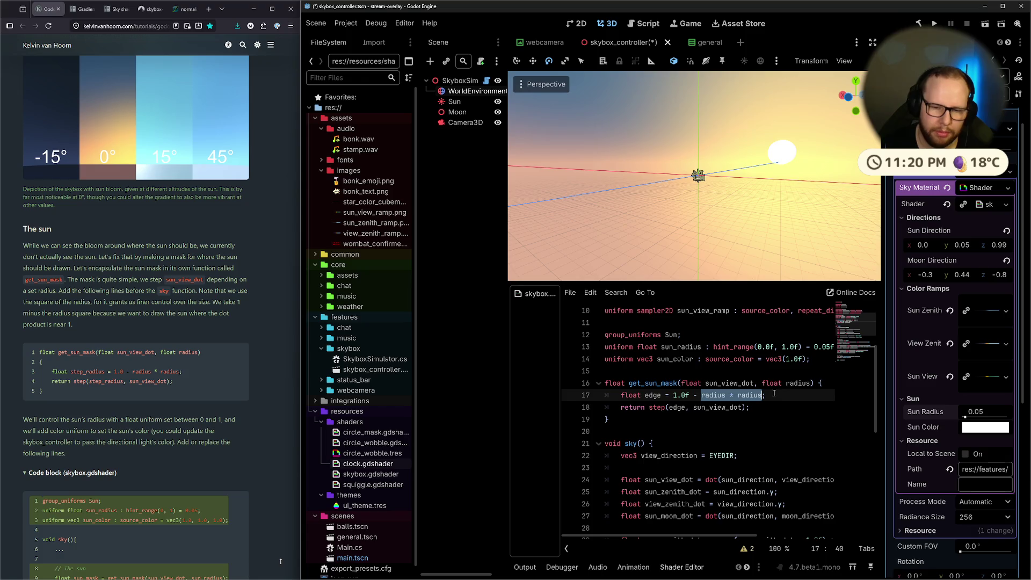
left_click(821, 392)
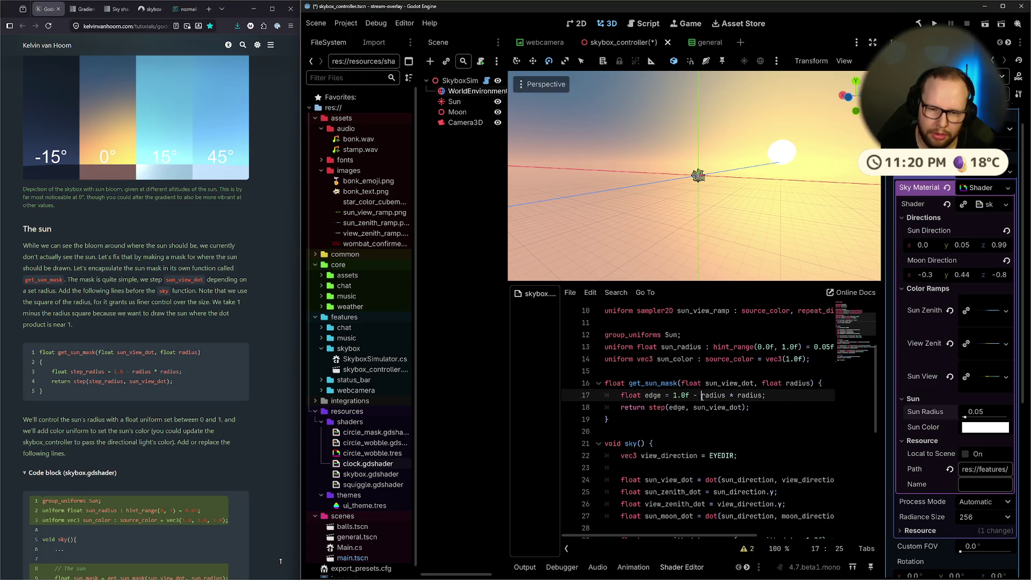
left_click_drag(702, 396, 763, 395)
left_click(777, 394)
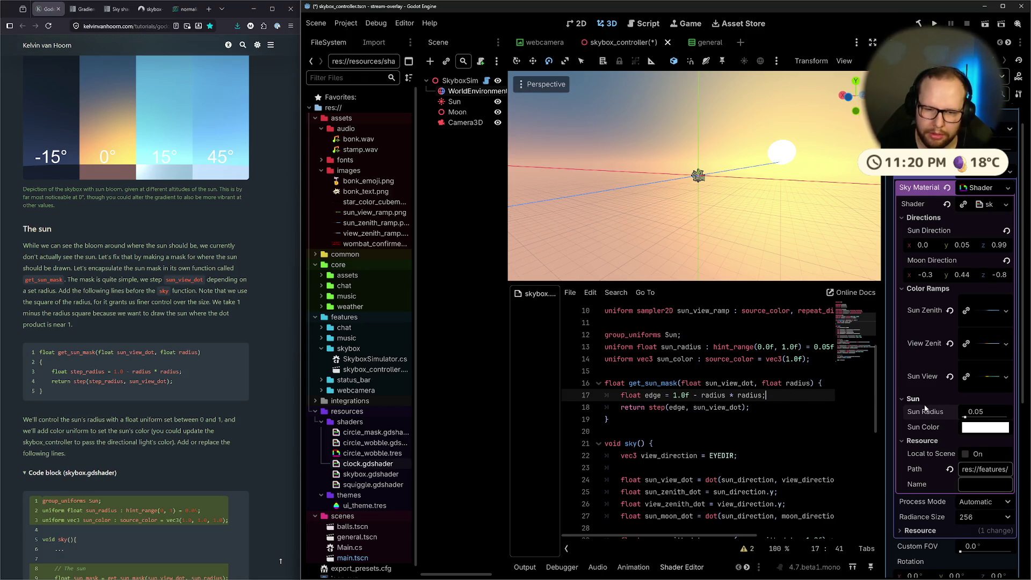
left_click(746, 397)
left_click_drag(675, 398, 700, 400)
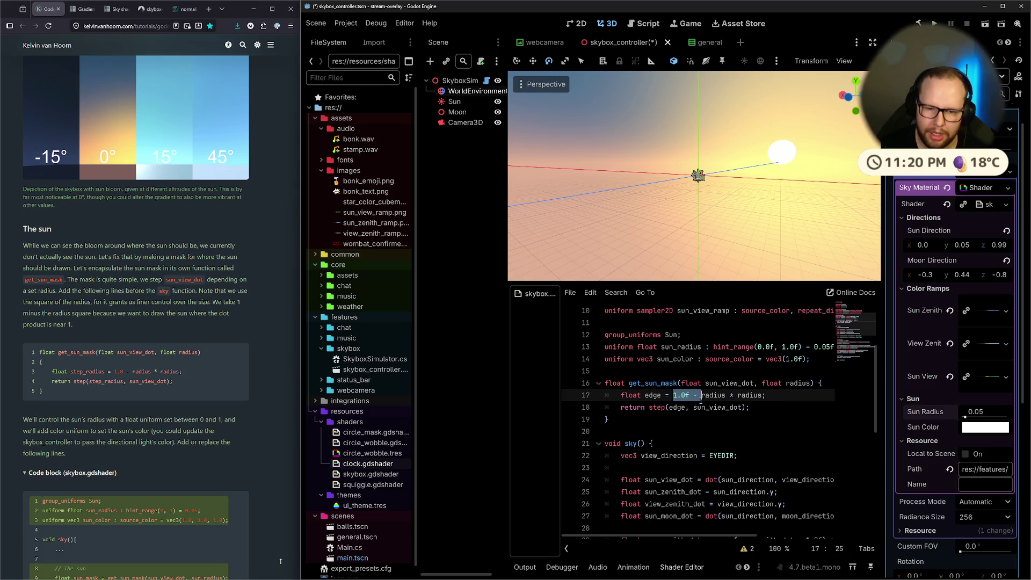
key("BackSpace")
key("ctrl+s")
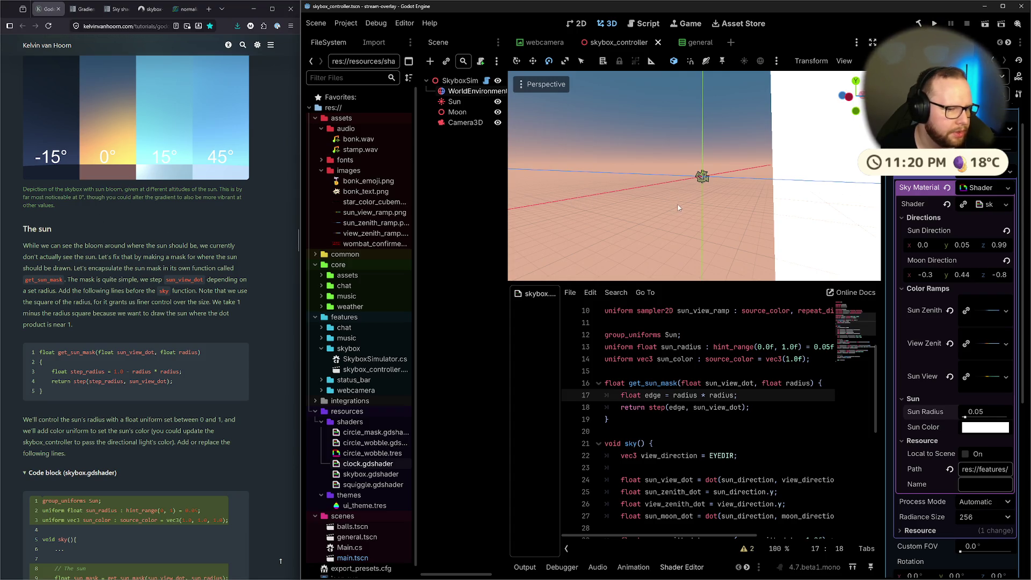
Try edge constants 0.5 and 1.5 on line 17, saving each time to recompile.
mouse_move(677, 207)
left_mouse_down()
mouse_move(751, 215)
mouse_move(798, 203)
mouse_move(739, 225)
mouse_move(798, 237)
left_mouse_up()
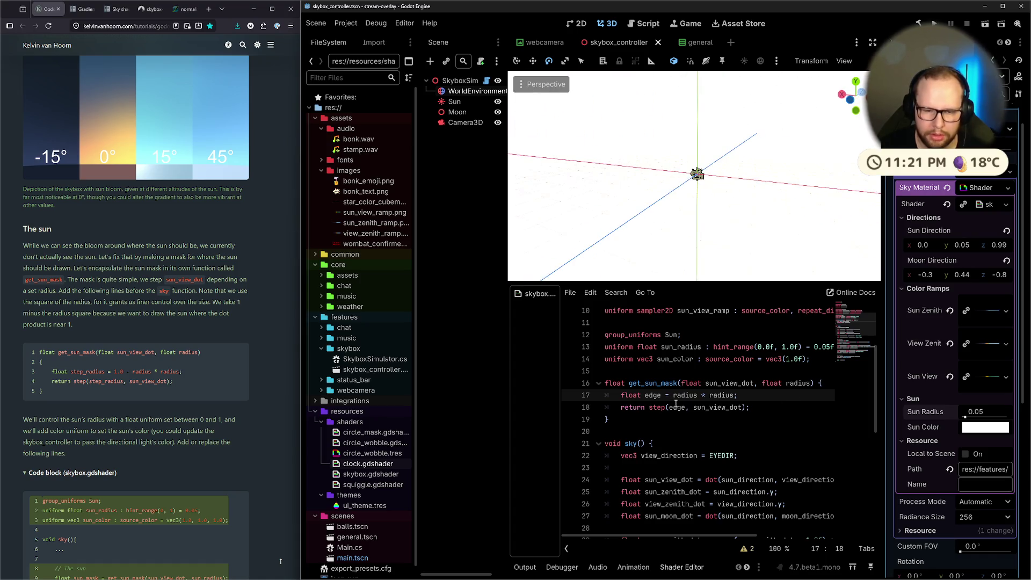
type("0.5")
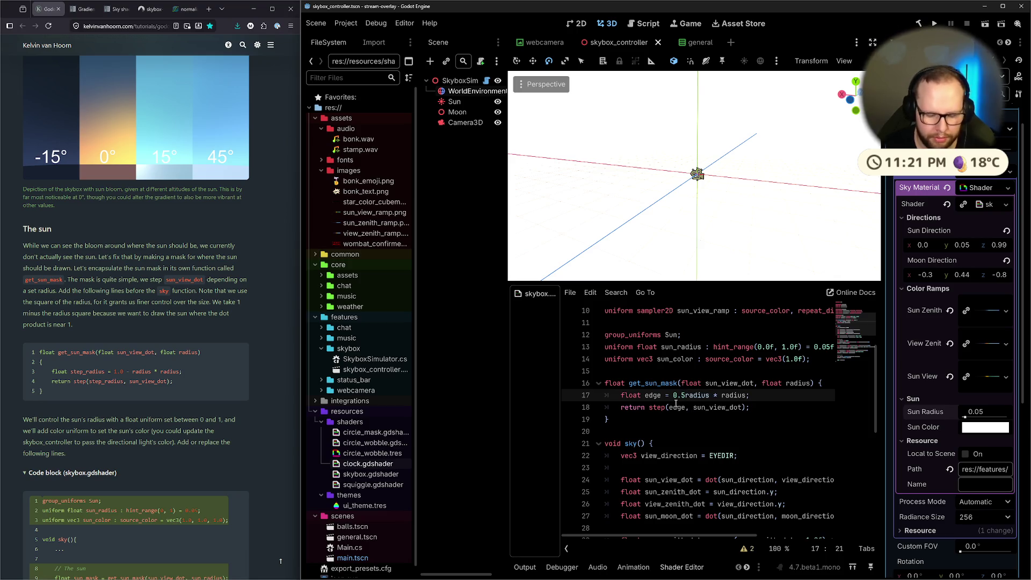
type(" - ")
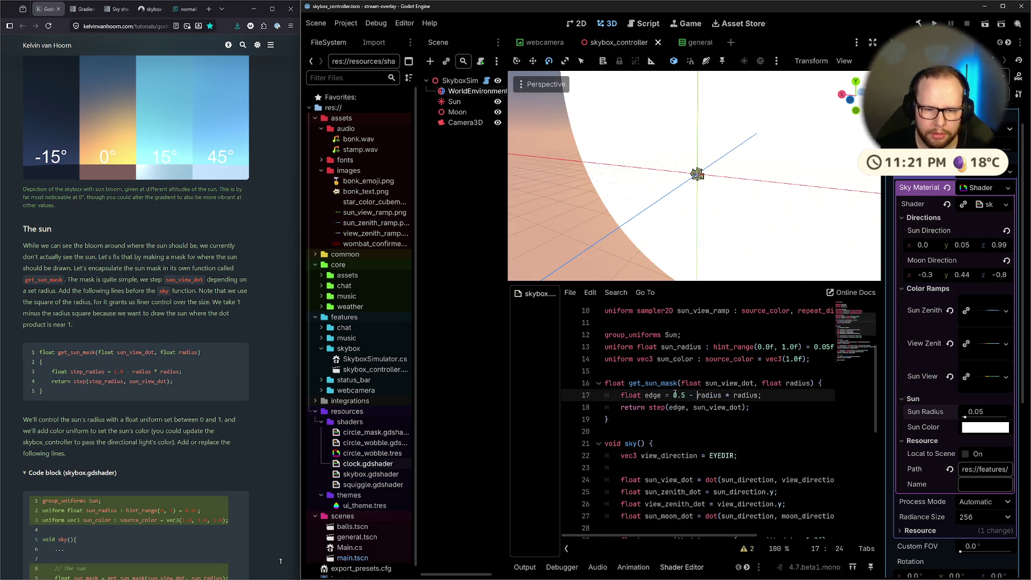
type("f")
key("ctrl+s")
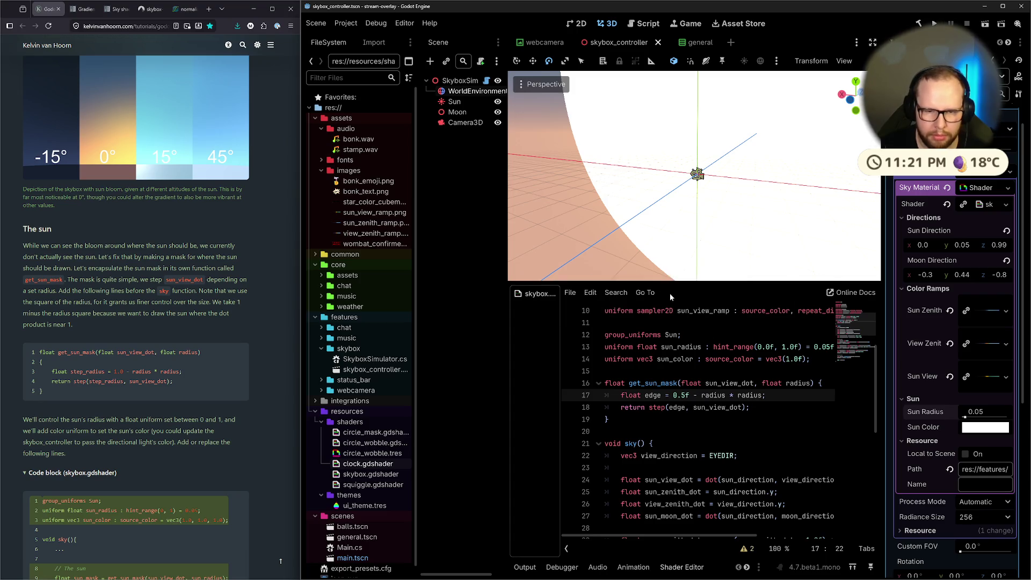
left_click_drag(725, 193, 682, 191)
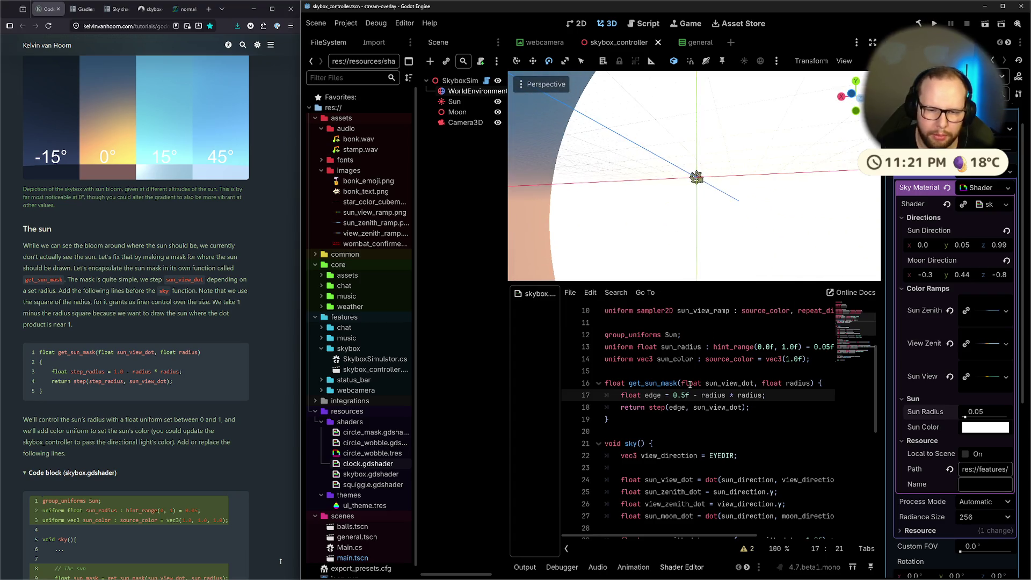
key("BackSpace")
key("BackSpace")
key("BackSpace")
type("1.5")
key("ctrl+s")
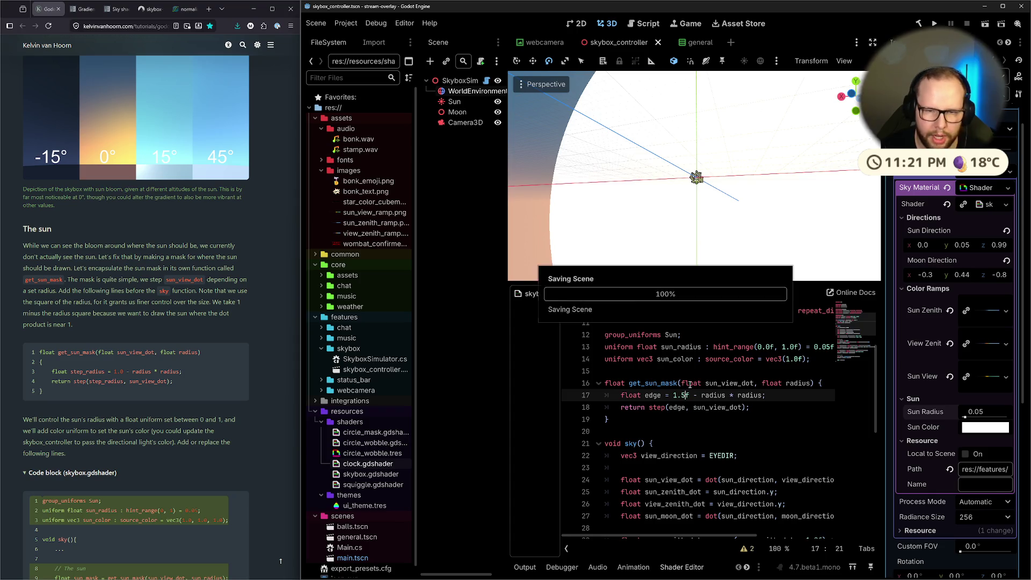
left_click_drag(731, 236, 760, 223)
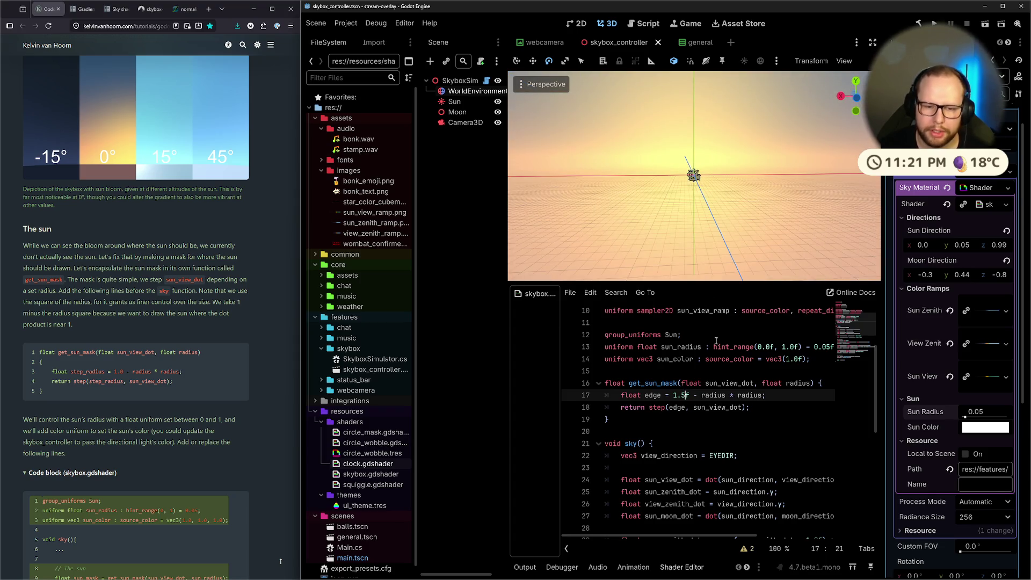
scroll(715, 341, "up", 1)
Try 0.9, then restore edge = 1.0f - radius * radius and view the sun disc.
key("BackSpace")
type("0")
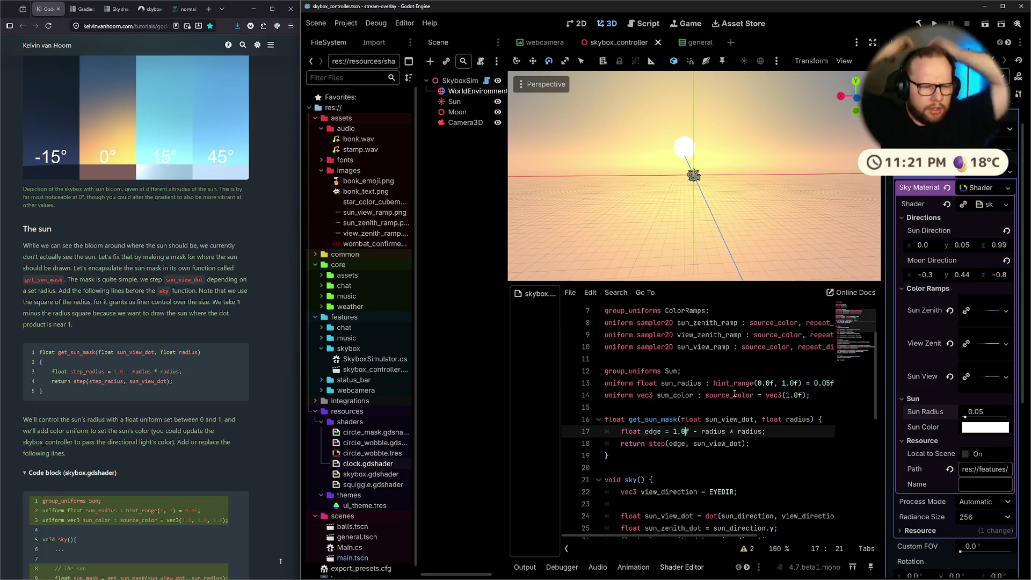
key("BackSpace")
key("BackSpace")
key("BackSpace")
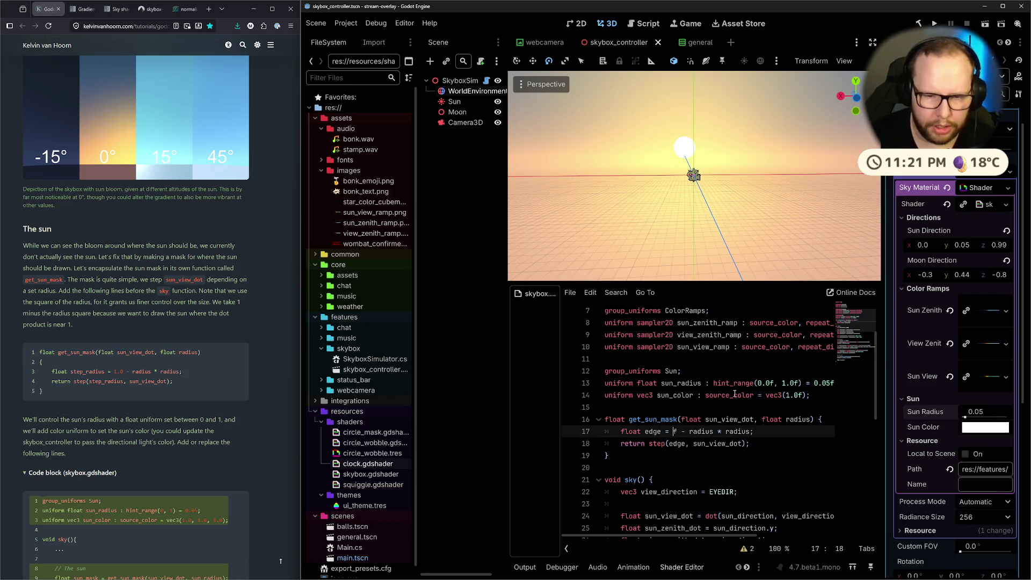
type("0.9")
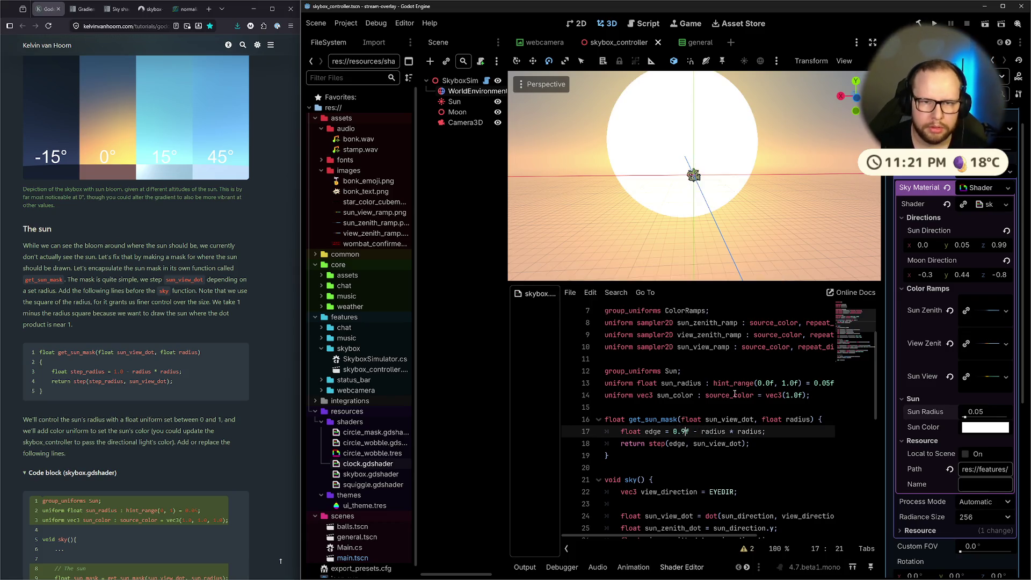
key("BackSpace")
key("BackSpace")
key("BackSpace")
type("1.0")
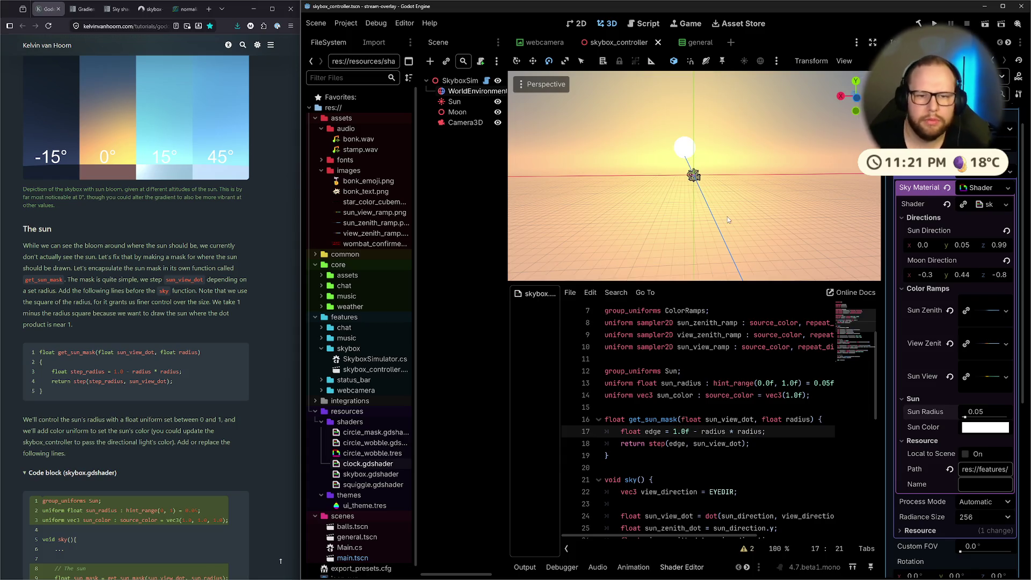
left_click_drag(728, 220, 732, 215)
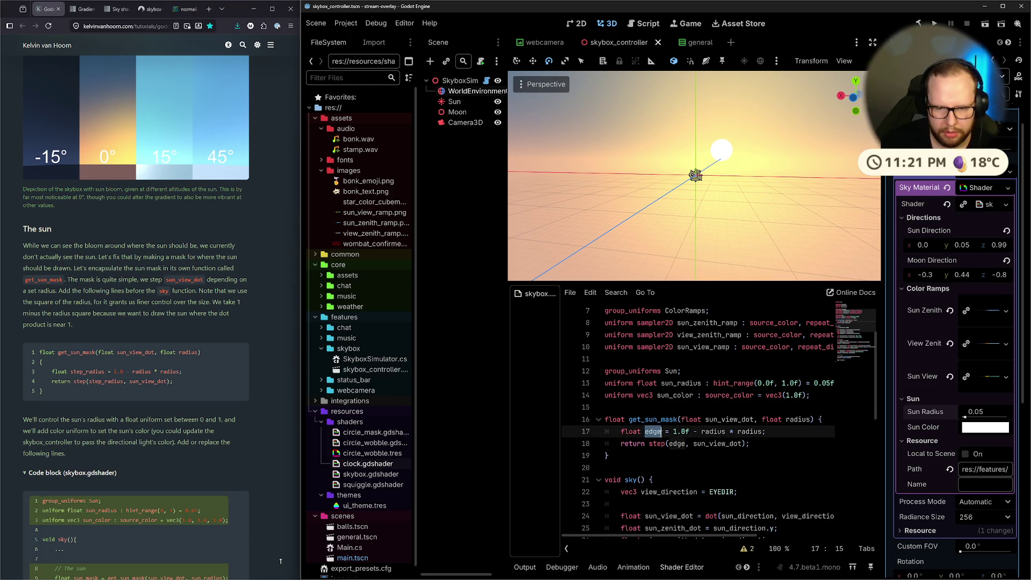
Inspect the edge variable and its 1.0f - radius * radius expression, then open Windows search.
double_click(676, 443)
left_click(725, 444)
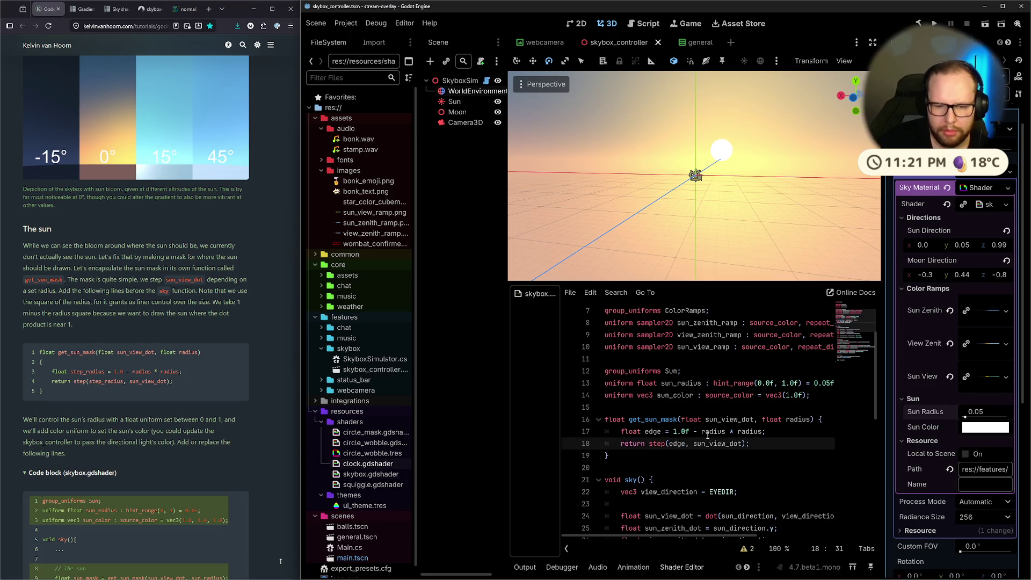
left_click_drag(673, 431, 762, 431)
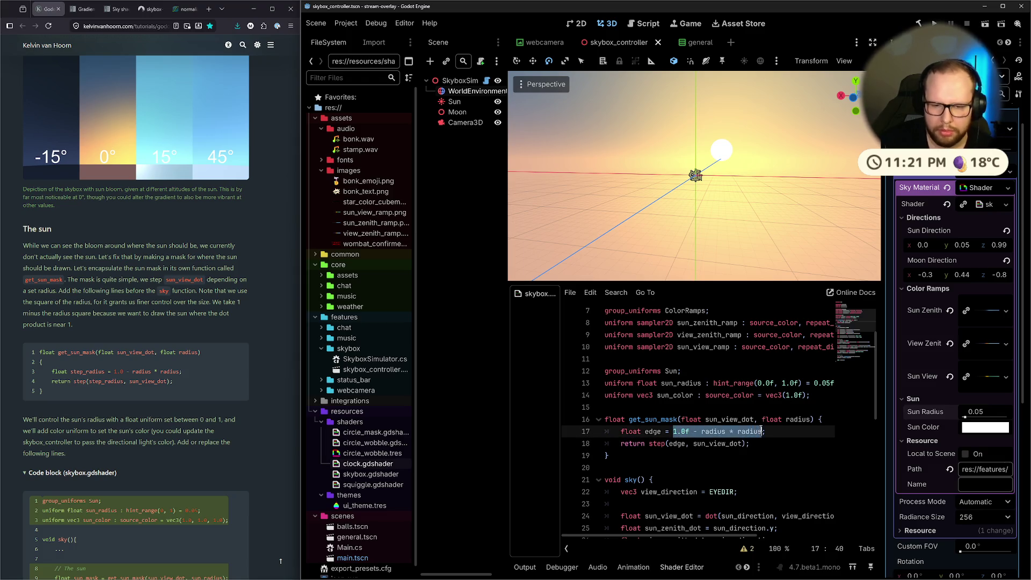
left_click(796, 456)
key("super")
Launch Calculator and compute 0.05 ^ 0.05, then subtract 1 from the result.
type("calc")
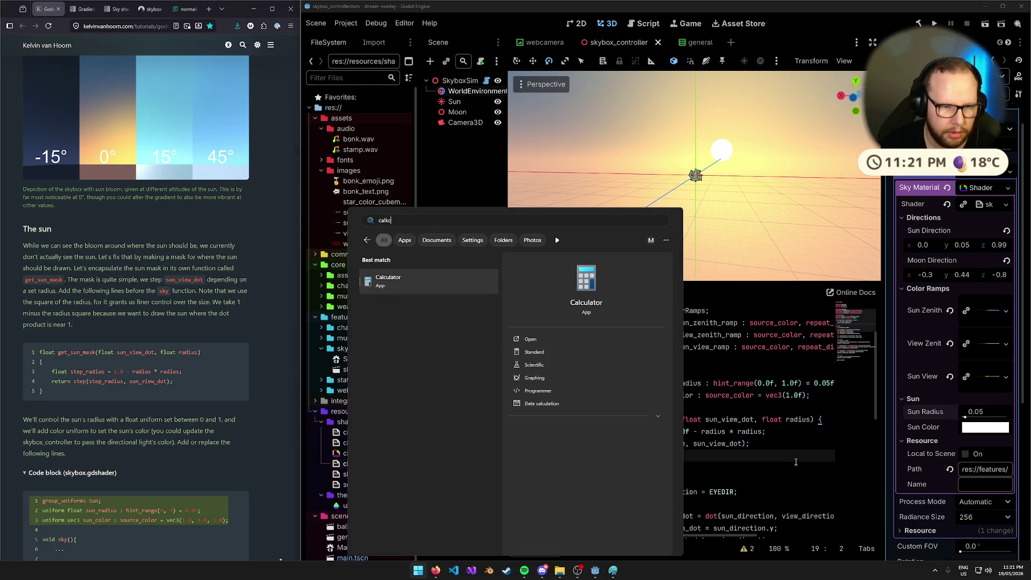
key("Return")
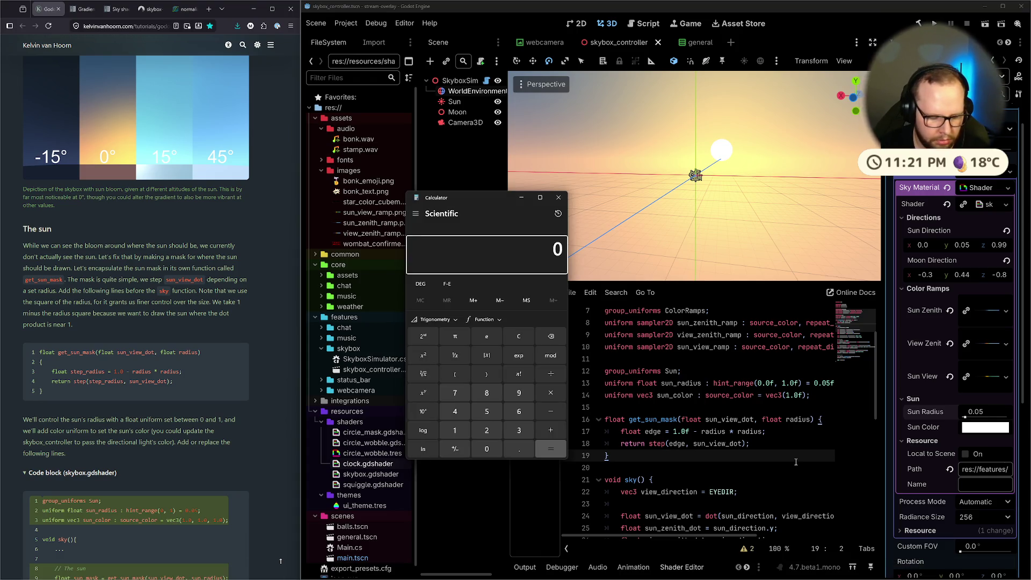
type("0.05 ")
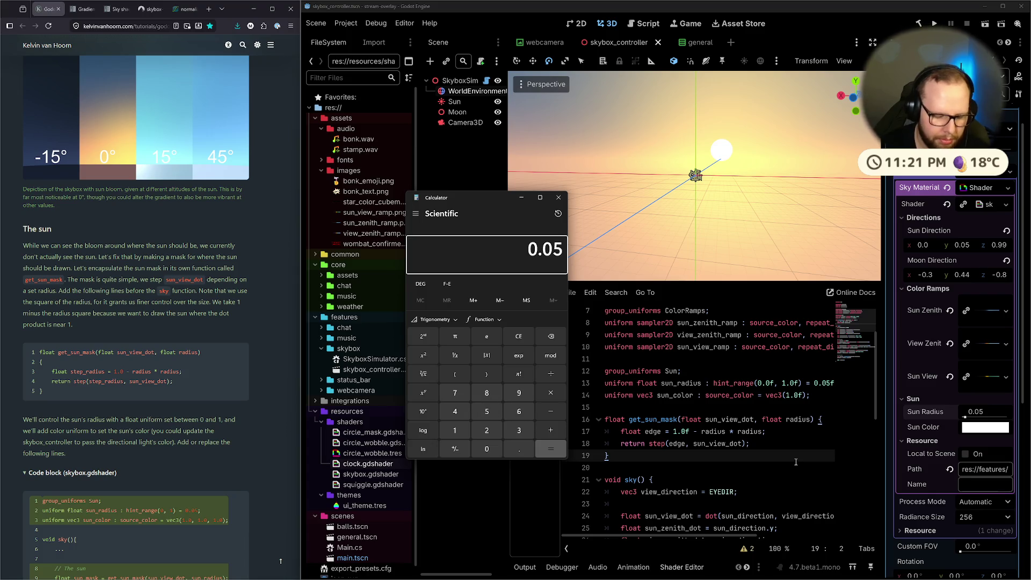
type("^ 0.05")
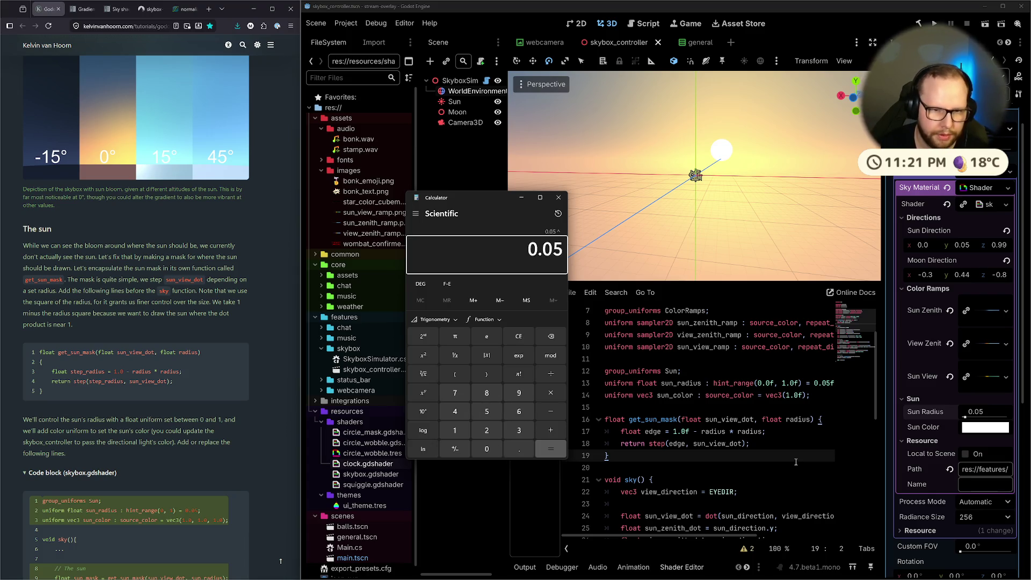
key("Return")
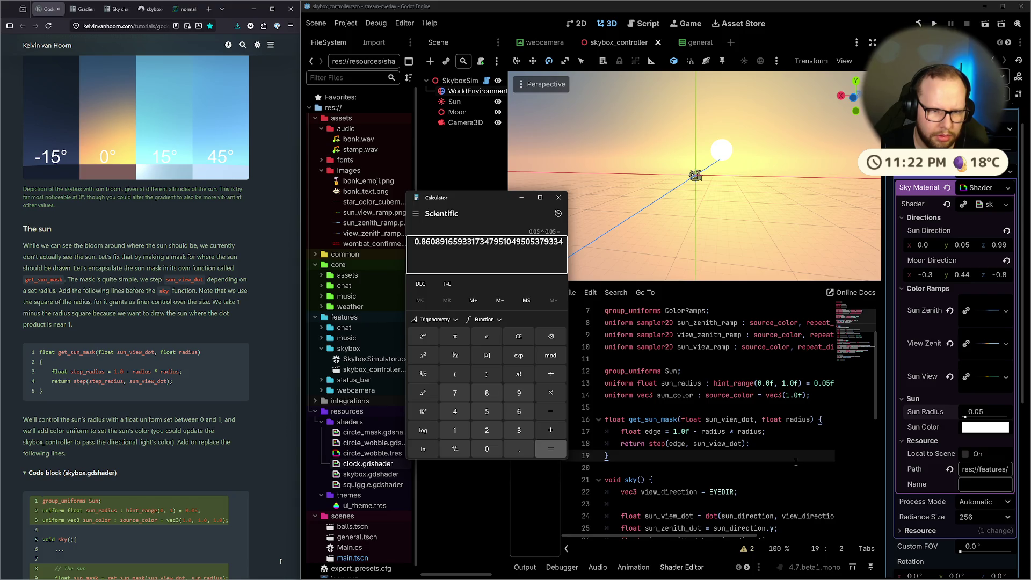
type("-1")
key("Return")
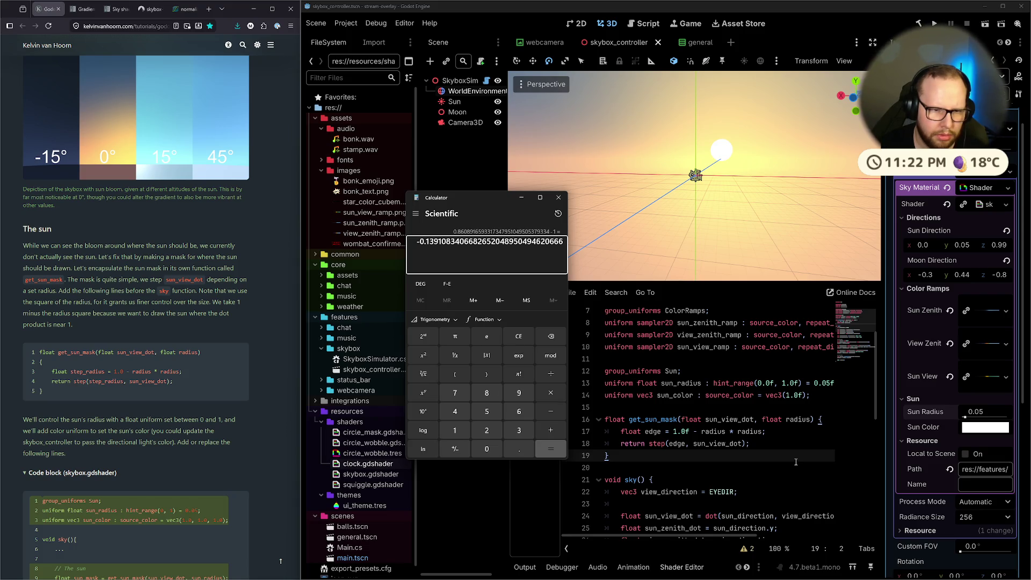
Clear the calculator and evaluate 1 - 0.05 ^ 0.05.
key("Escape")
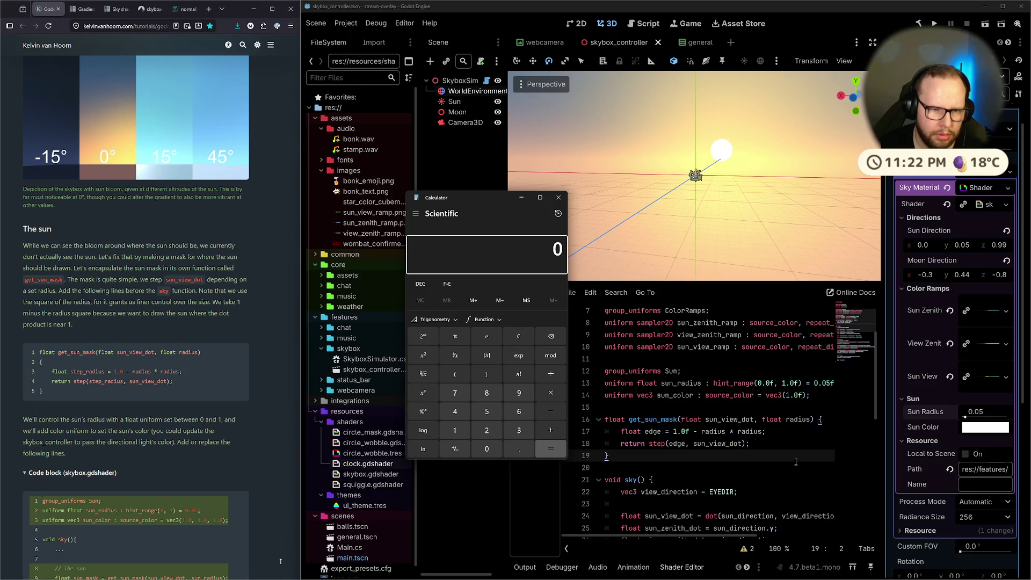
type("1 - ")
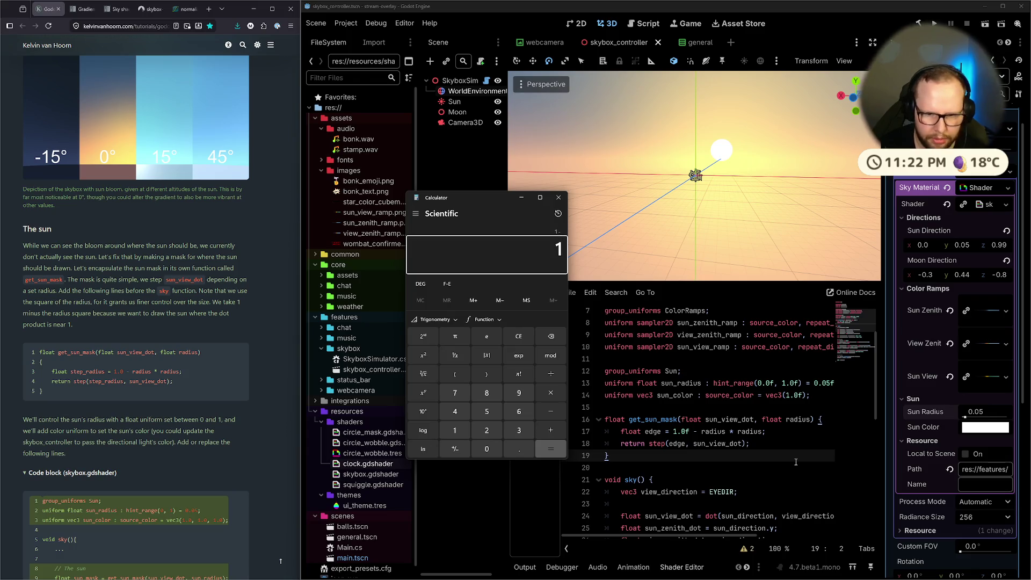
type("0.05 ")
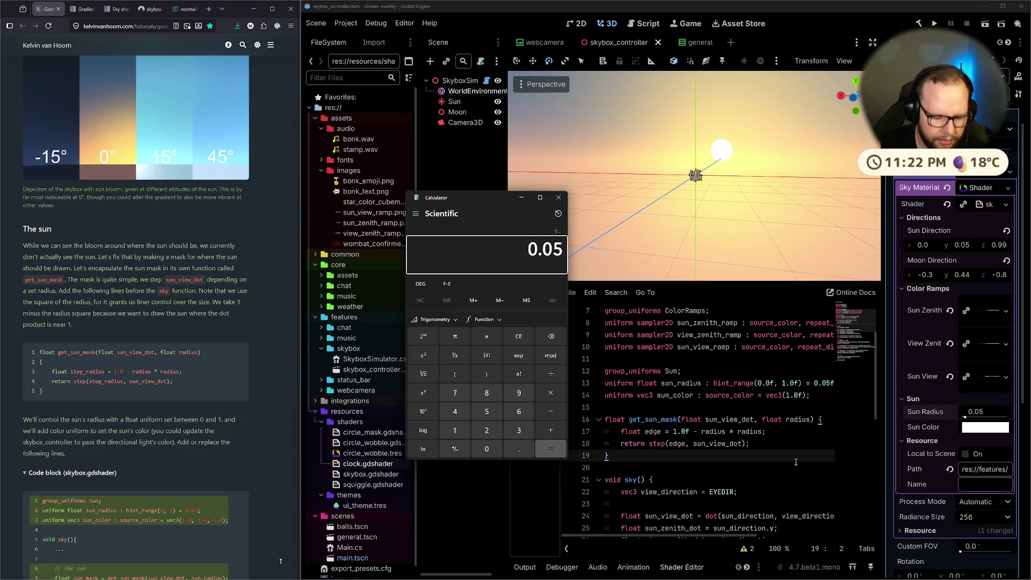
type("^ 0.05 ^")
key("Return")
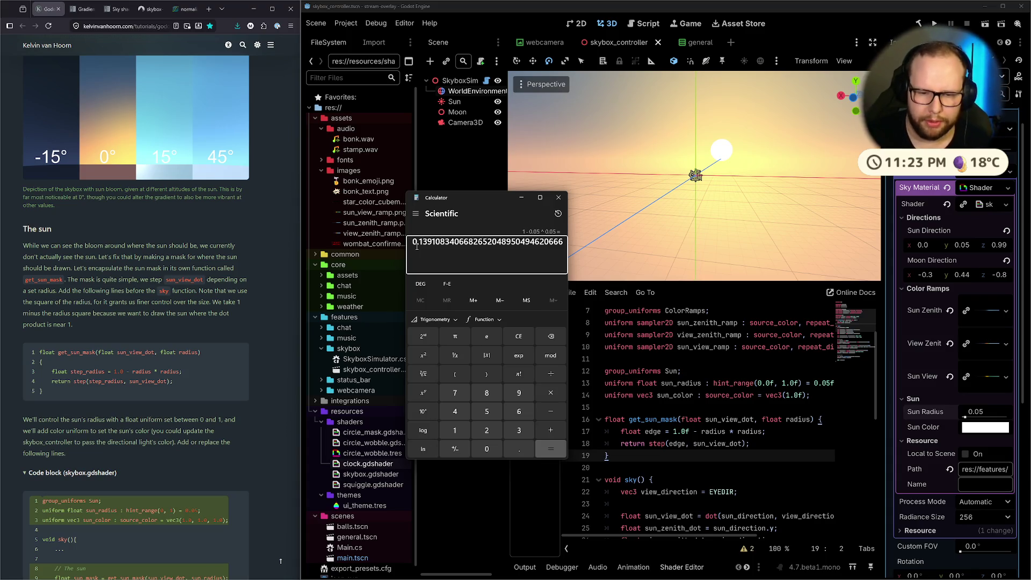
Close Calculator after reading the result of about 0.1391.
left_click(558, 197)
Review the get_sun_mask function in skybox.gdshader by selecting its lines.
scroll(798, 418, "down", 8)
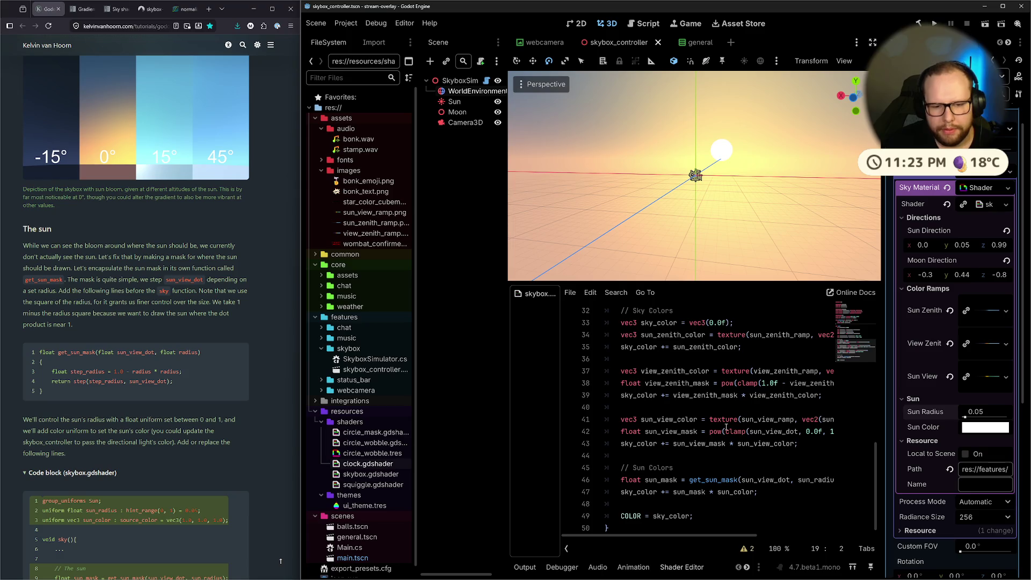
scroll(726, 428, "up", 5)
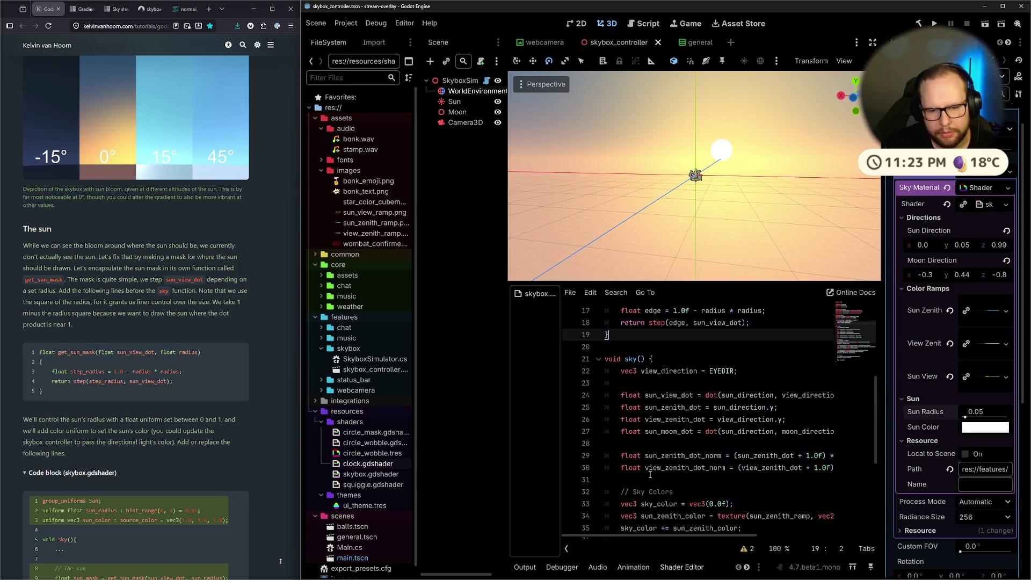
scroll(650, 475, "up", 1)
mouse_move(705, 537)
left_mouse_down()
mouse_move(747, 538)
mouse_move(710, 537)
left_mouse_up()
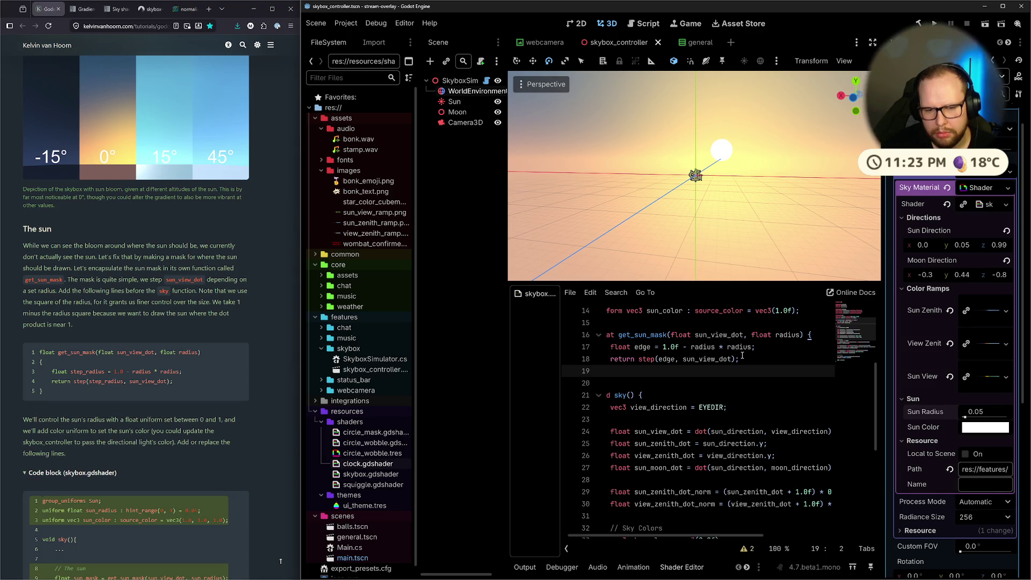
left_click(613, 376)
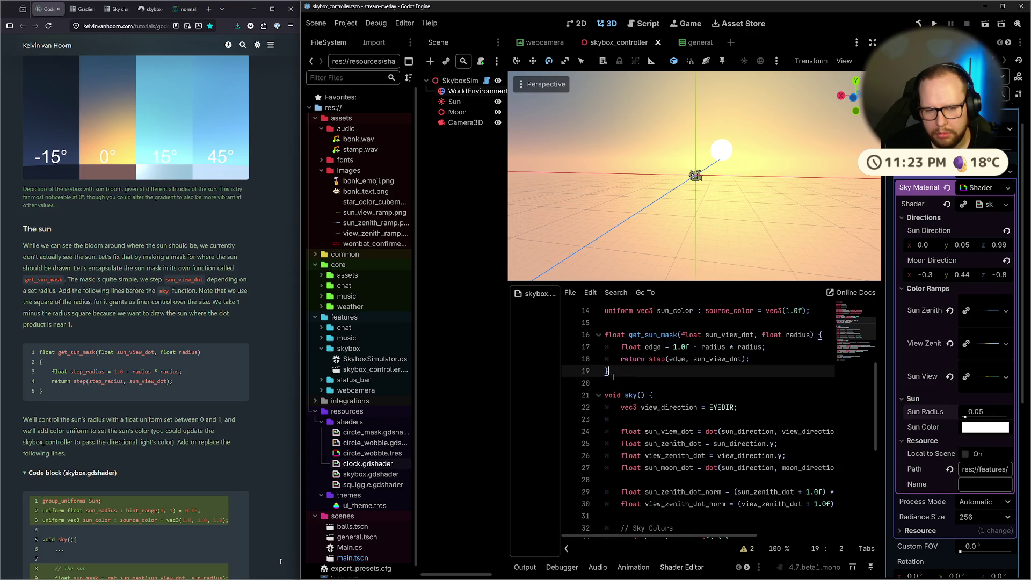
left_click_drag(612, 377, 594, 335)
left_click(649, 368)
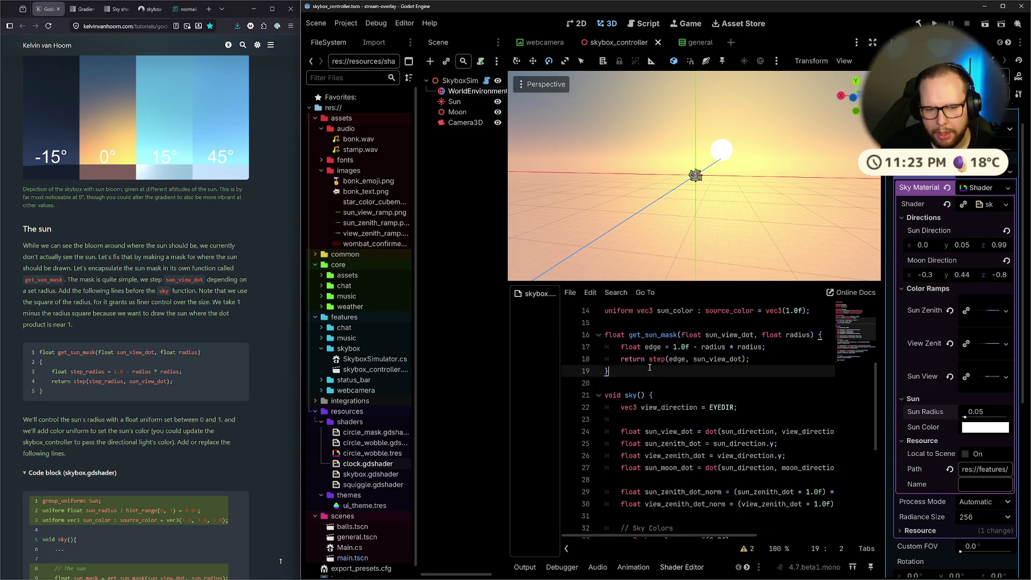
left_click_drag(649, 368, 615, 334)
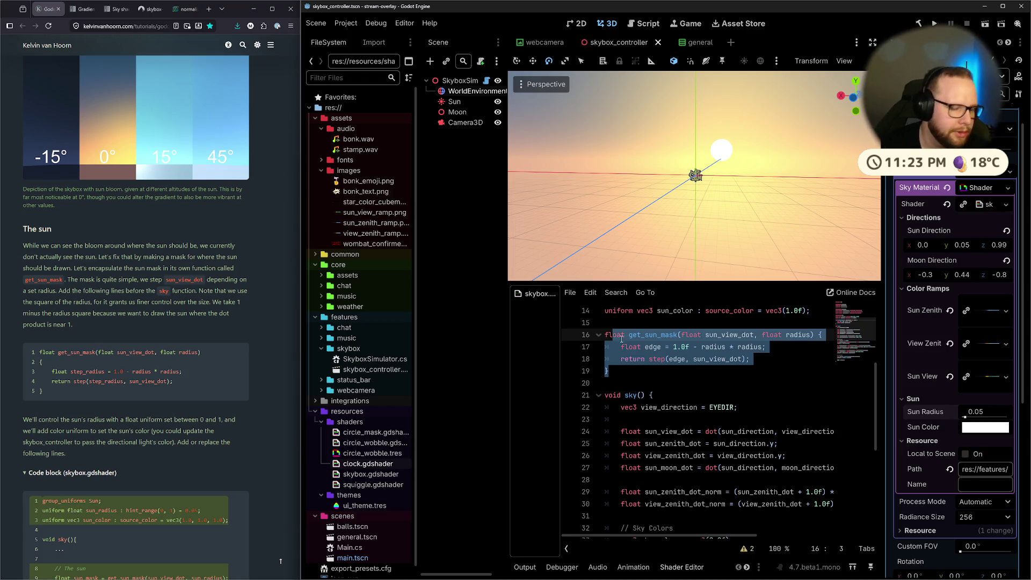
left_click(627, 367)
mouse_move(623, 358)
left_mouse_down()
mouse_move(610, 335)
mouse_move(613, 370)
left_mouse_up()
left_click(604, 337)
left_click(616, 371)
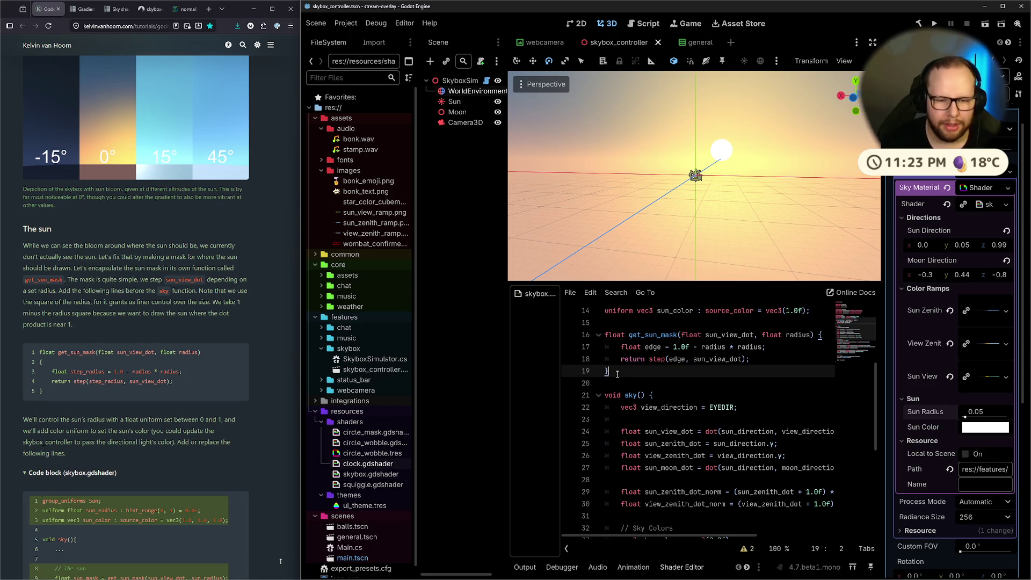
Inspect the edge calculation, sun_view_dot in the step call, and the COLOR = sky_color line.
scroll(686, 460, "down", 6)
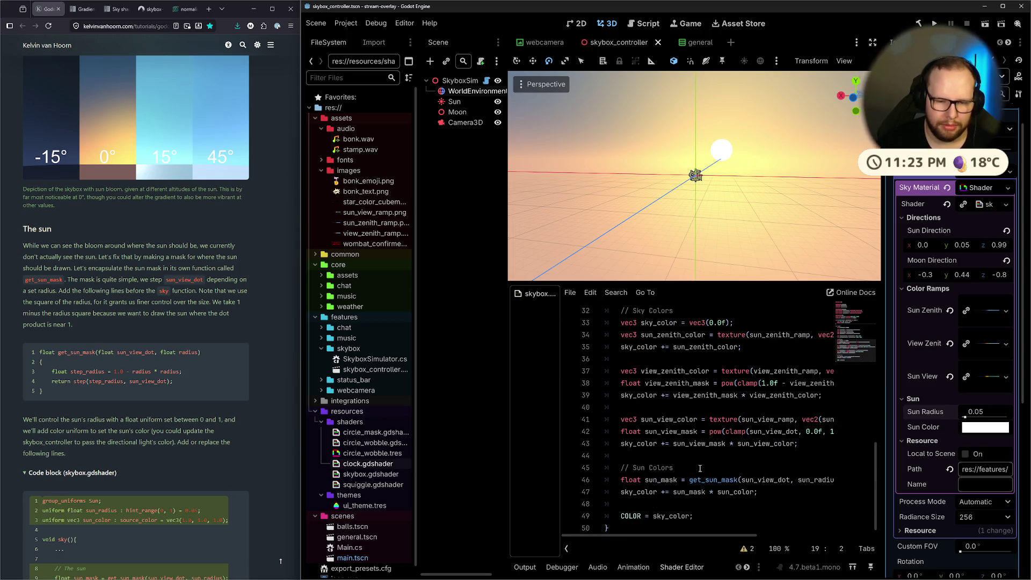
scroll(700, 468, "up", 8)
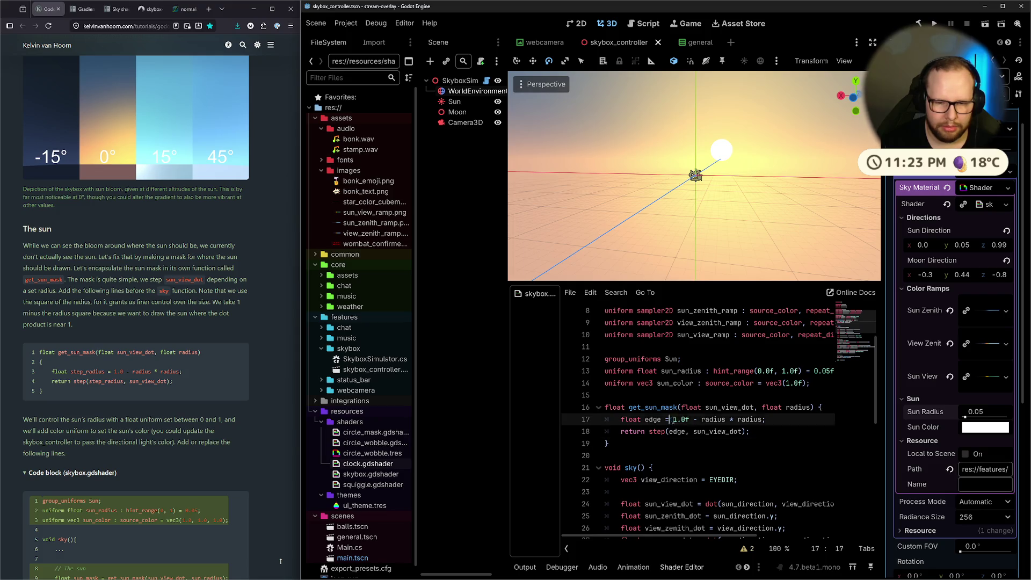
left_click_drag(668, 419, 767, 419)
left_click(669, 431)
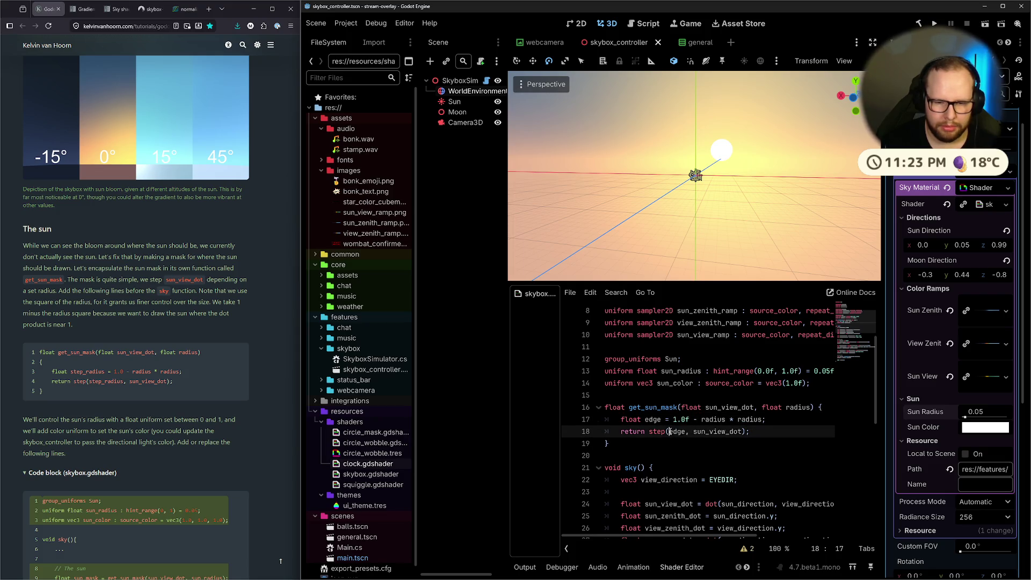
double_click(730, 434)
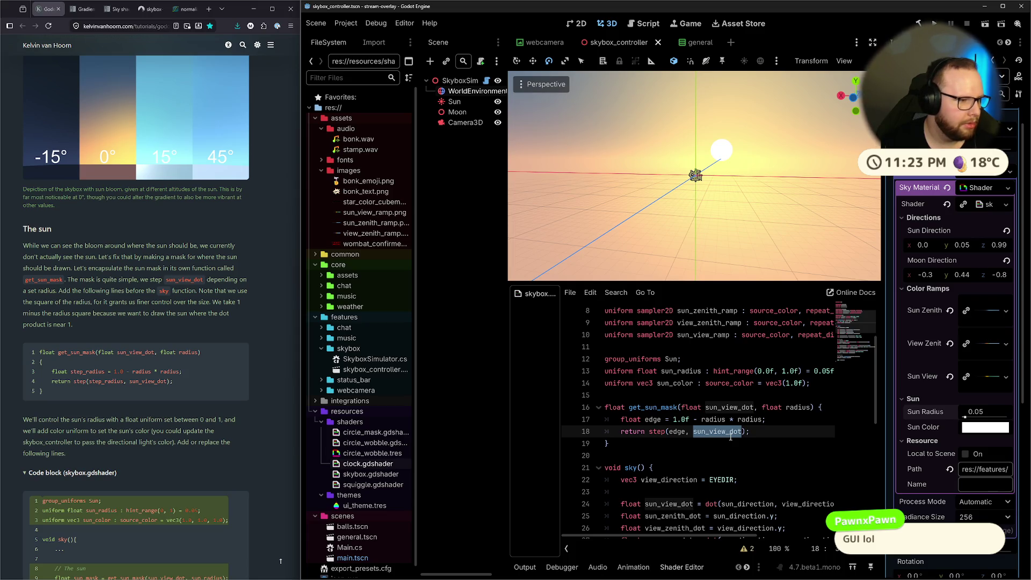
scroll(617, 417, "down", 8)
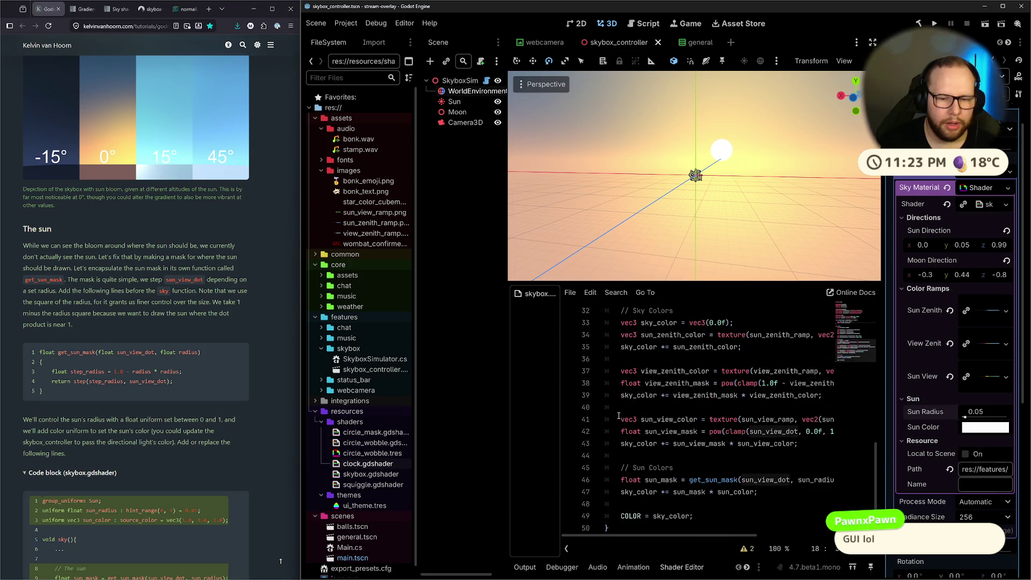
left_click(593, 519)
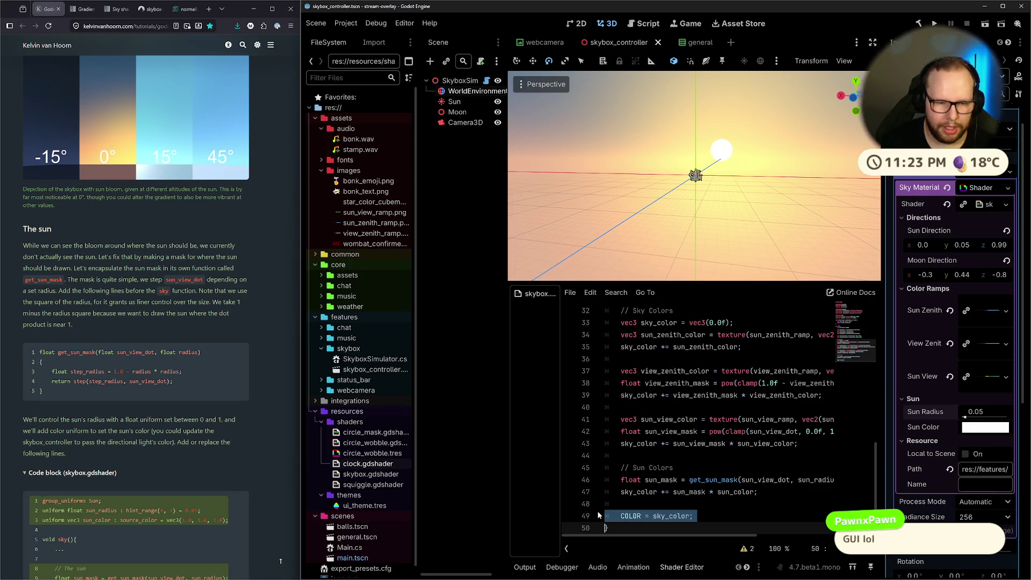
key("Delete")
scroll(655, 514, "up", 3)
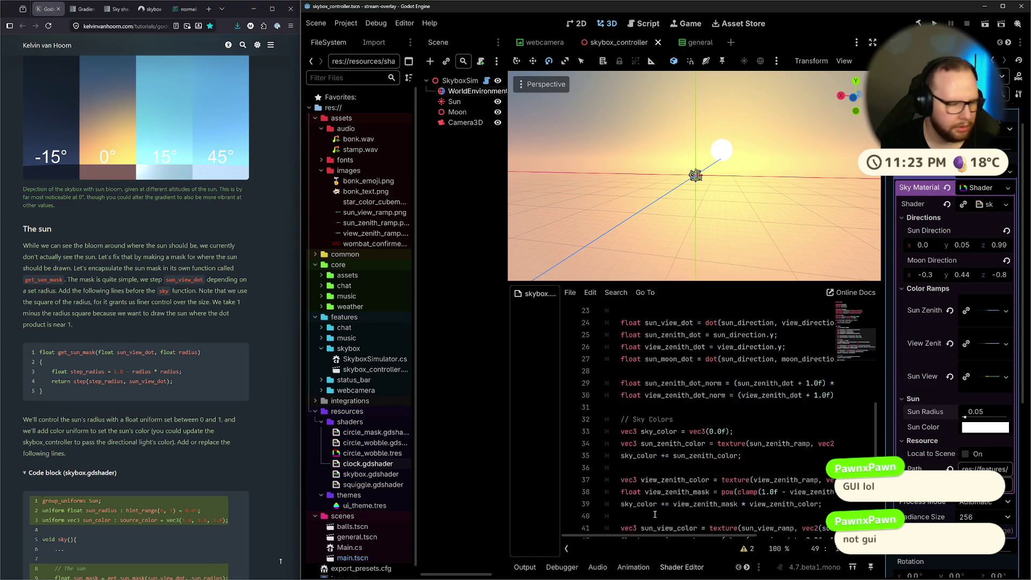
scroll(654, 515, "down", 1)
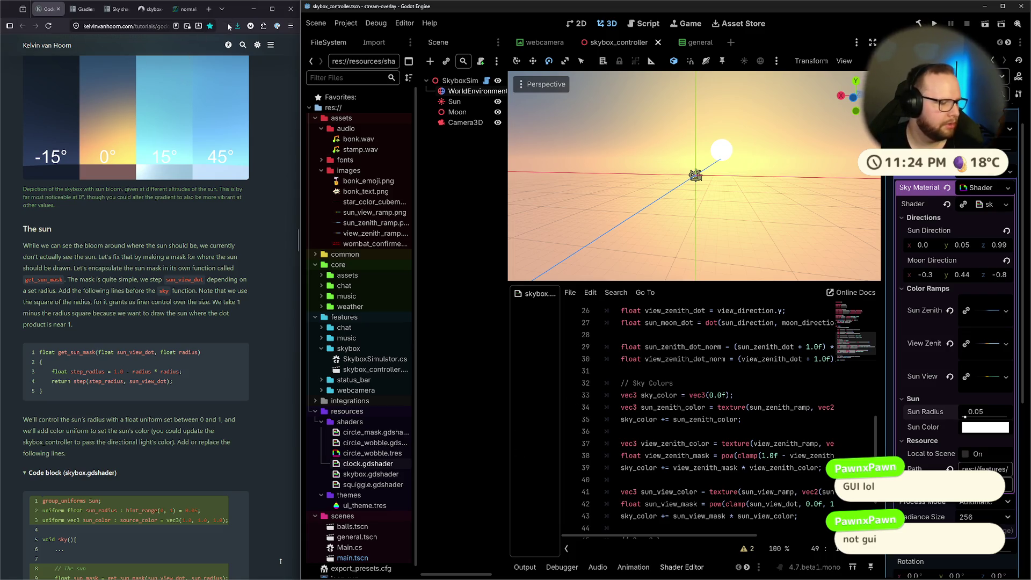
left_click(207, 10)
Search Google for 'GUI shaders', skim the results, then return to the skybox tutorial tab.
type("GUI")
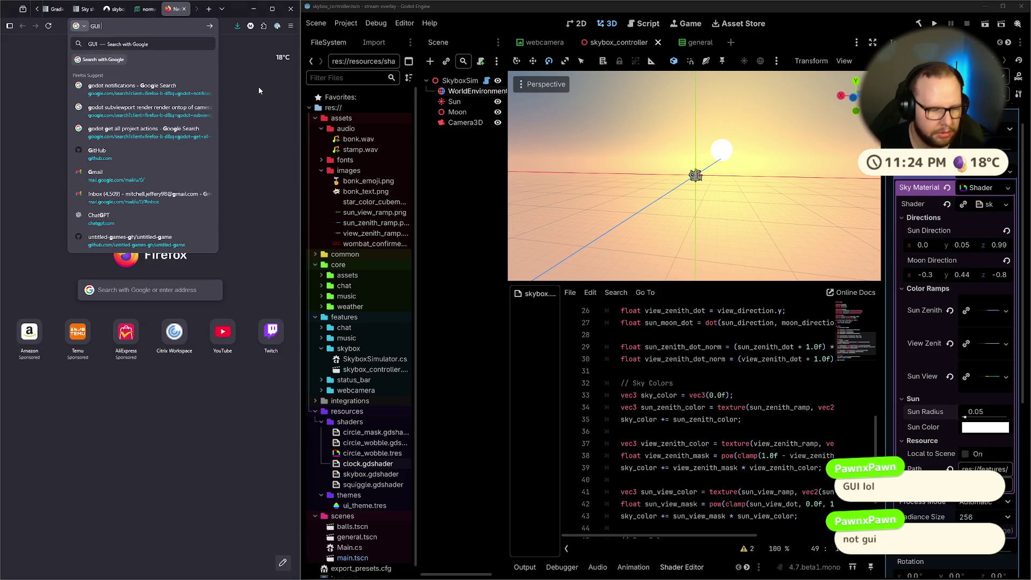
type(" shaders")
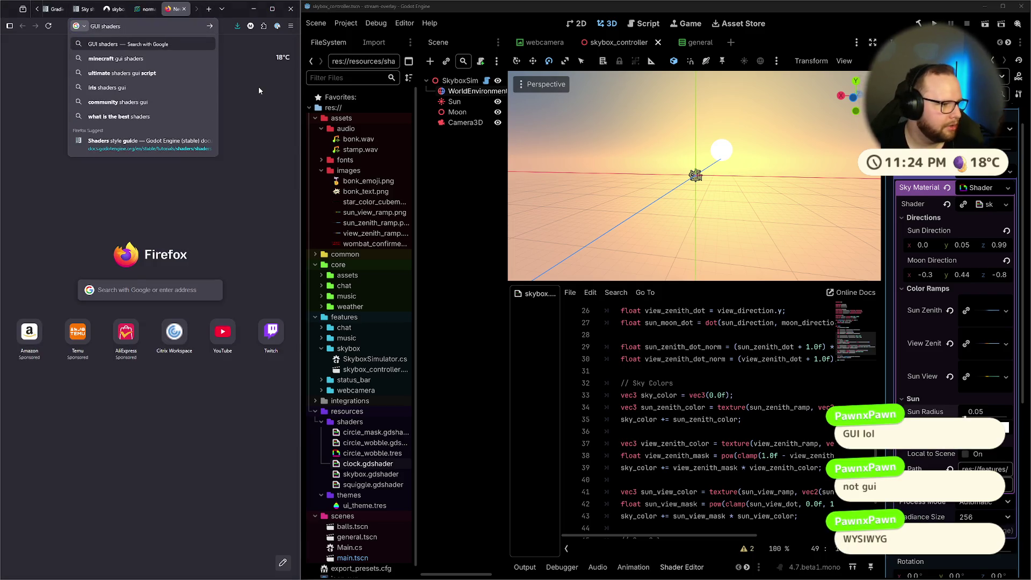
key("Return")
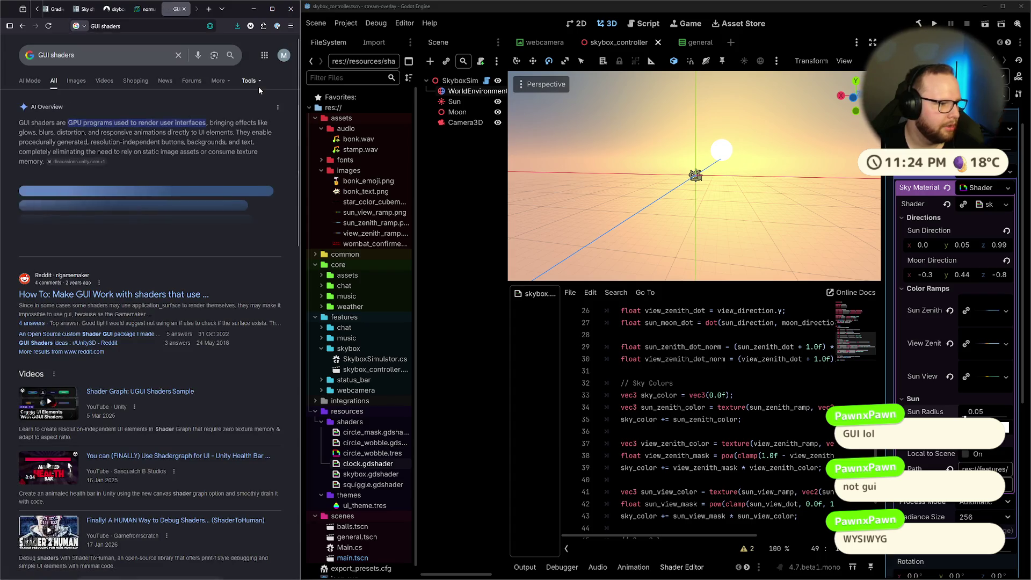
scroll(259, 86, "down", 3)
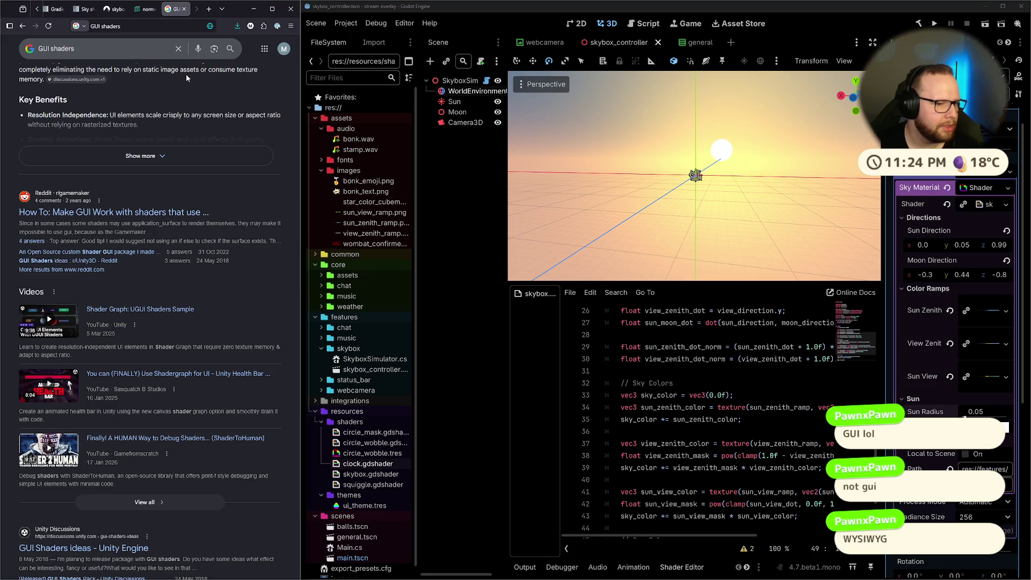
scroll(186, 75, "down", 4)
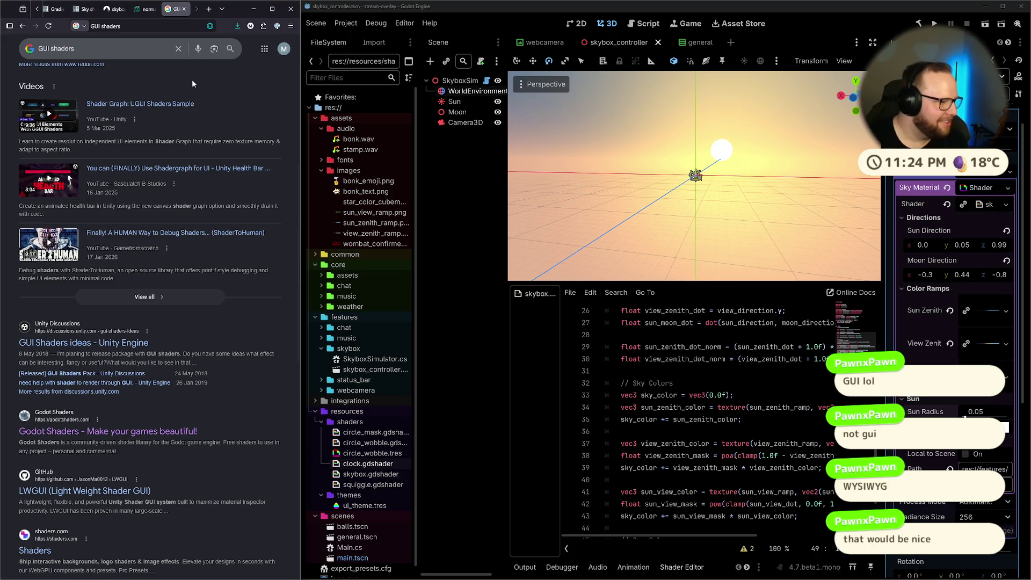
scroll(193, 82, "up", 5)
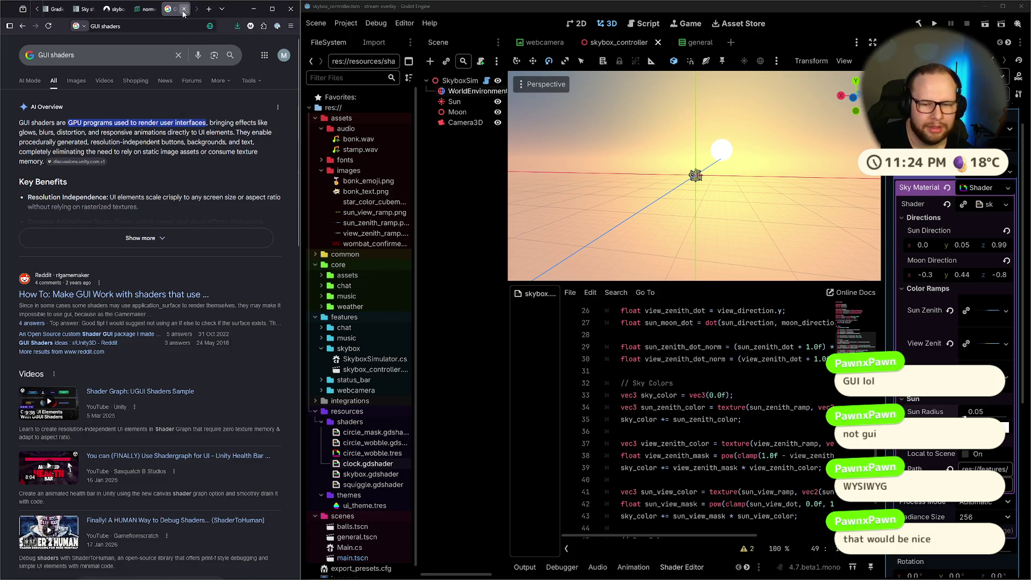
key("ctrl+1")
scroll(657, 363, "up", 8)
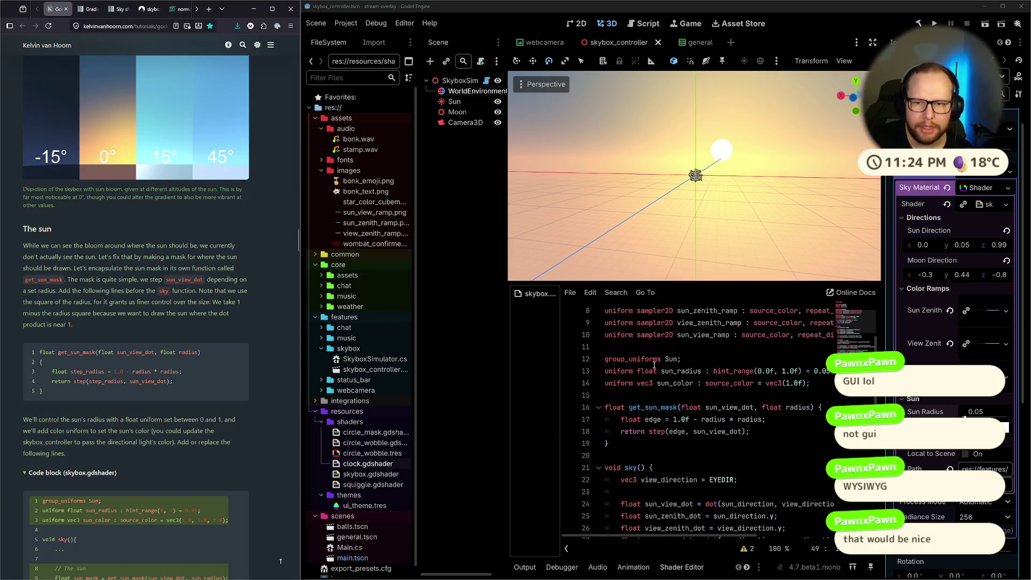
scroll(657, 363, "down", 10)
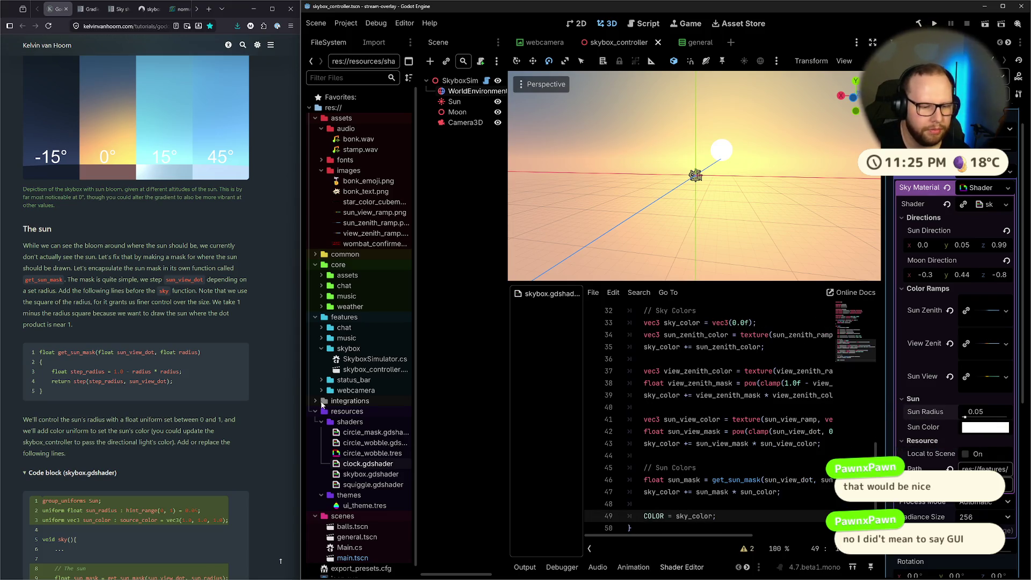
scroll(320, 425, "down", 1)
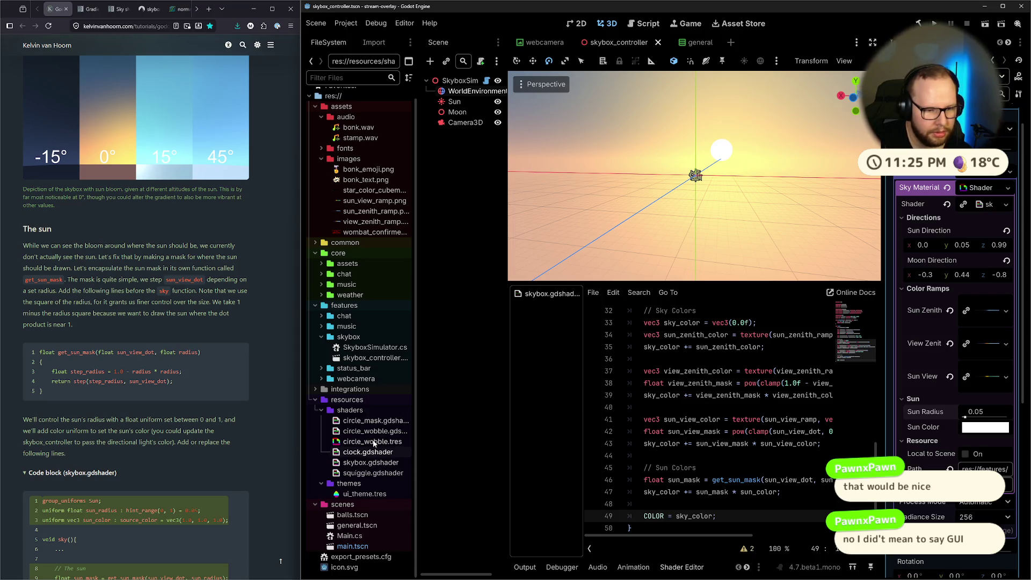
double_click(372, 454)
scroll(620, 388, "down", 10)
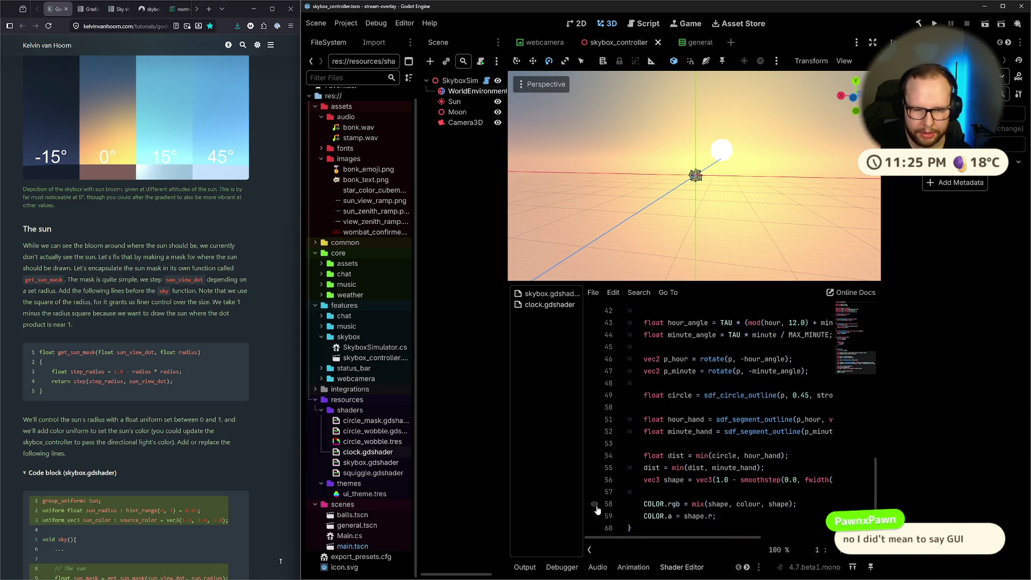
left_click(595, 507)
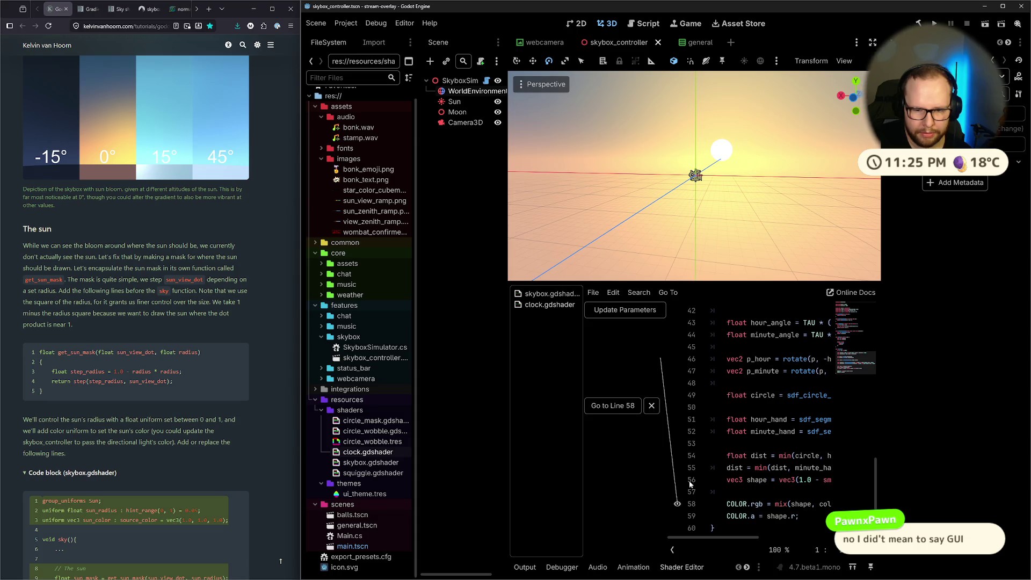
left_click(651, 405)
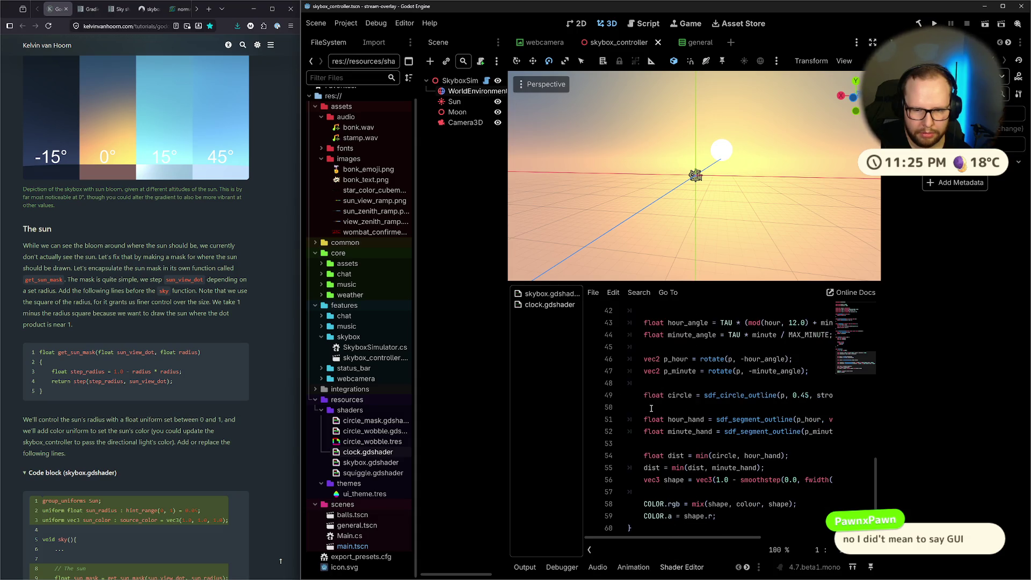
scroll(651, 408, "up", 4)
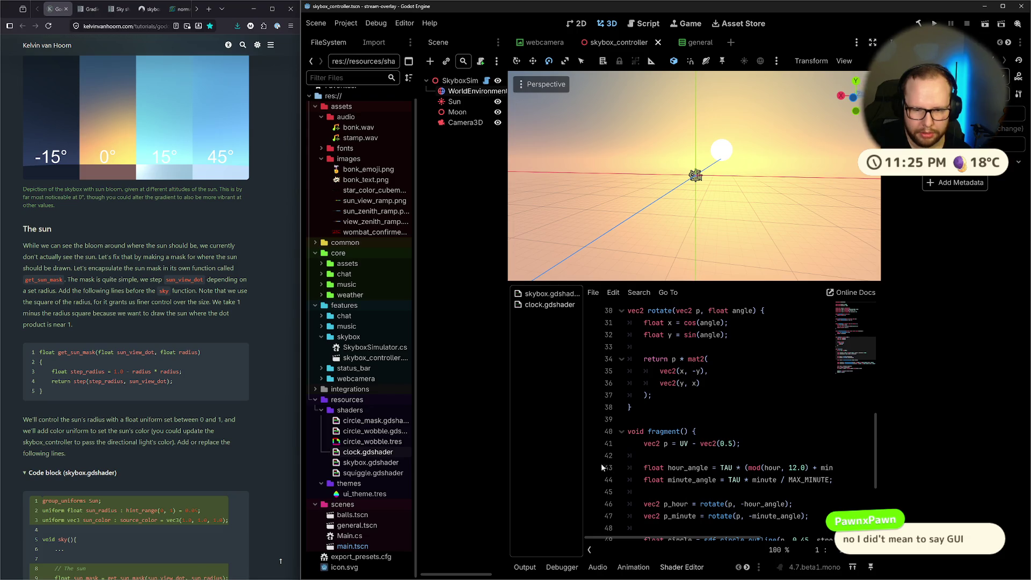
left_click(602, 466)
left_click(677, 469)
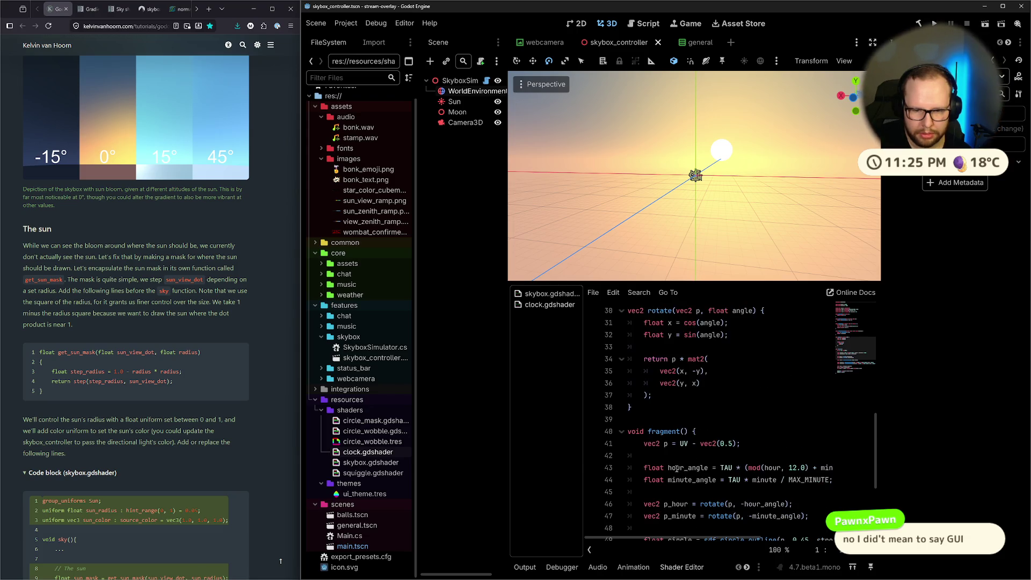
scroll(677, 469, "down", 4)
left_click(595, 396)
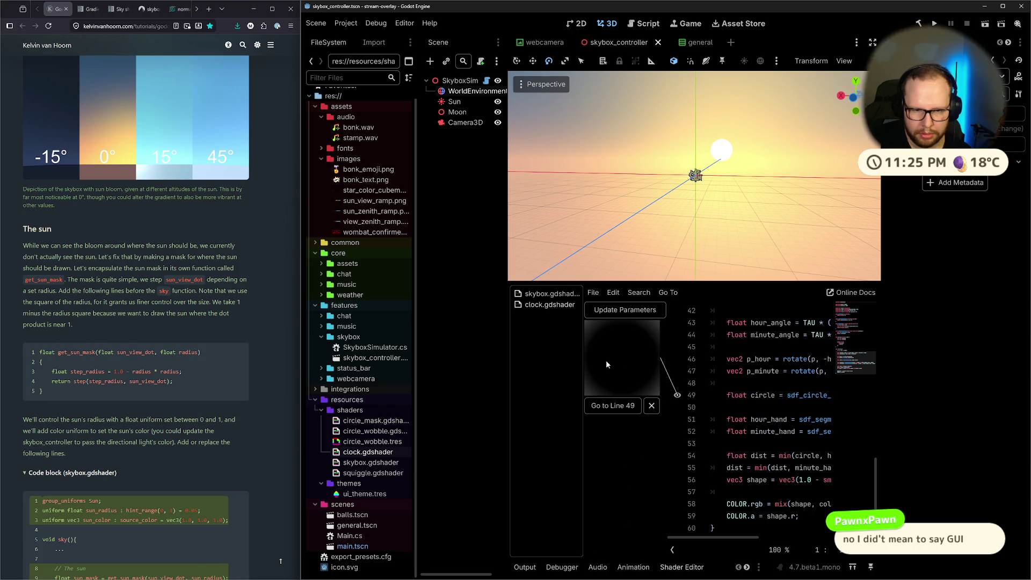
left_click(677, 419)
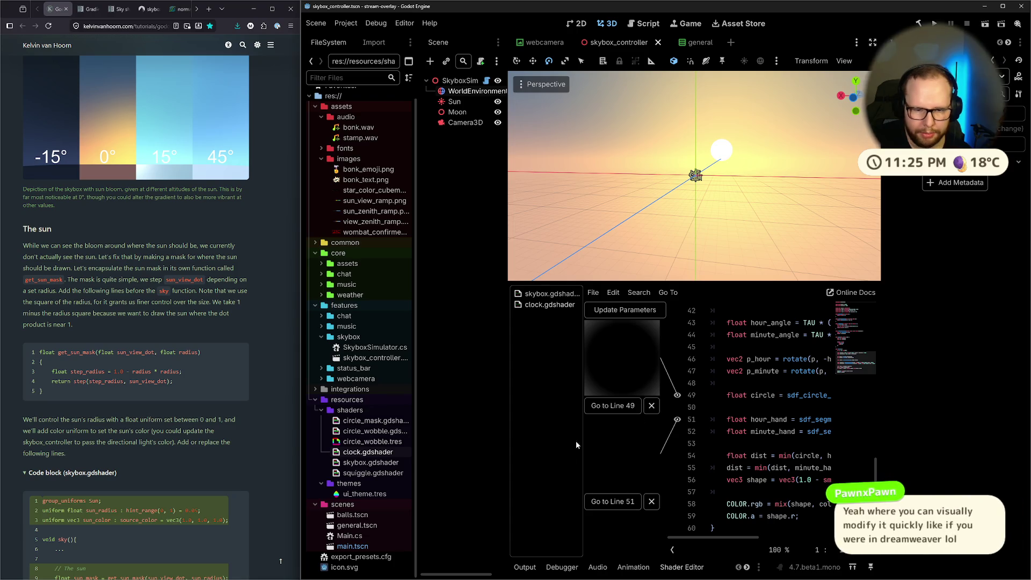
left_click(651, 502)
left_click(652, 405)
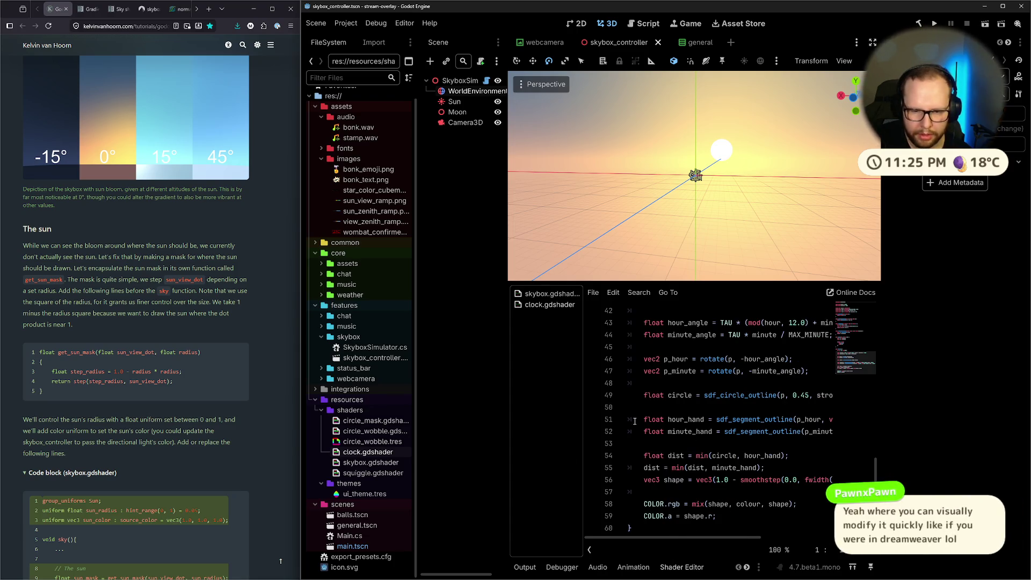
left_click(594, 431)
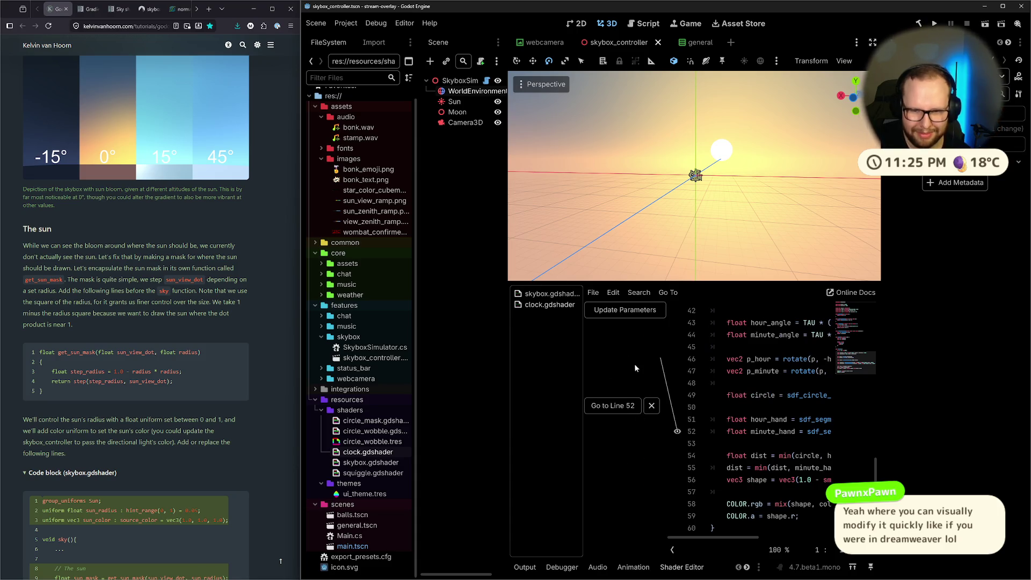
left_click(677, 431)
mouse_move(599, 468)
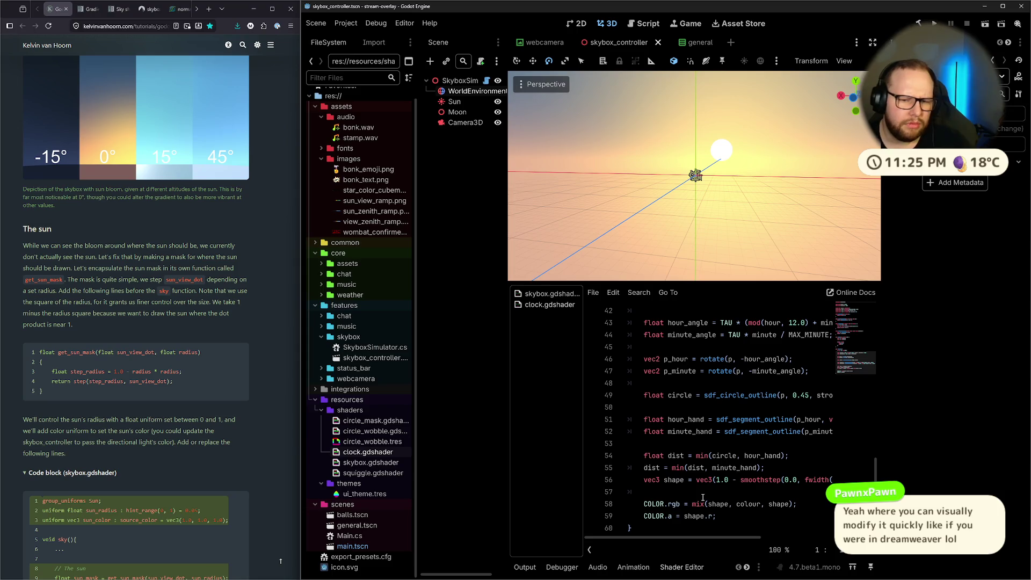
scroll(703, 499, "up", 3)
scroll(704, 498, "down", 3)
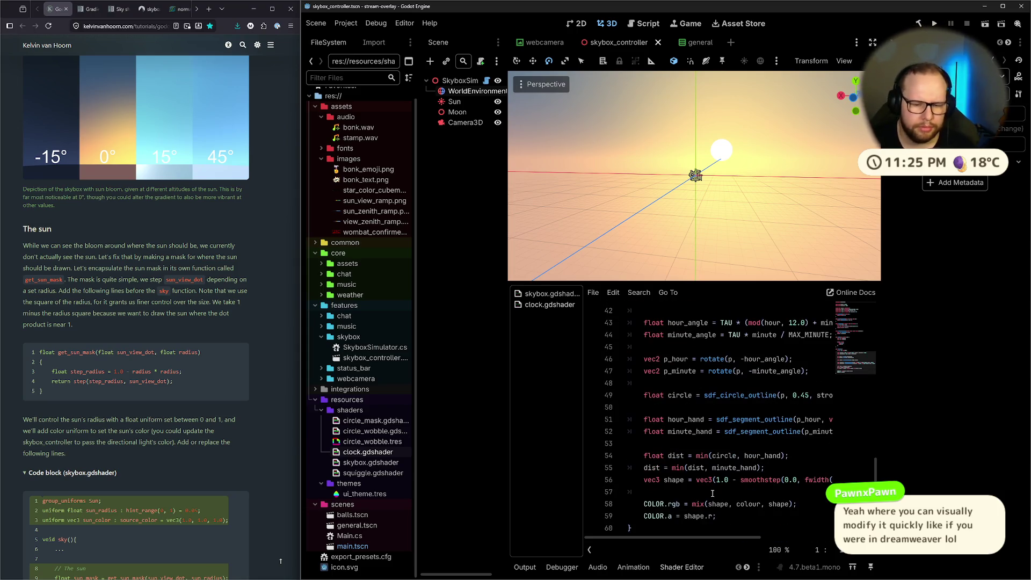
mouse_move(711, 536)
left_mouse_down()
mouse_move(822, 536)
mouse_move(644, 537)
mouse_move(779, 529)
mouse_move(723, 516)
mouse_move(592, 530)
left_mouse_up()
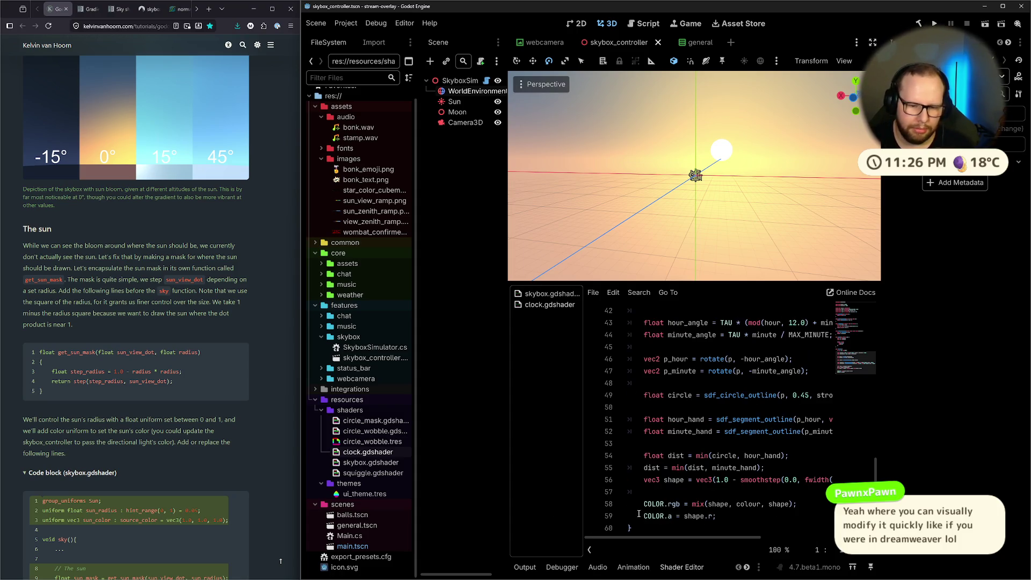
left_click(593, 505)
left_click(678, 503)
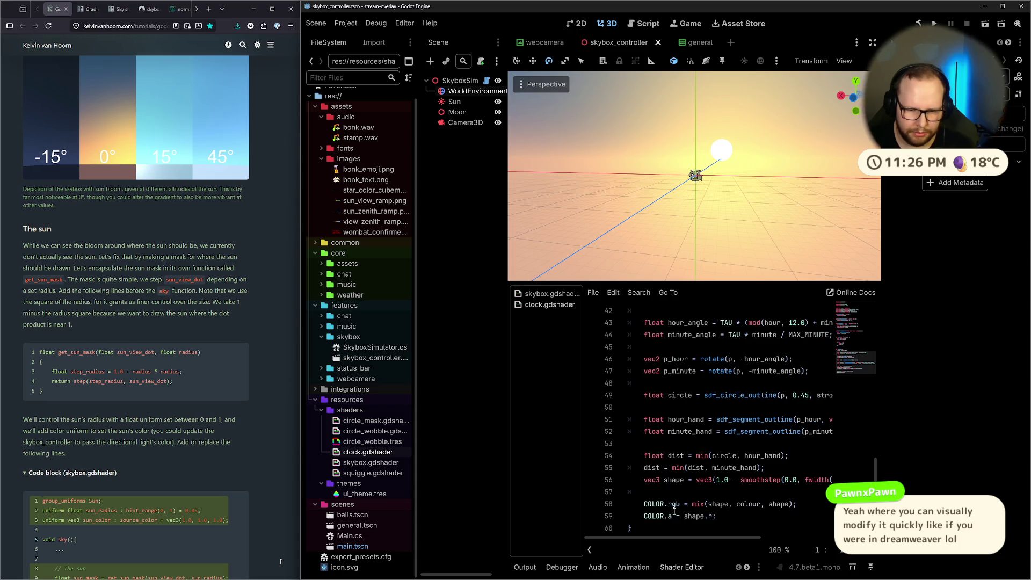
left_click(590, 517)
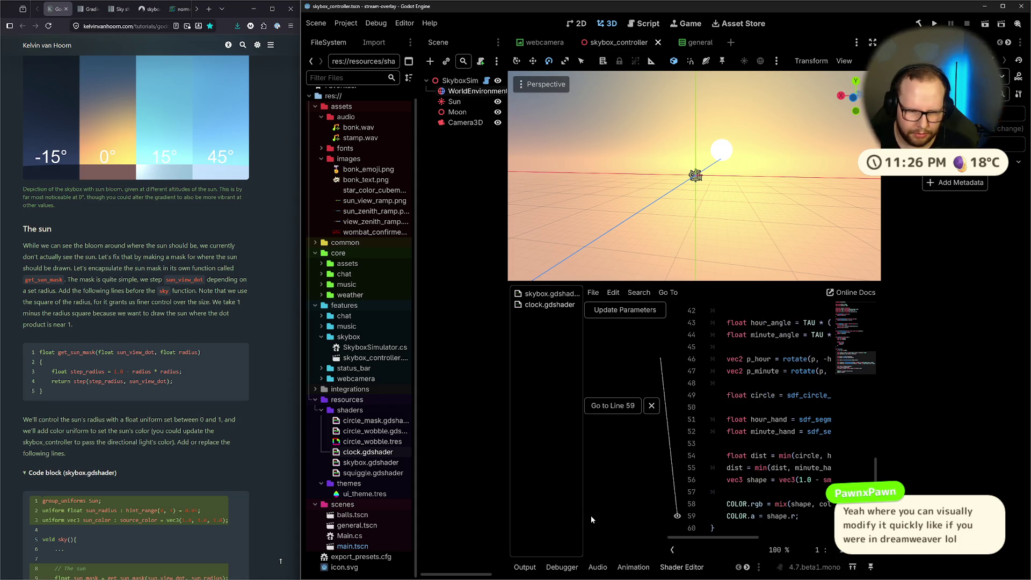
left_click(651, 406)
scroll(691, 507, "up", 4)
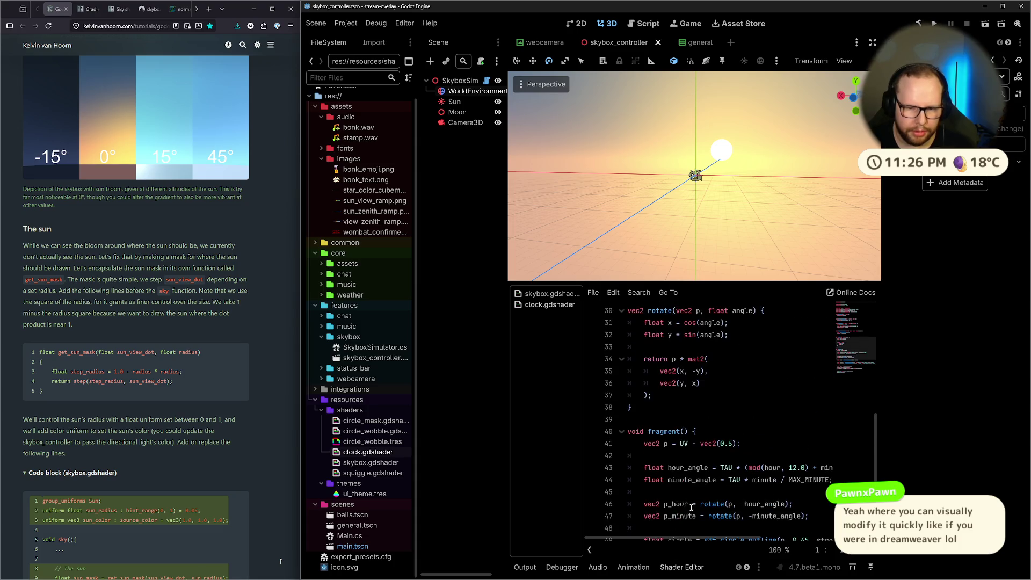
scroll(619, 472, "down", 2)
left_click(597, 468)
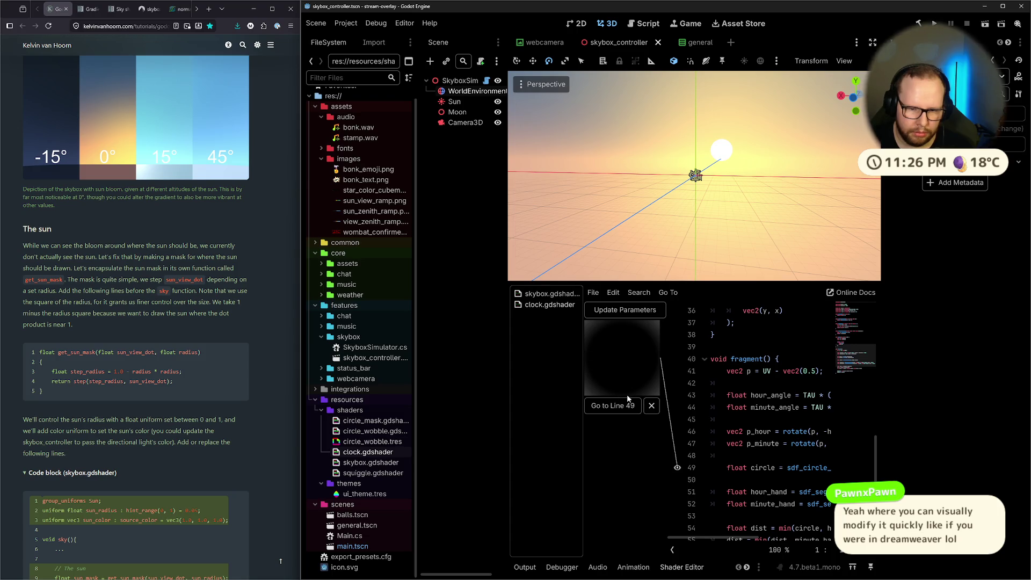
left_click(677, 467)
left_click(596, 494)
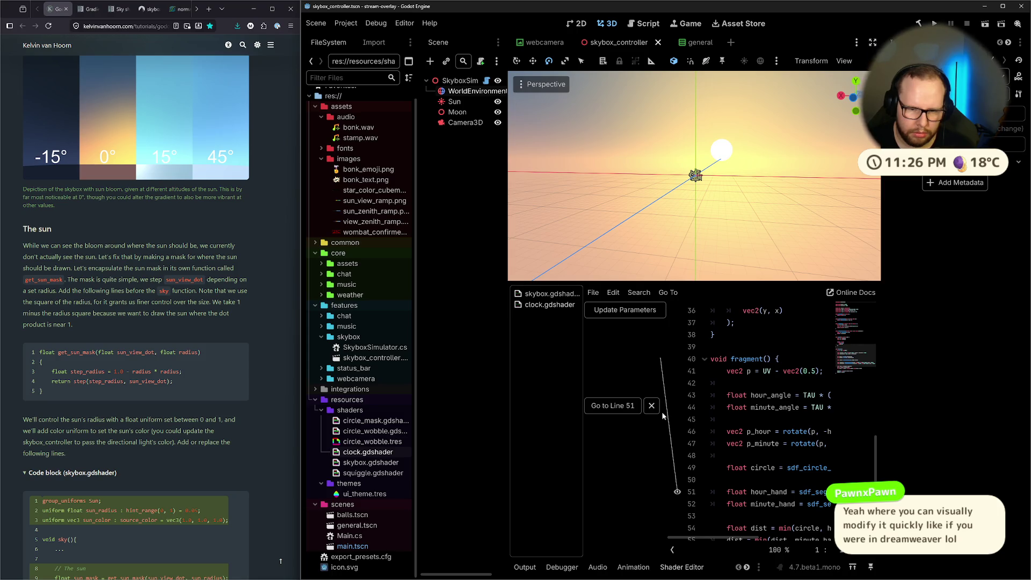
scroll(663, 415, "down", 2)
left_click(594, 457)
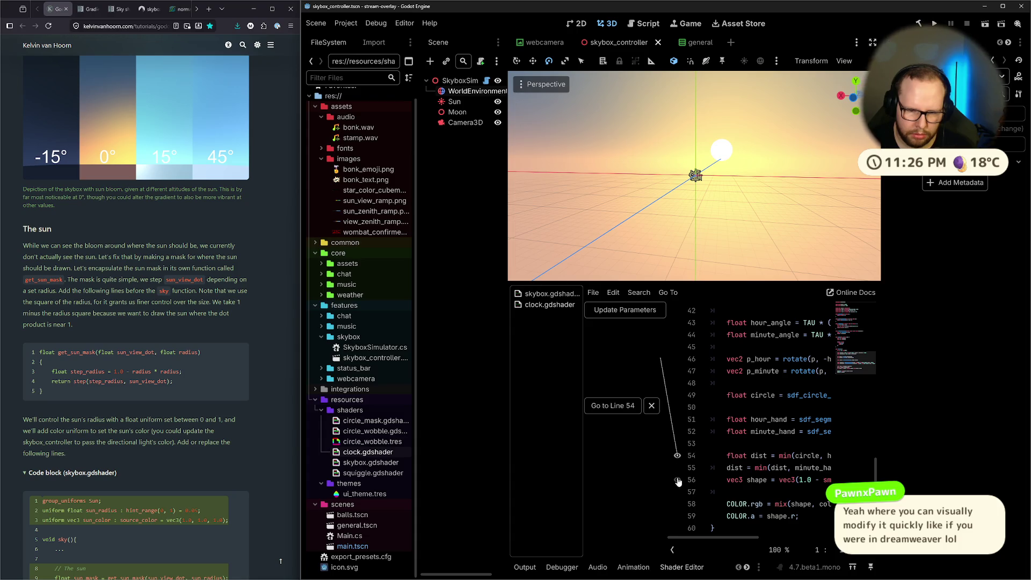
left_click(678, 479)
left_click(677, 456)
left_click(678, 479)
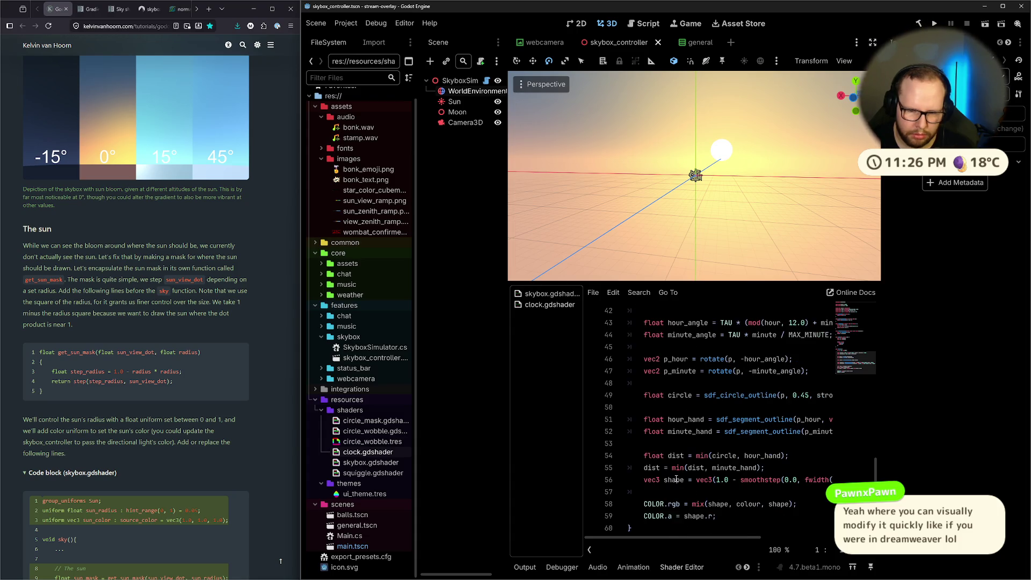
left_click(603, 504)
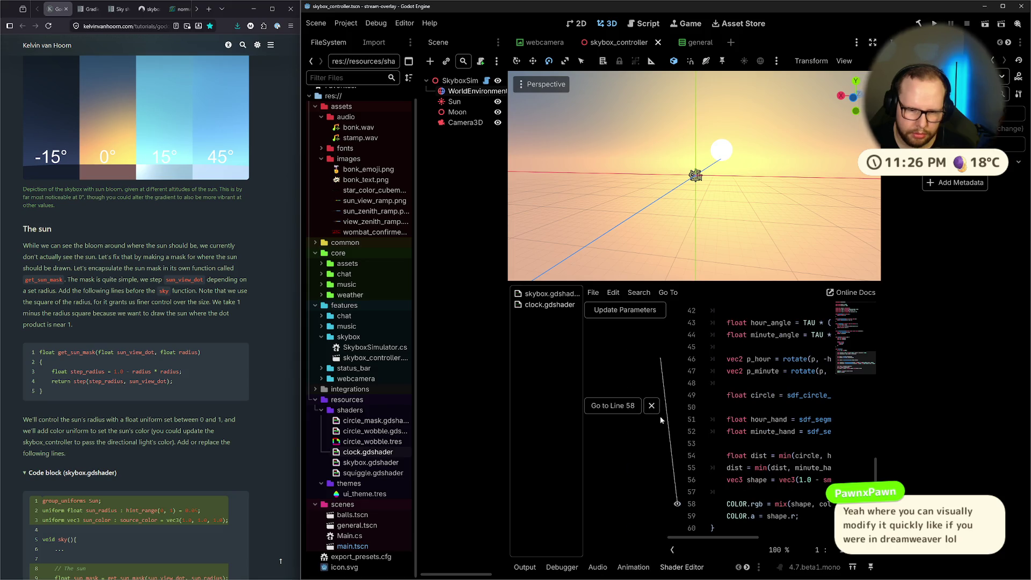
left_click(603, 504)
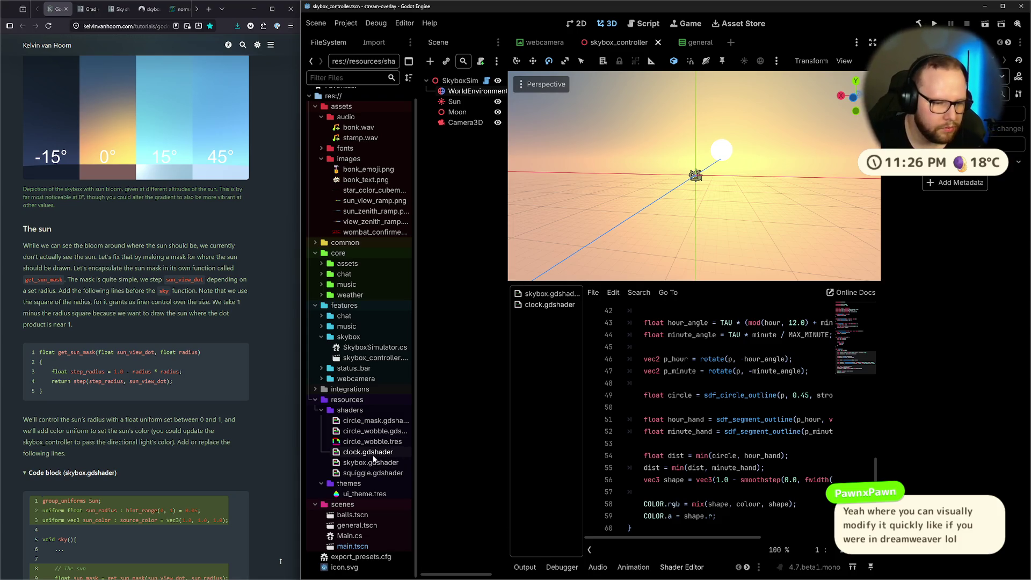
right_click(570, 305)
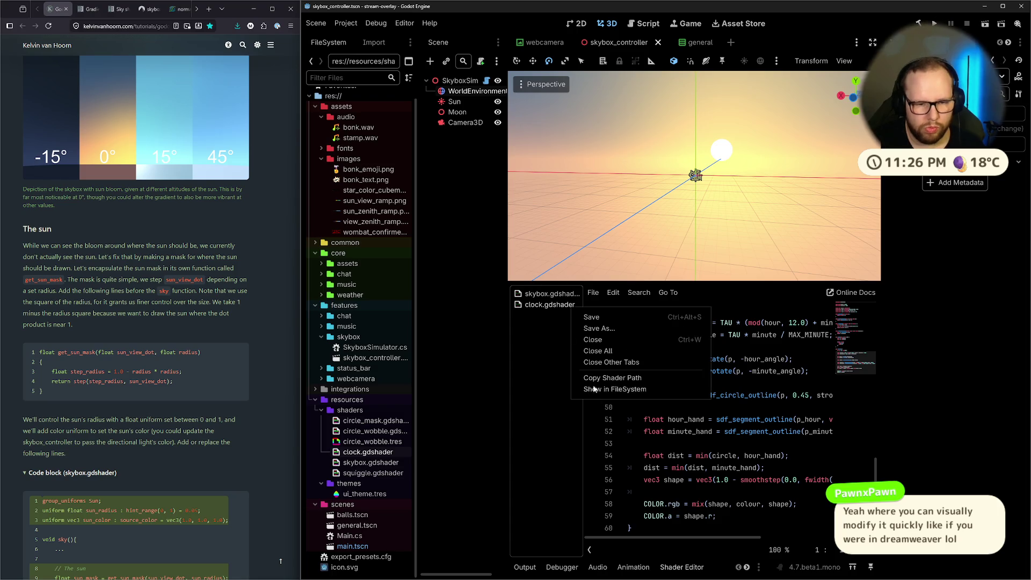
Close clock.gdshader so only skybox.gdshader remains, then move to the Godot docs desktop.
left_click(591, 343)
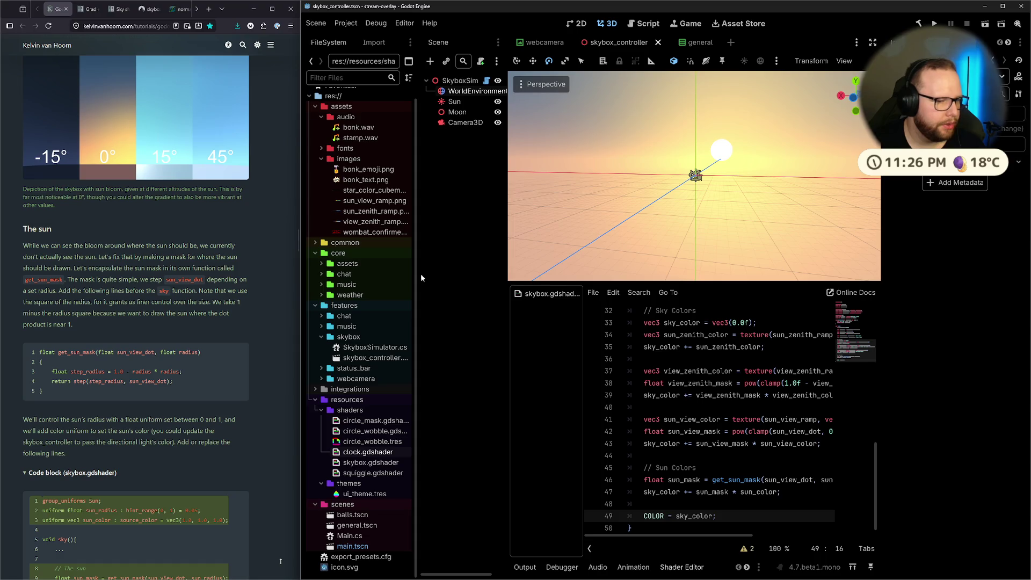
scroll(698, 418, "up", 4)
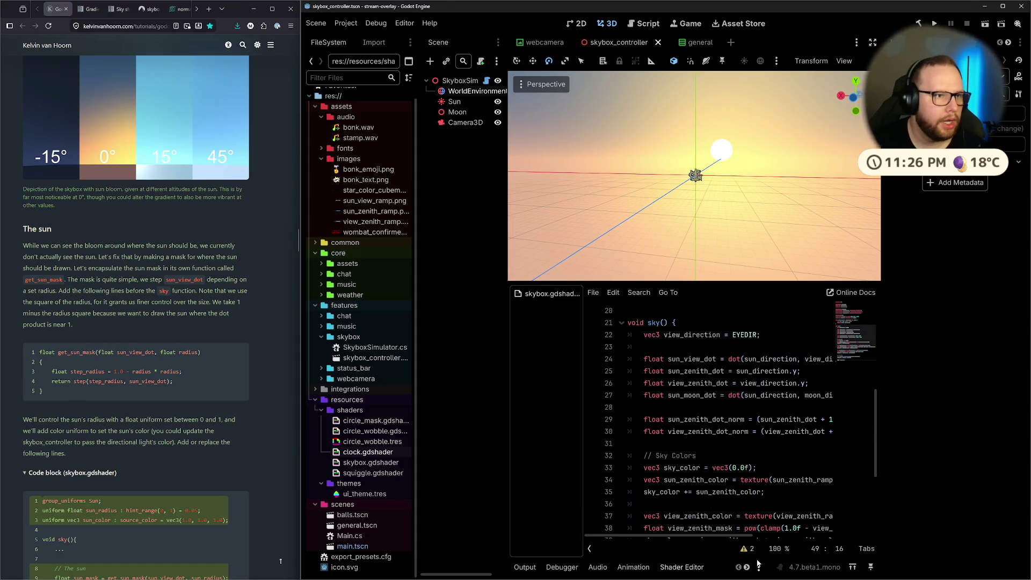
key("ctrl+super+Right")
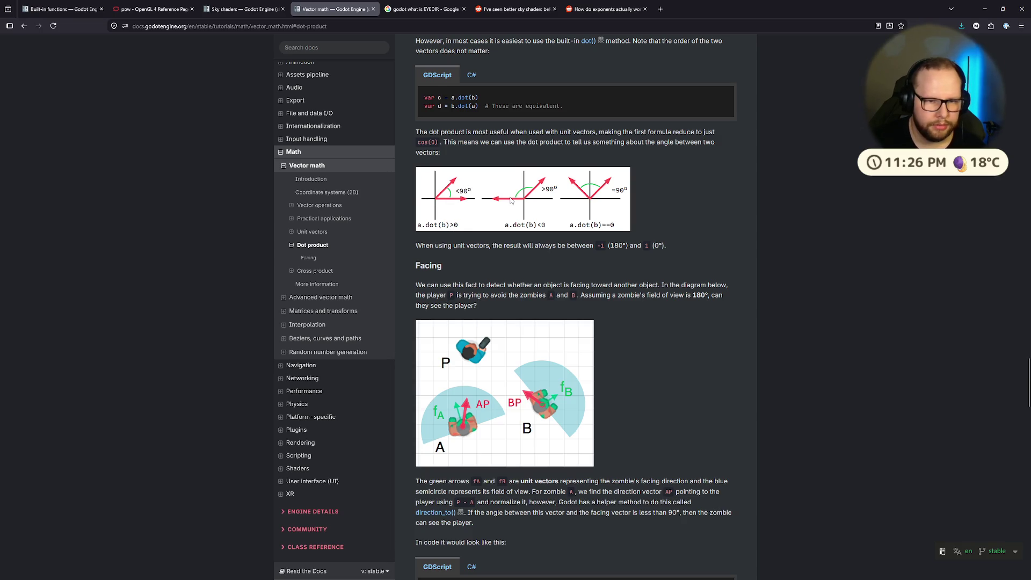
Cycle virtual desktops back to the Godot editor showing skybox.gdshader's sky() code.
key("ctrl+super+Left")
key("ctrl+super+Left")
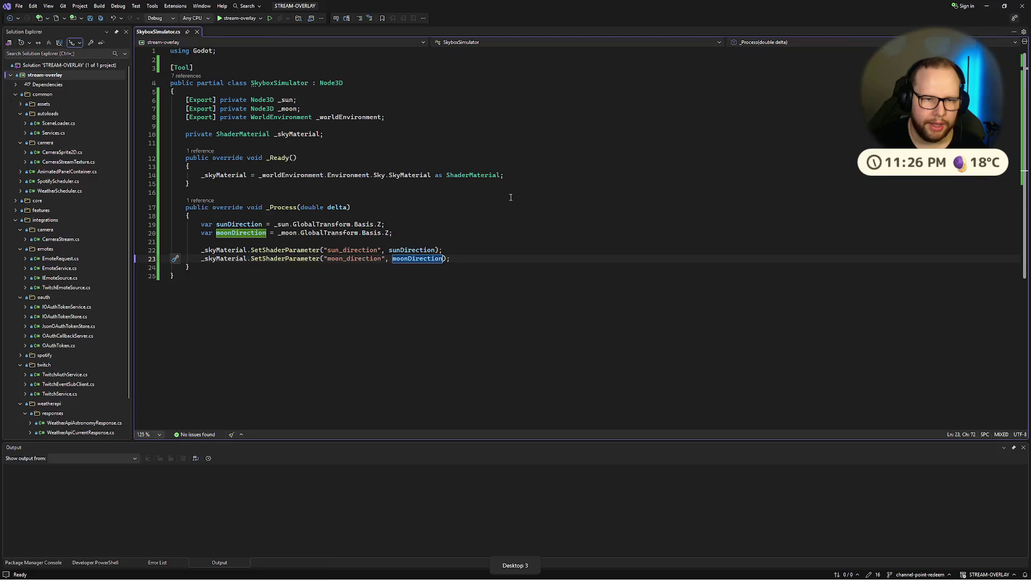
key("ctrl+super+Right")
key("ctrl+super+Right")
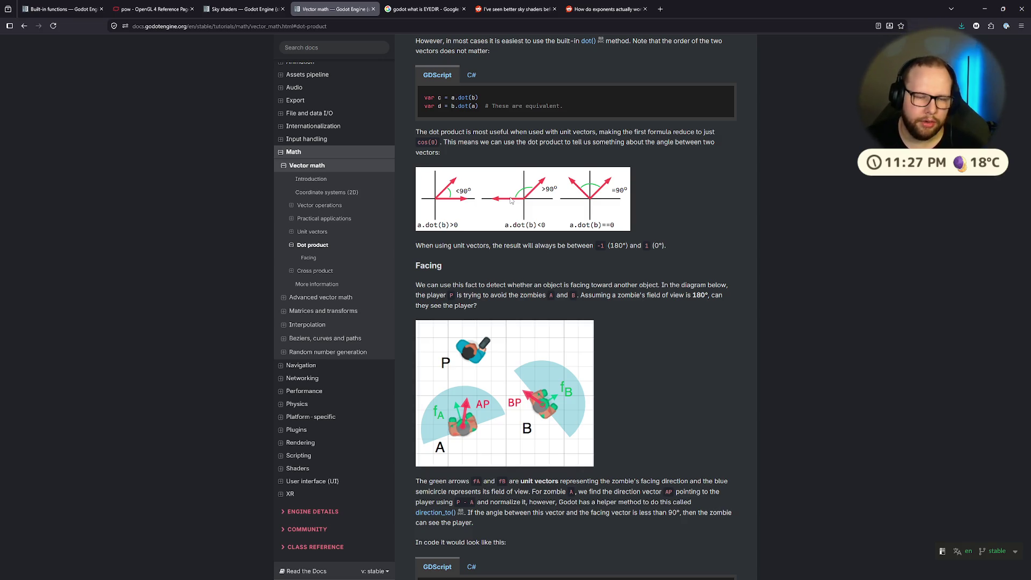
key("ctrl+super+Left")
key("ctrl+super+Left")
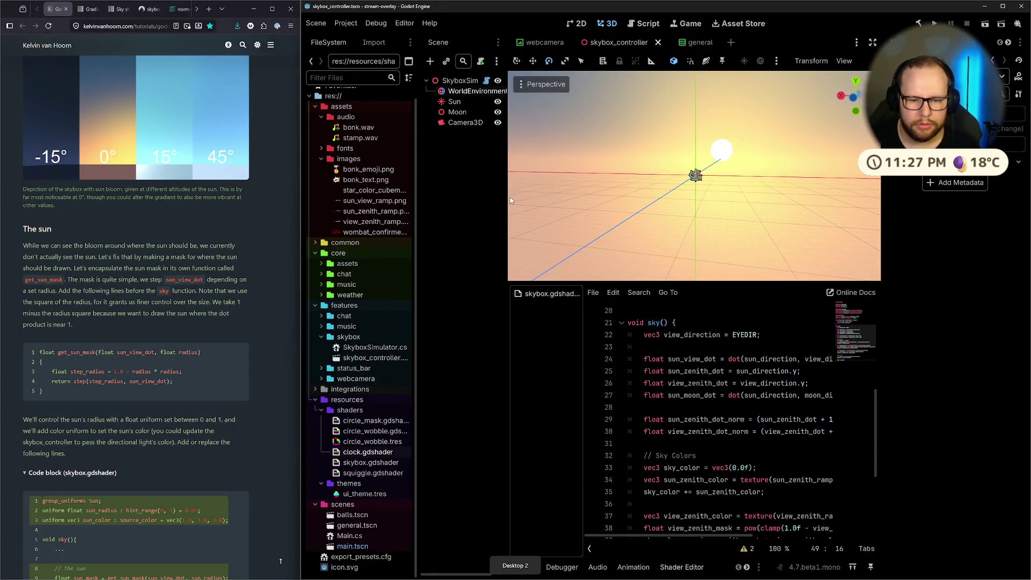
Look over the sun radius uniform and sun mask code, then bring the Paint sketch forward.
scroll(769, 372, "down", 4)
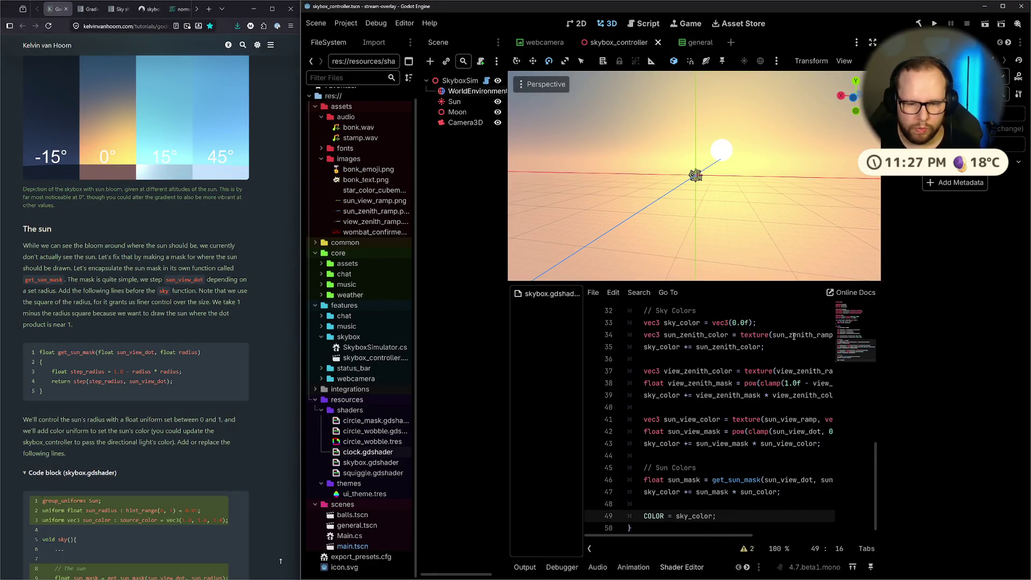
scroll(794, 336, "up", 10)
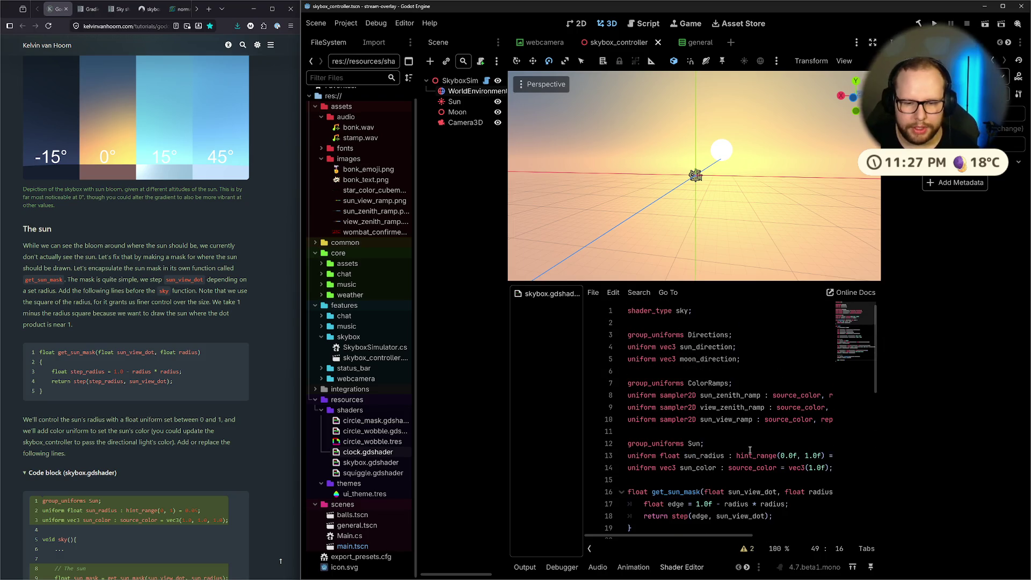
scroll(750, 450, "down", 1)
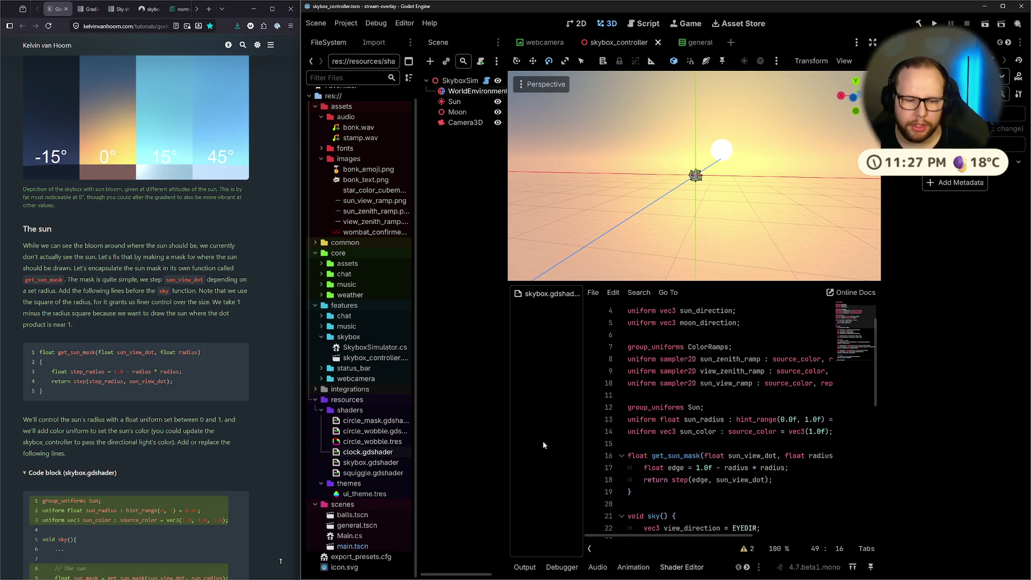
left_click(613, 570)
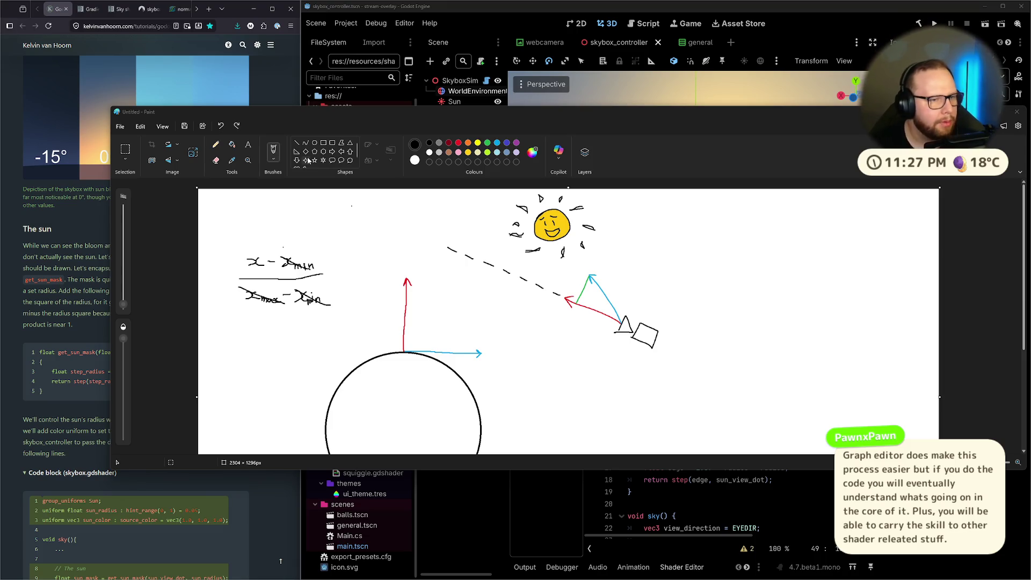
Reposition and narrow the Paint window, scroll through the sun sketch, then return to Godot.
left_click_drag(471, 112, 460, 125)
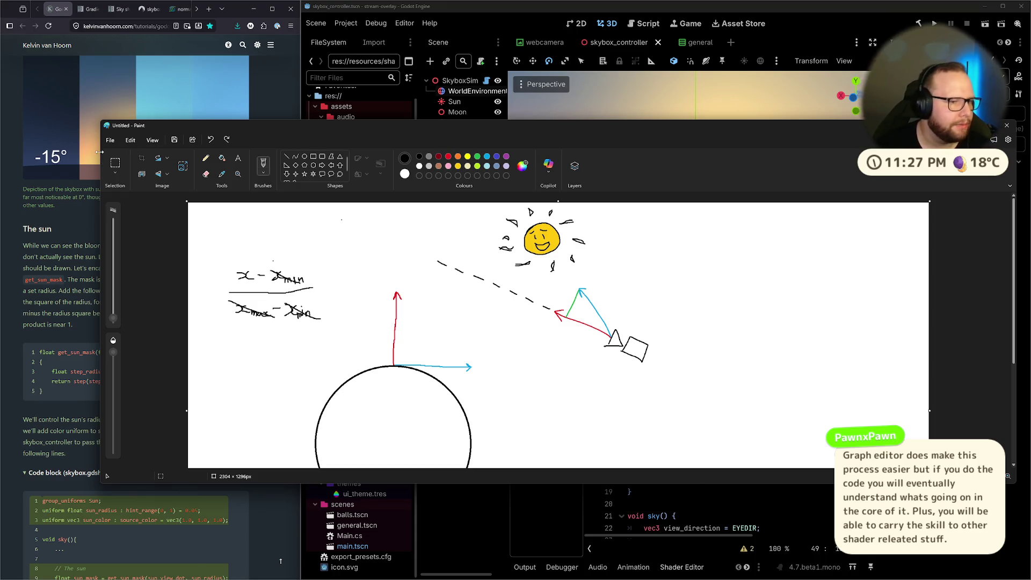
mouse_move(101, 156)
left_mouse_down()
mouse_move(345, 153)
mouse_move(178, 159)
left_mouse_up()
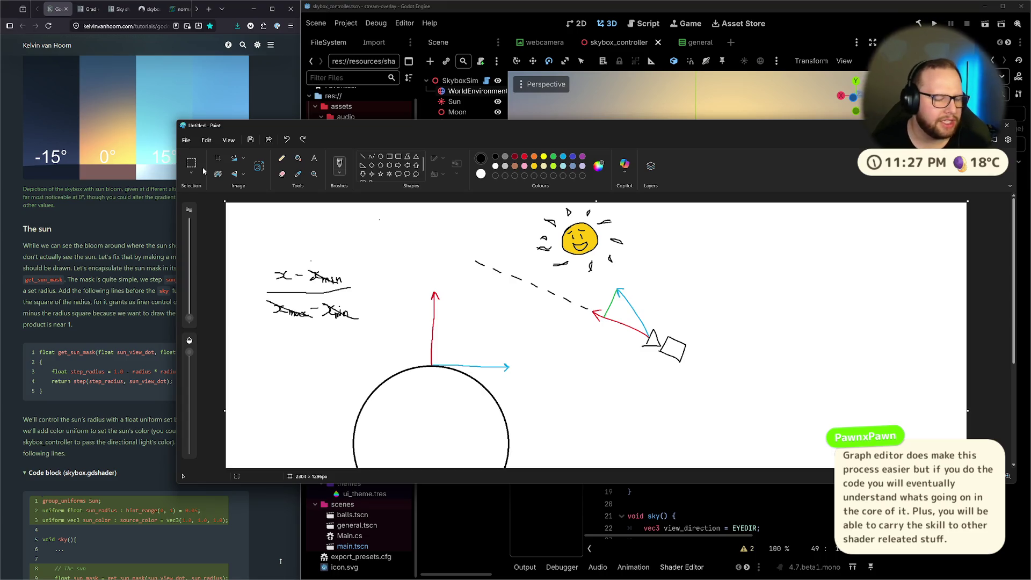
scroll(456, 217, "down", 3)
scroll(455, 216, "up", 3)
scroll(456, 217, "down", 1)
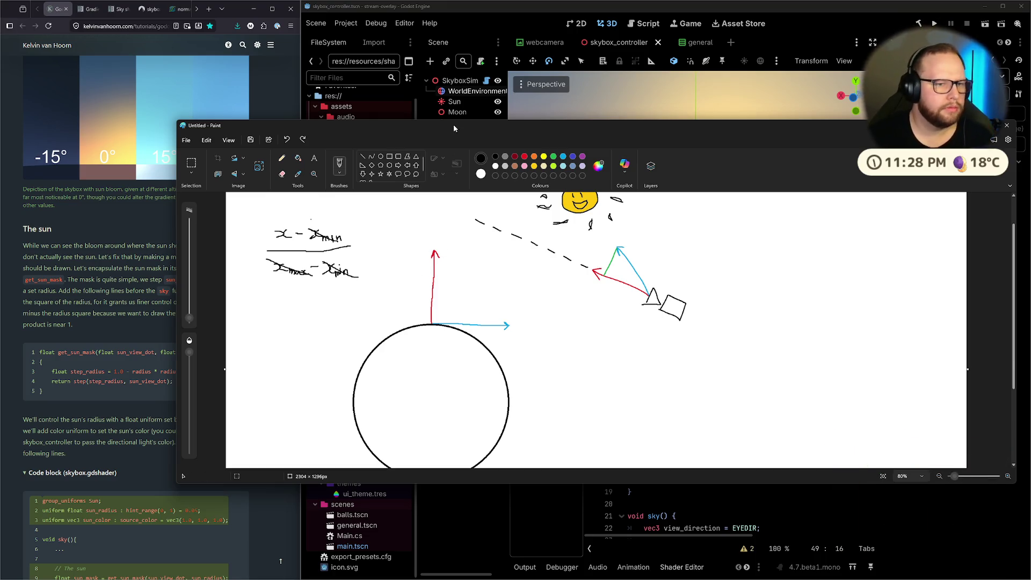
scroll(639, 255, "up", 2)
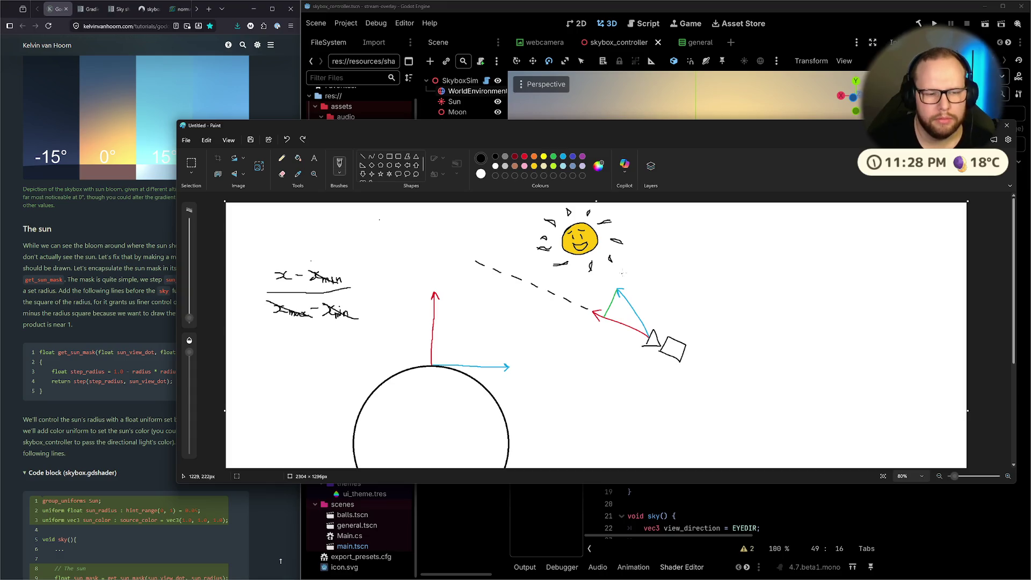
scroll(639, 256, "down", 2)
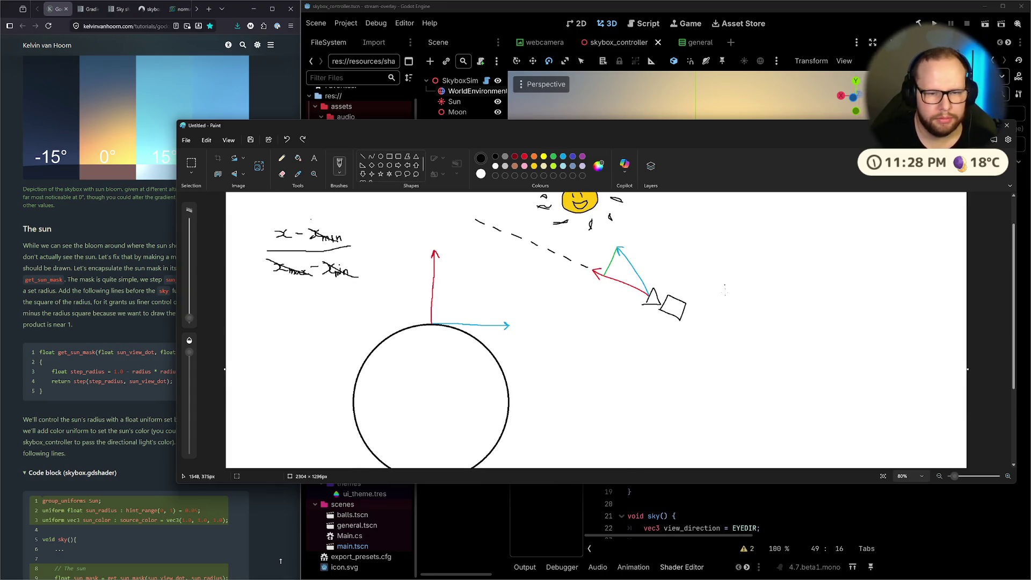
scroll(608, 271, "up", 2)
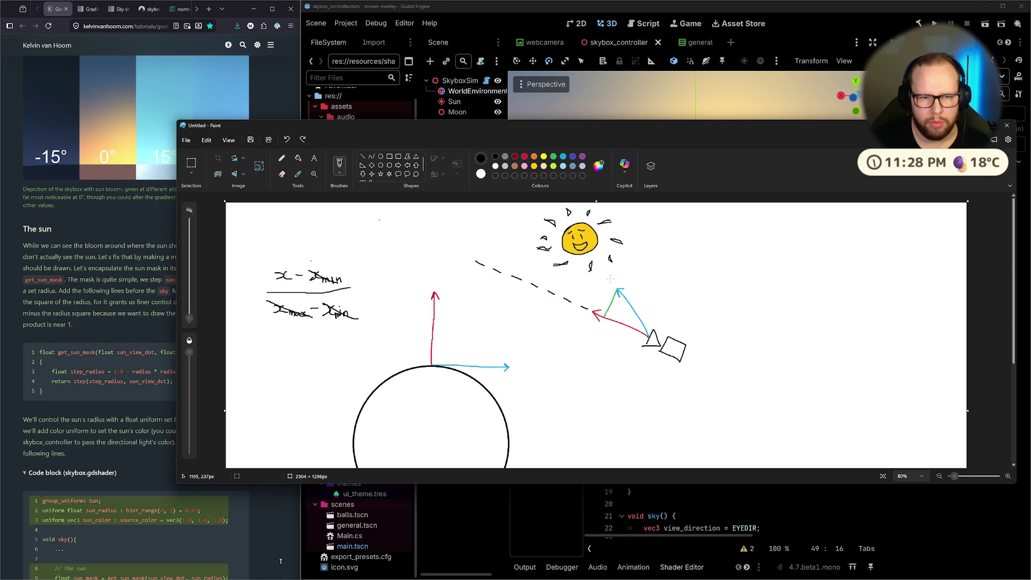
key("alt+Tab")
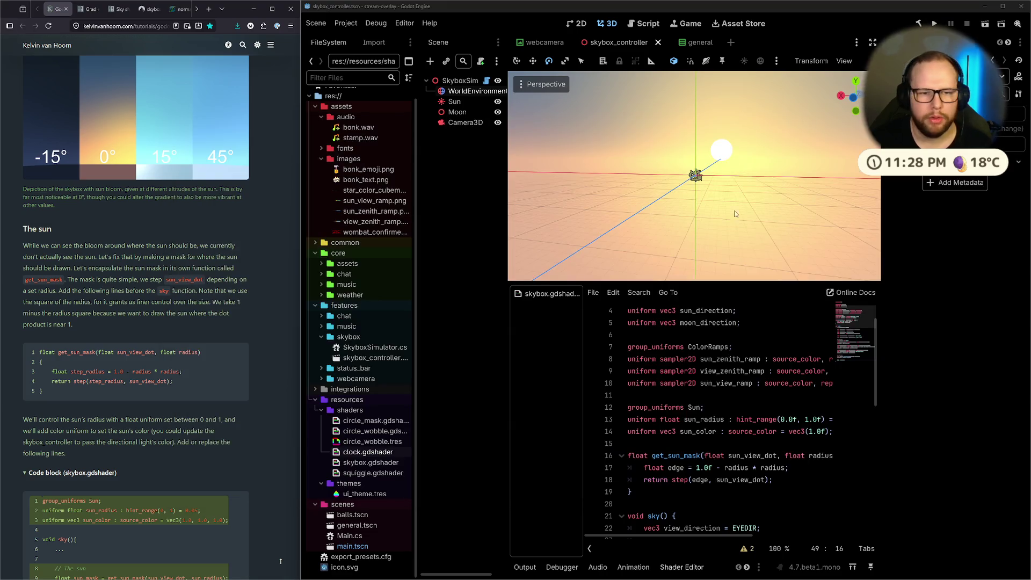
Add a '// TODO: THINK HARDER ABOUT THIS' comment in get_sun_mask and move it to the top.
scroll(725, 408, "down", 4)
scroll(725, 408, "up", 2)
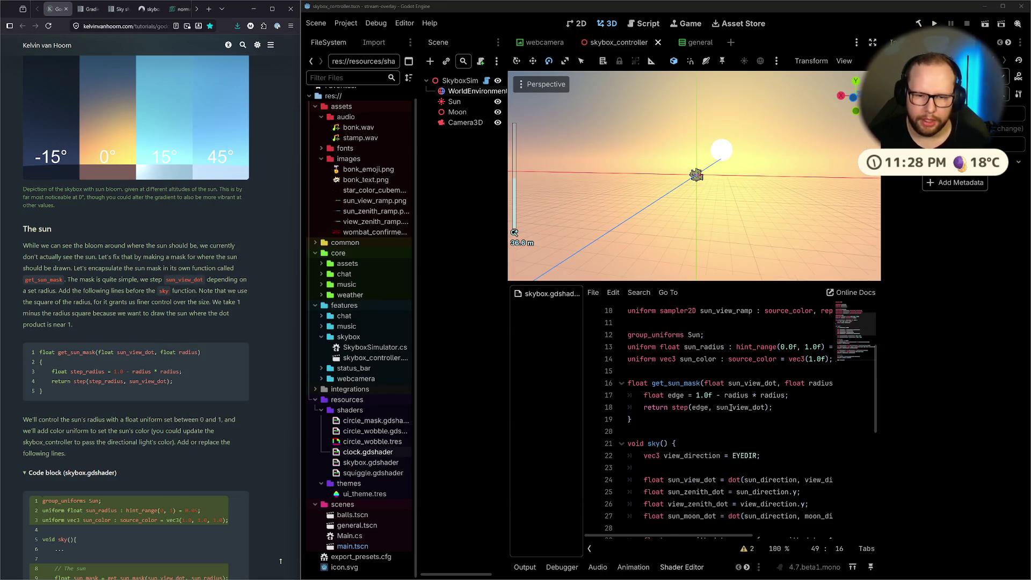
left_click_drag(709, 407, 792, 403)
left_click(798, 407)
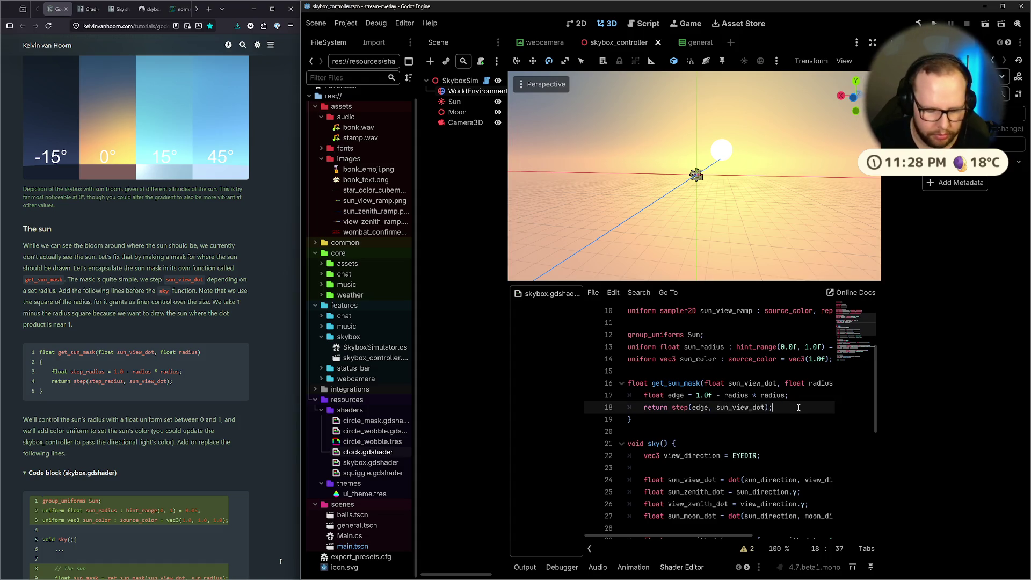
key("Return")
type("// THINK")
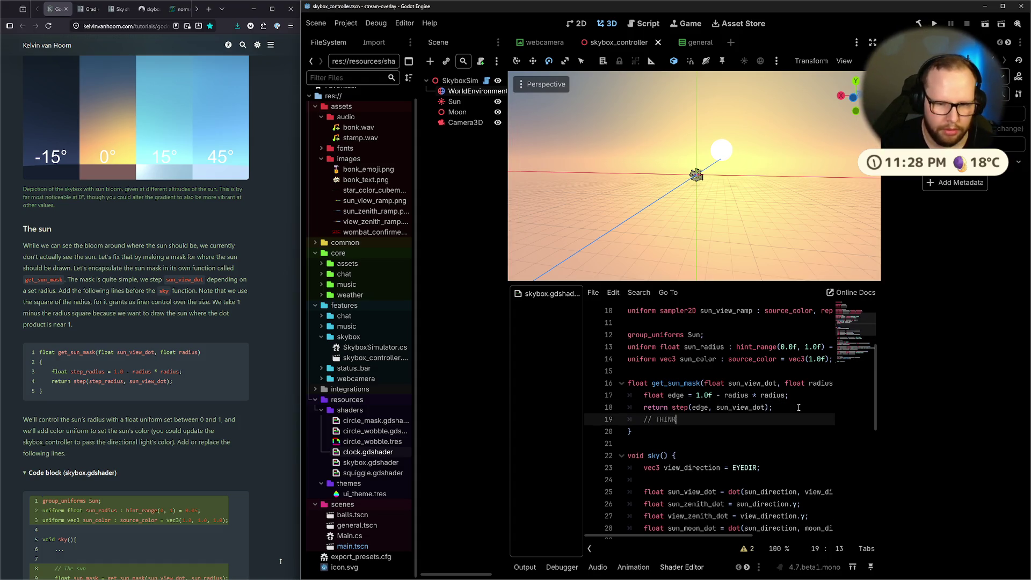
type(" HARDER ")
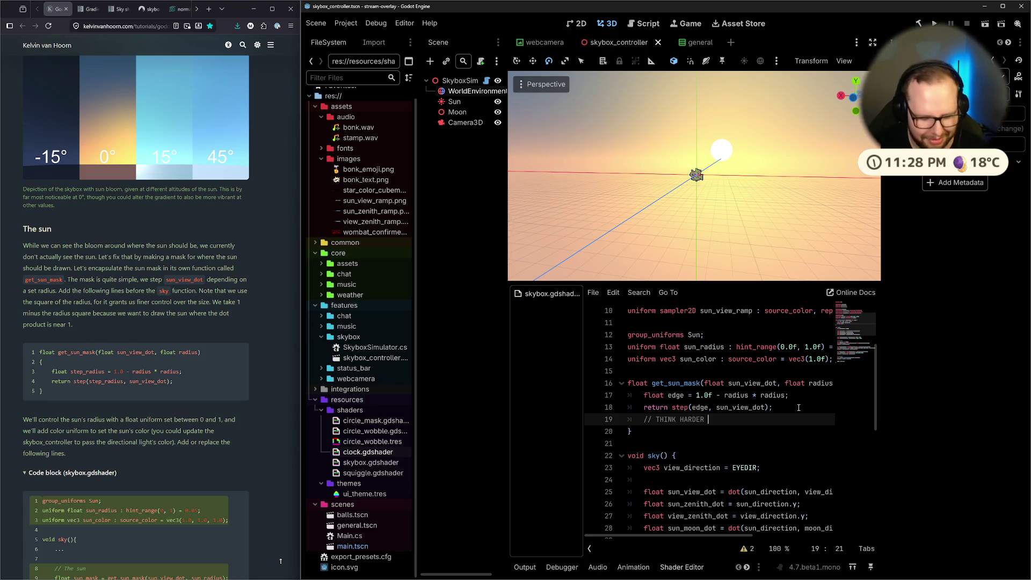
type("ABOUT THIS")
key("ctrl+Left")
key("ctrl+Left")
key("ctrl+Left")
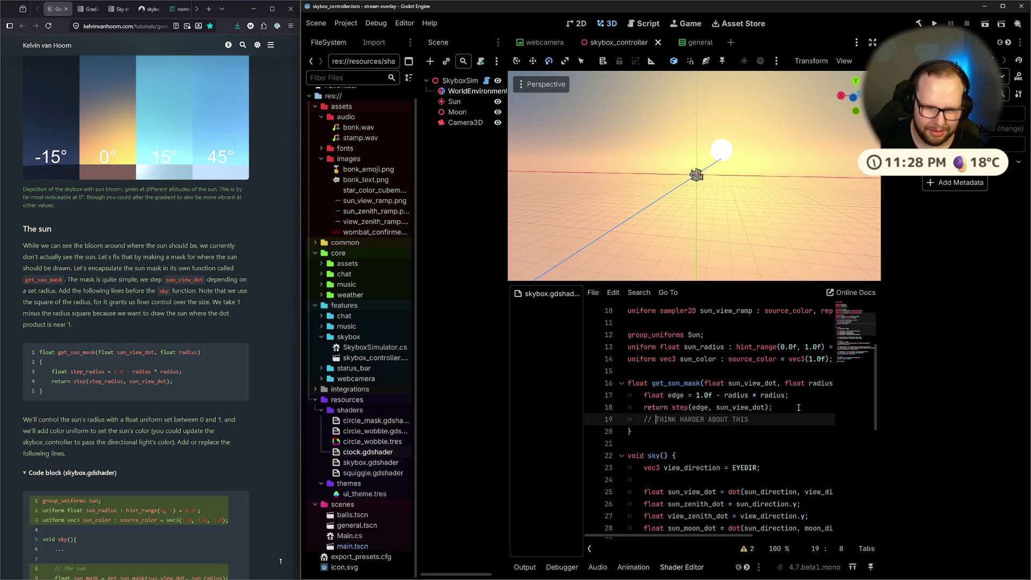
type("TODO:")
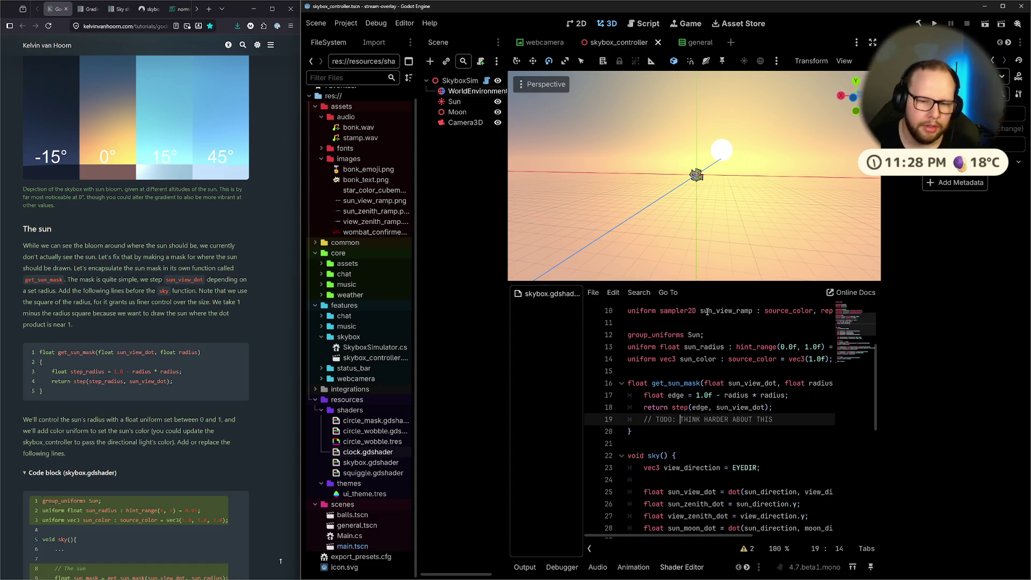
key("alt+Up")
key("alt+Up")
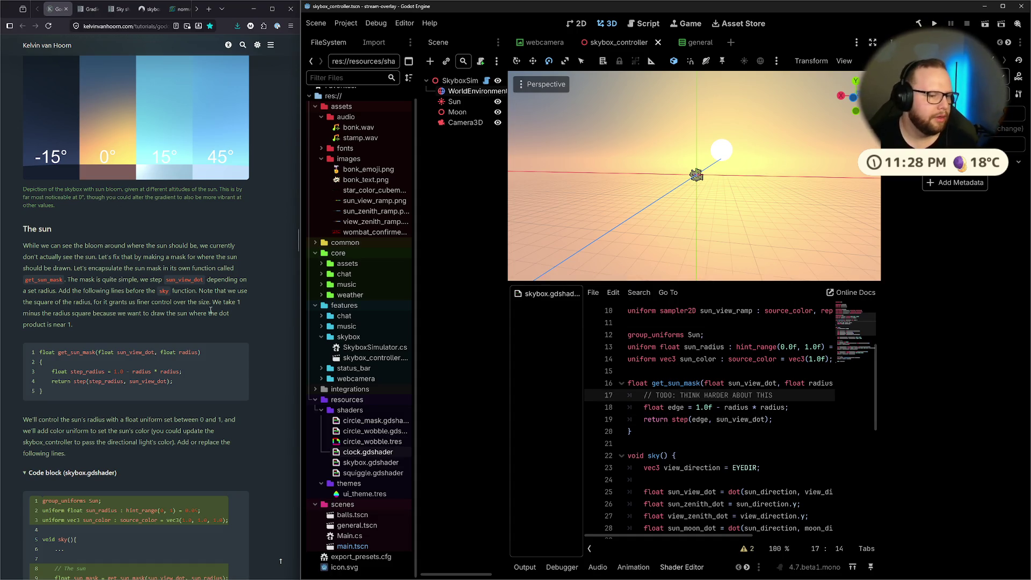
Review the step return, sun_view_dot, and the edge calculation's radius * radius term.
scroll(148, 332, "down", 5)
scroll(148, 332, "down", 6)
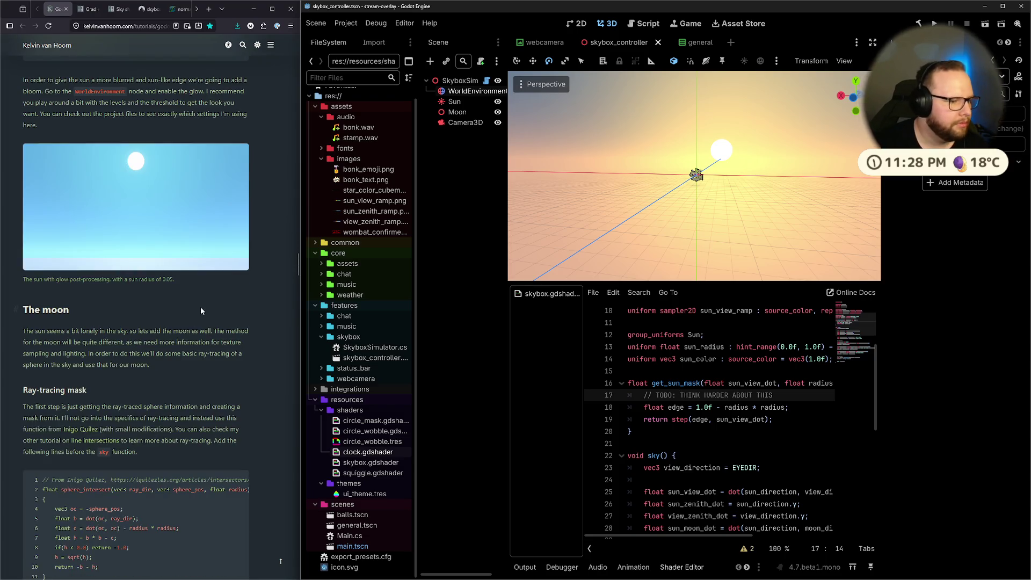
left_click(780, 419)
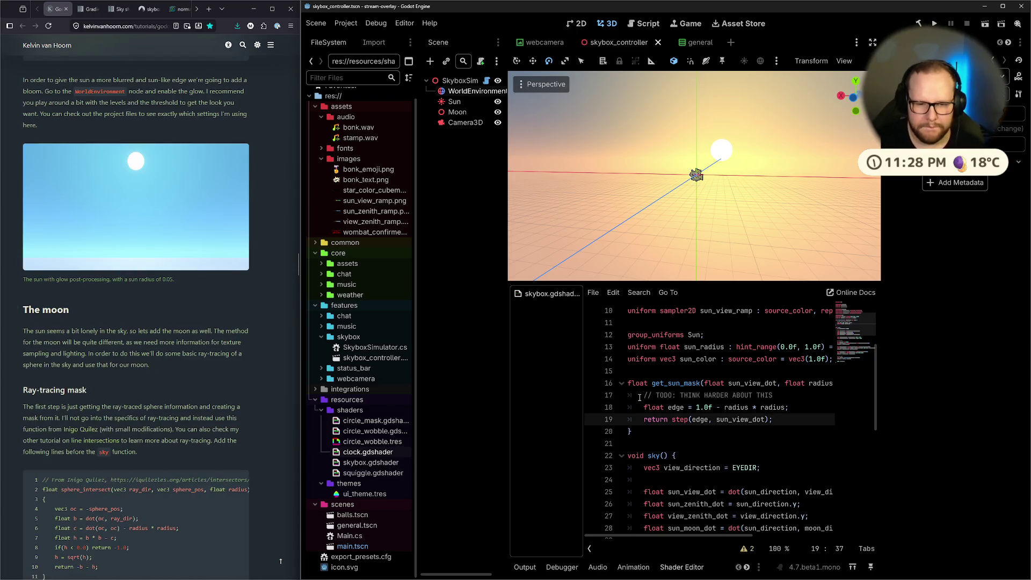
mouse_move(639, 398)
left_mouse_down()
mouse_move(735, 408)
mouse_move(773, 396)
left_mouse_up()
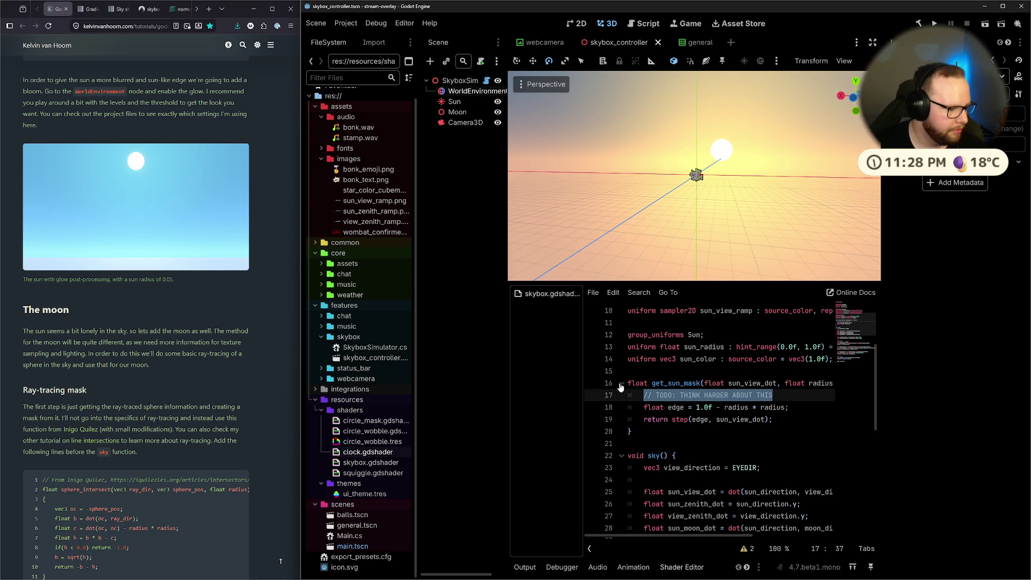
left_click(660, 431)
left_click_drag(672, 419, 776, 418)
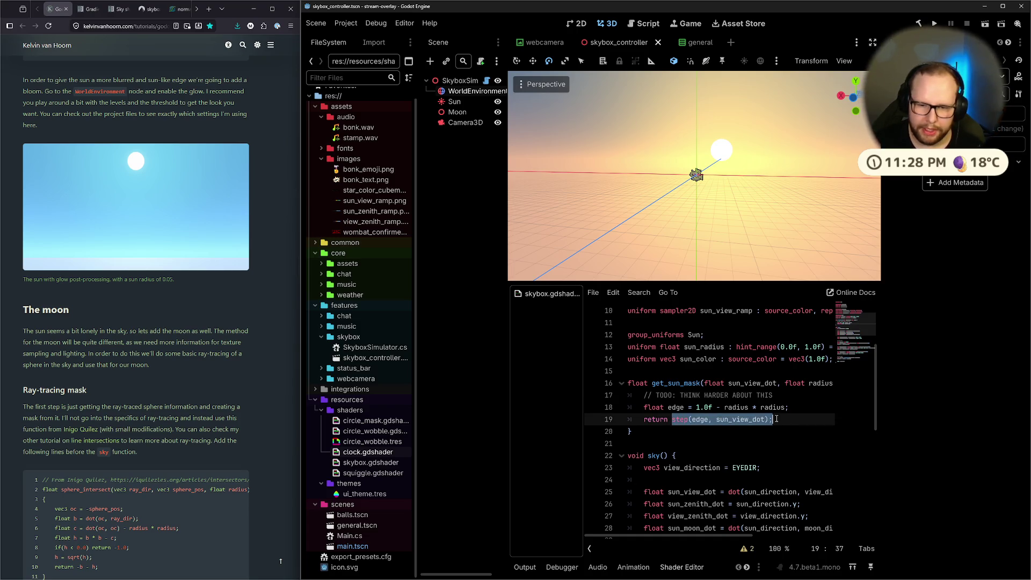
left_click(766, 419)
double_click(725, 420)
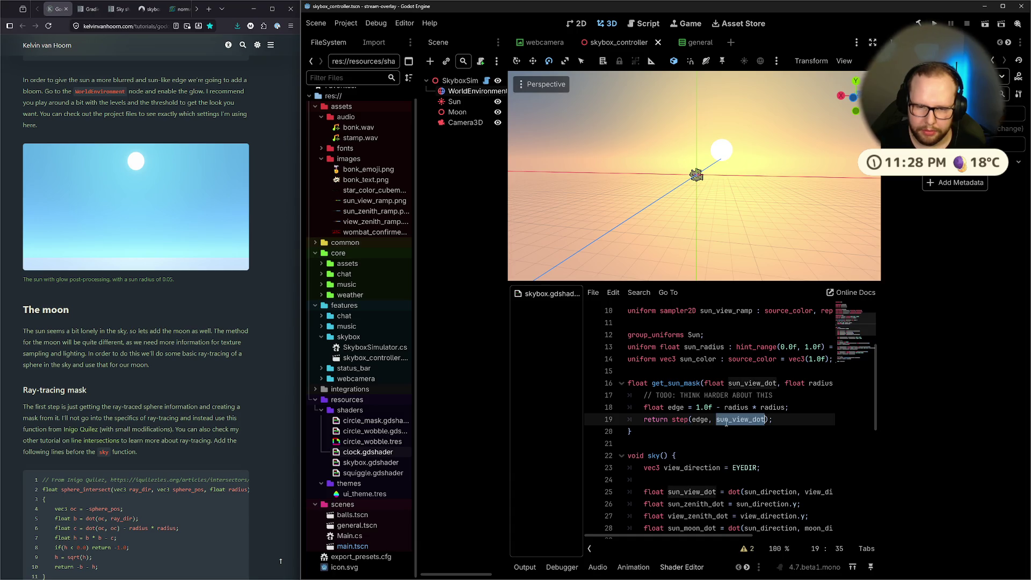
key("End")
left_click_drag(666, 407, 807, 406)
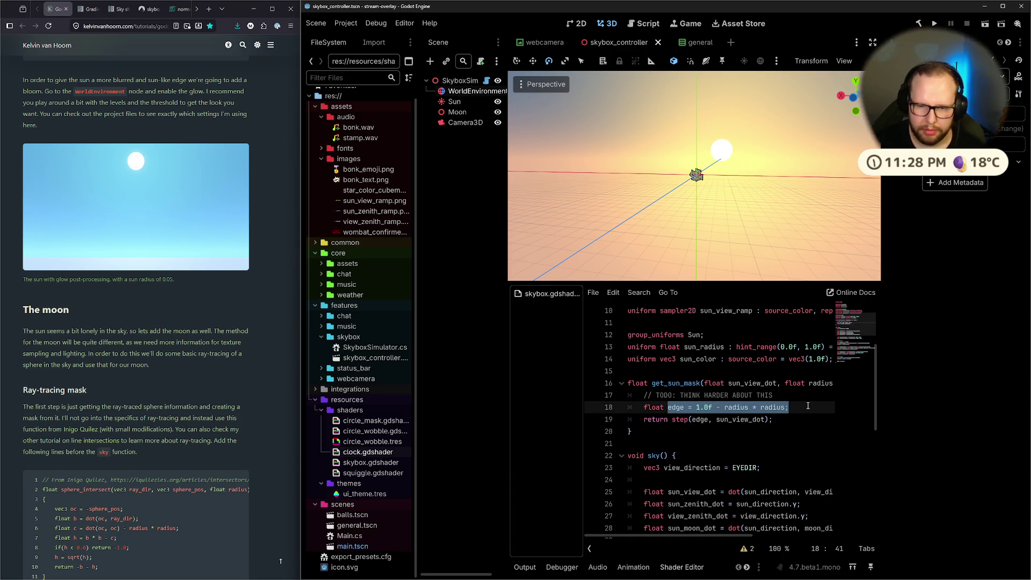
left_click(795, 409)
left_click_drag(724, 411, 786, 408)
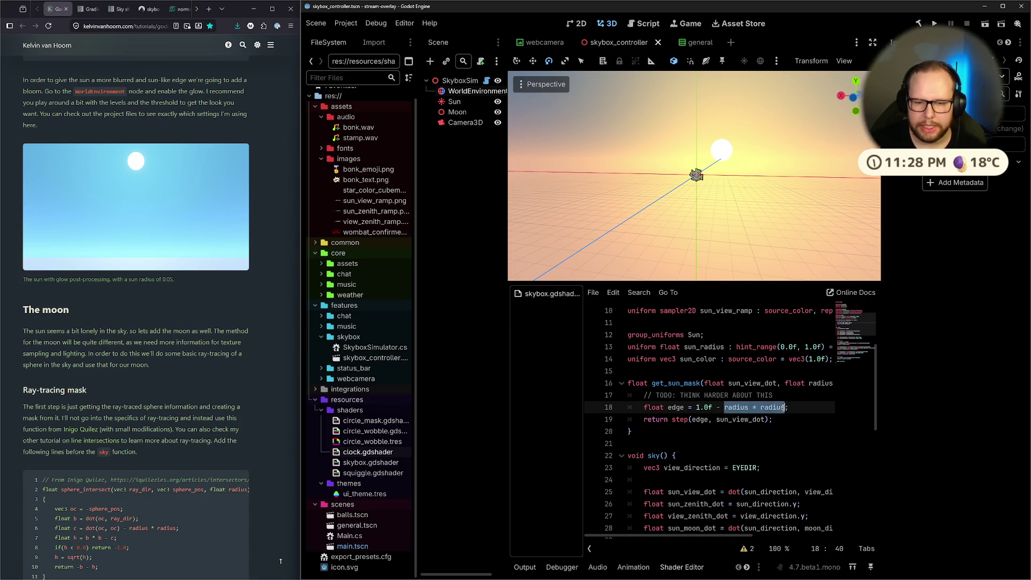
left_click(786, 408)
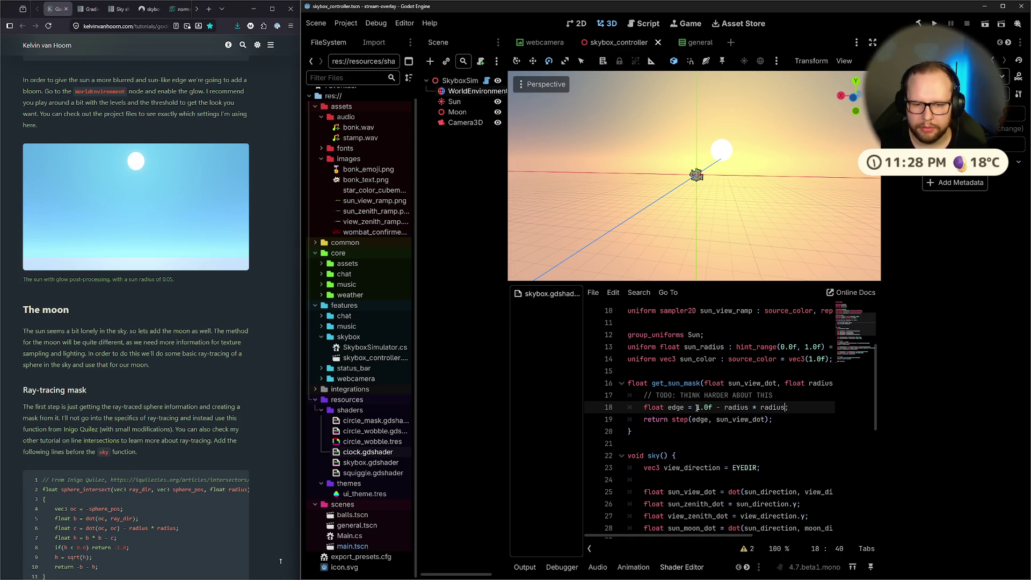
Delete the TODO comment line, then examine the 1.0f - radius * radius edge formula.
mouse_move(697, 408)
left_mouse_down()
mouse_move(789, 408)
mouse_move(698, 395)
mouse_move(491, 395)
left_mouse_up()
key("BackSpace")
key("BackSpace")
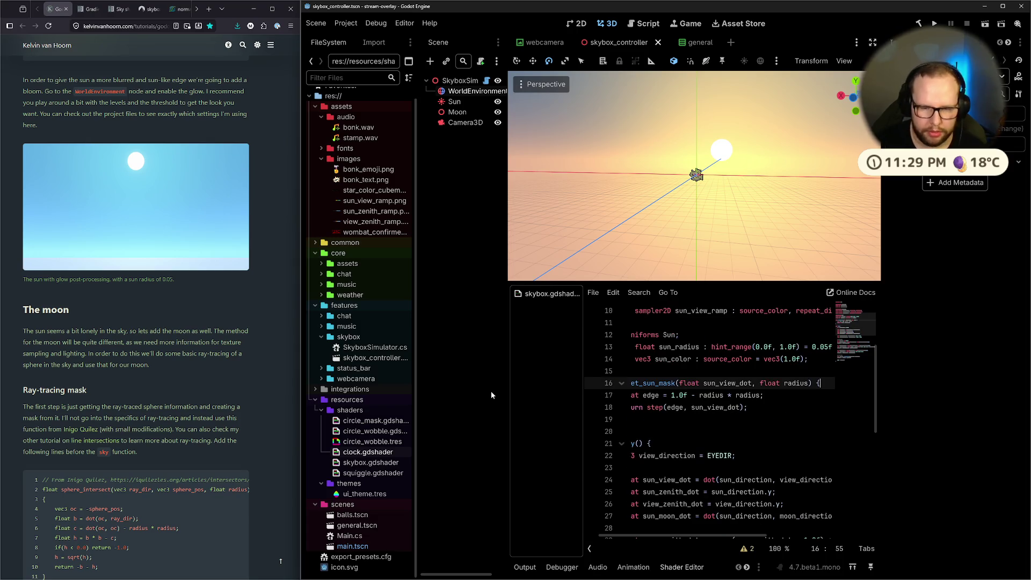
left_click_drag(699, 398, 762, 400)
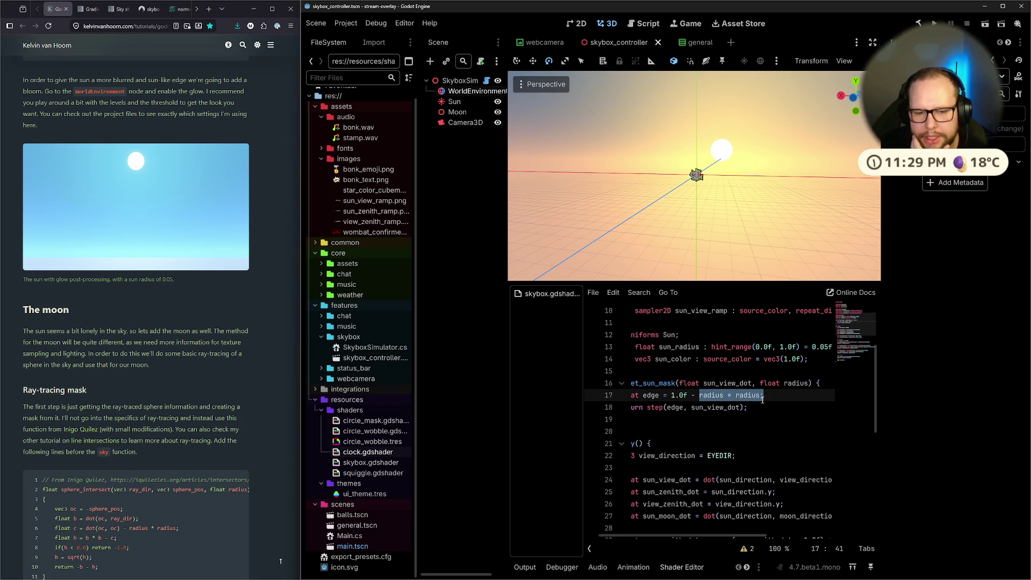
left_click(712, 394)
double_click(712, 395)
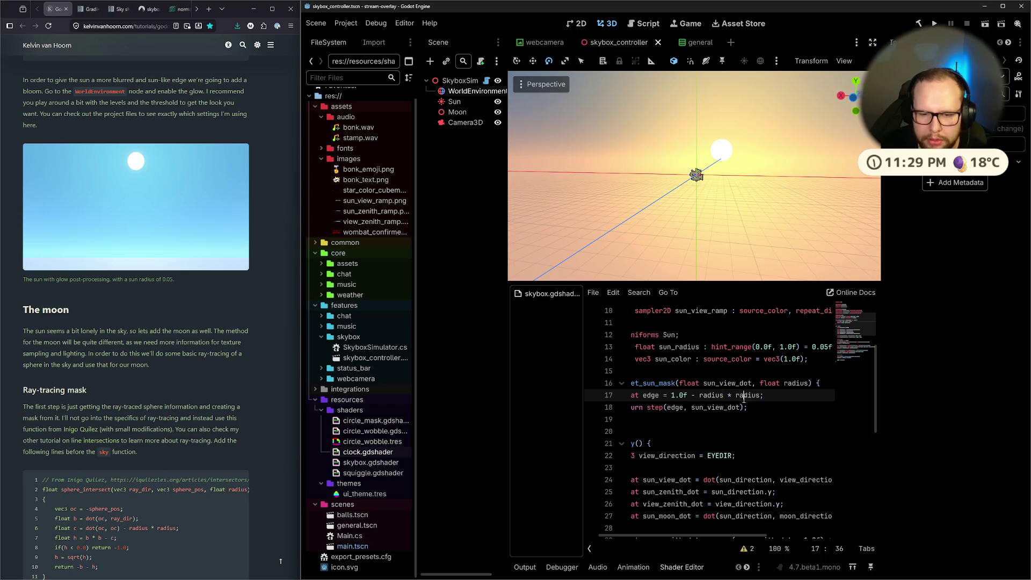
left_click(761, 396)
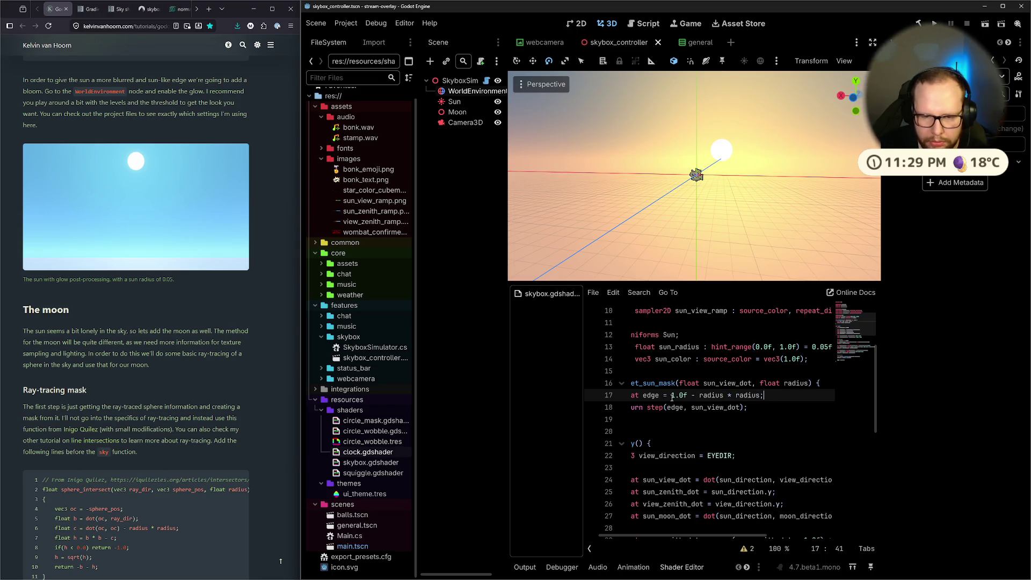
left_click_drag(671, 397, 699, 402)
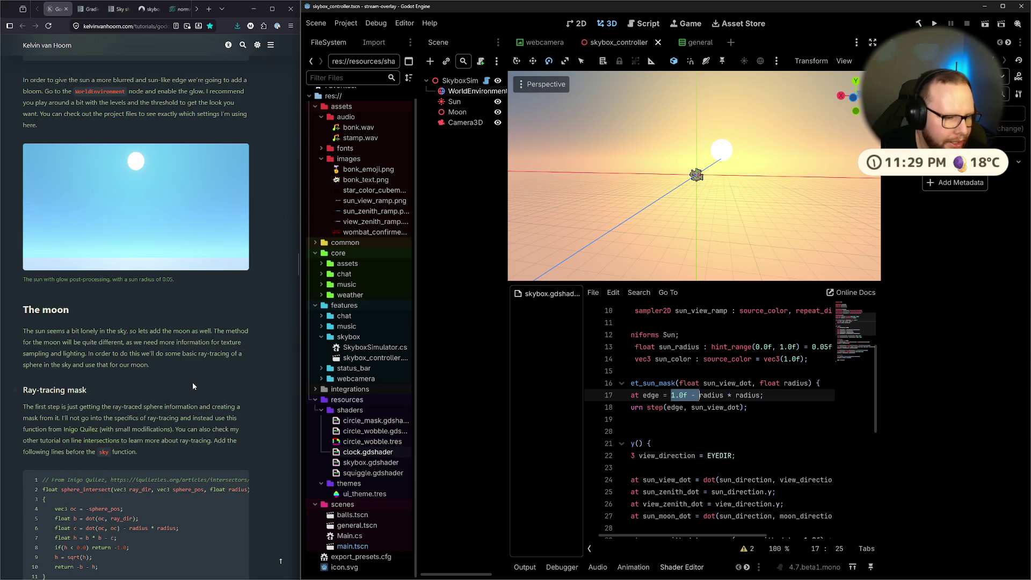
scroll(193, 380, "up", 8)
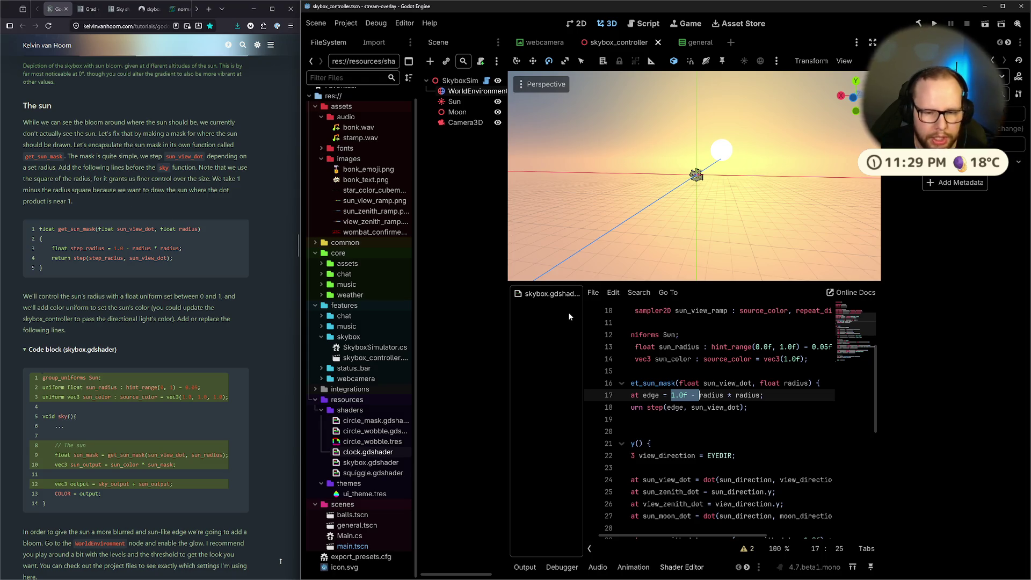
scroll(786, 440, "left", 2)
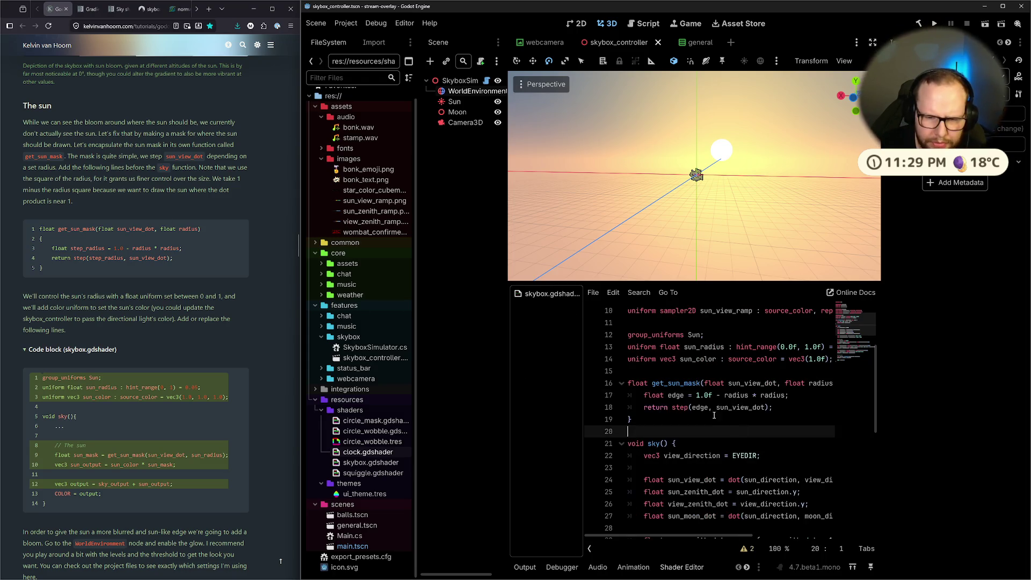
left_click(721, 398)
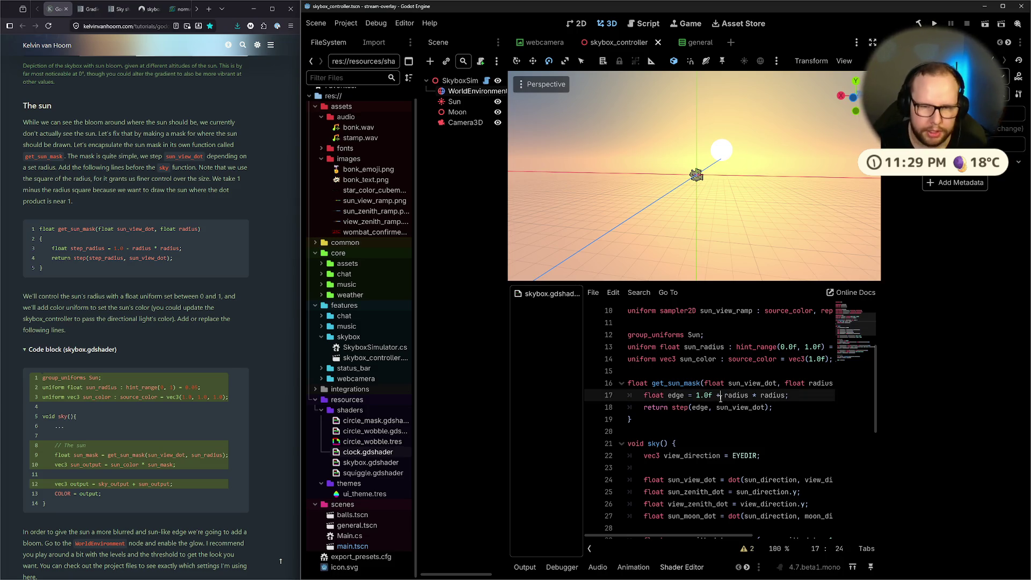
key("BackSpace")
type("+")
mouse_move(698, 204)
left_mouse_down()
mouse_move(748, 111)
mouse_move(807, 240)
mouse_move(698, 226)
left_mouse_up()
scroll(651, 214, "down", 3)
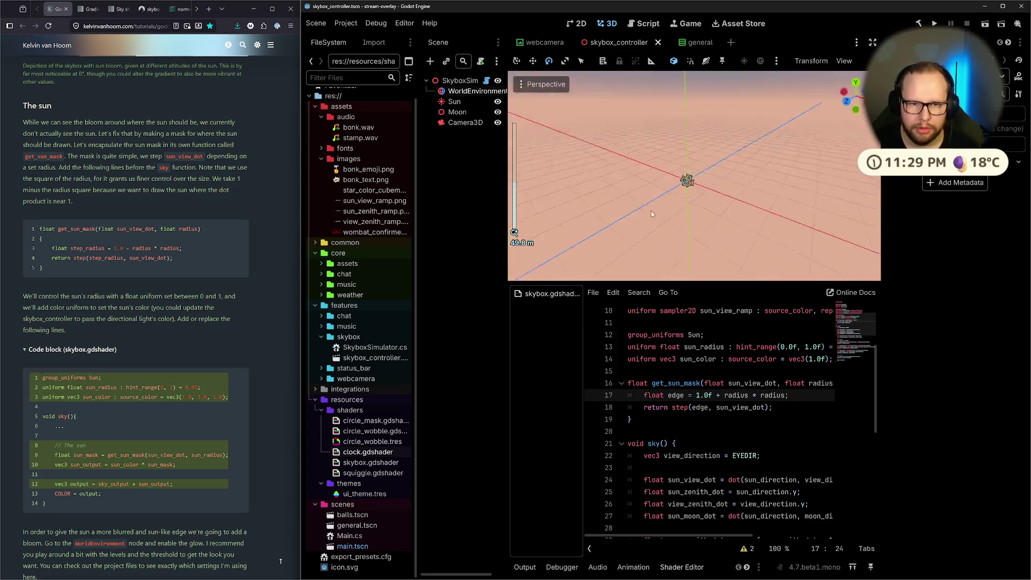
key("BackSpace")
type("-")
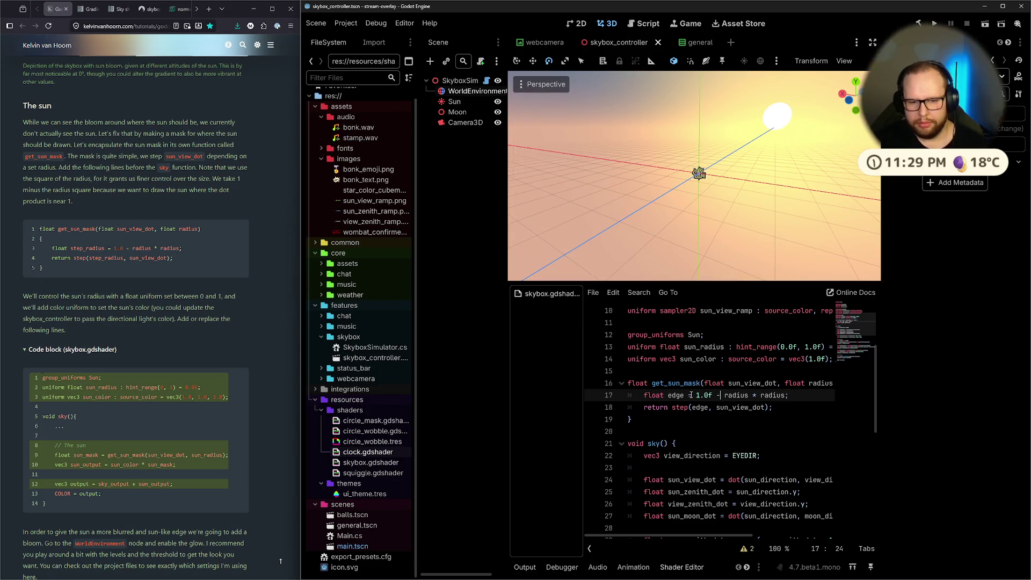
left_click_drag(696, 395, 708, 395)
type(".5")
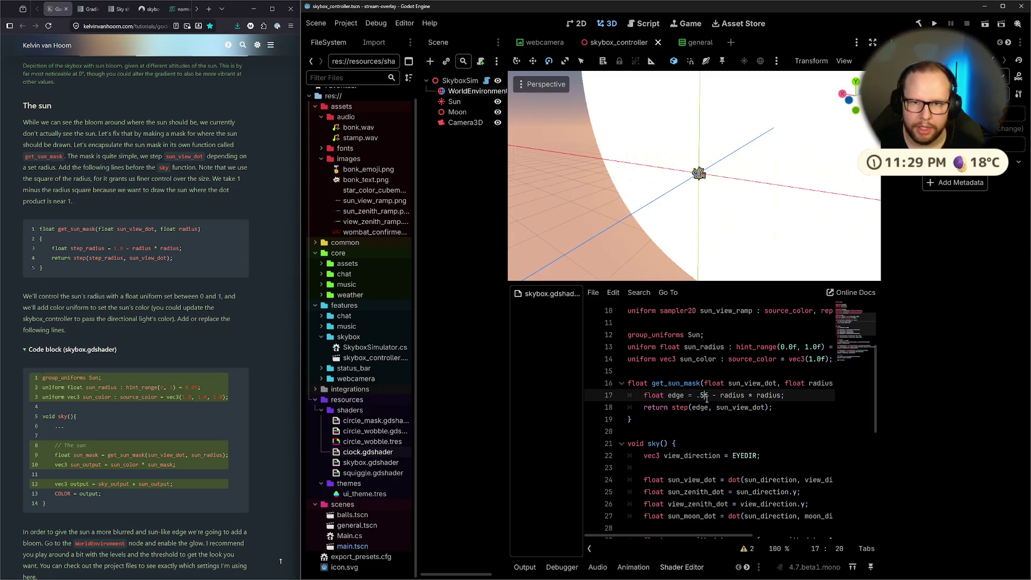
key("ctrl+z")
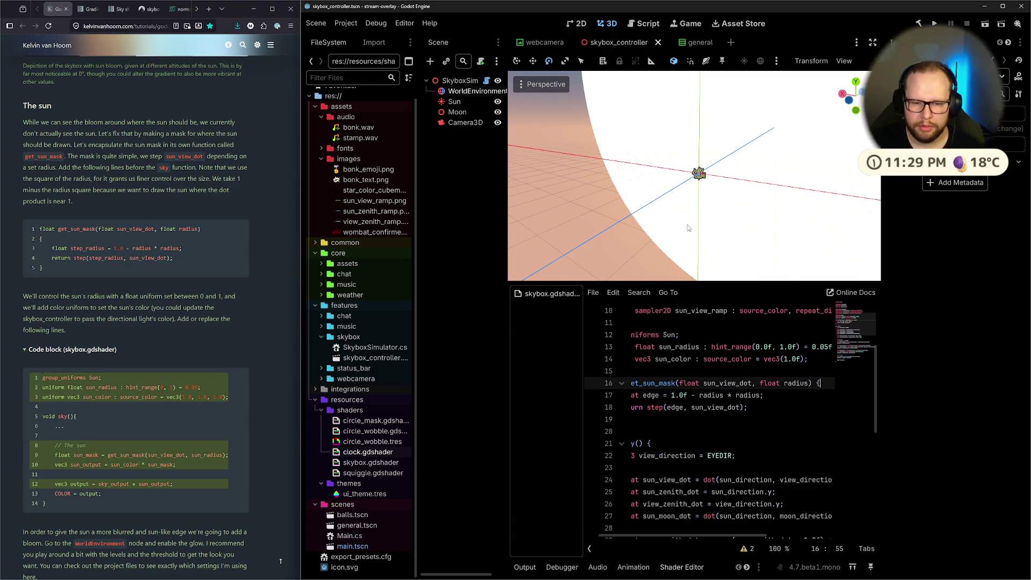
left_click_drag(688, 227, 752, 214)
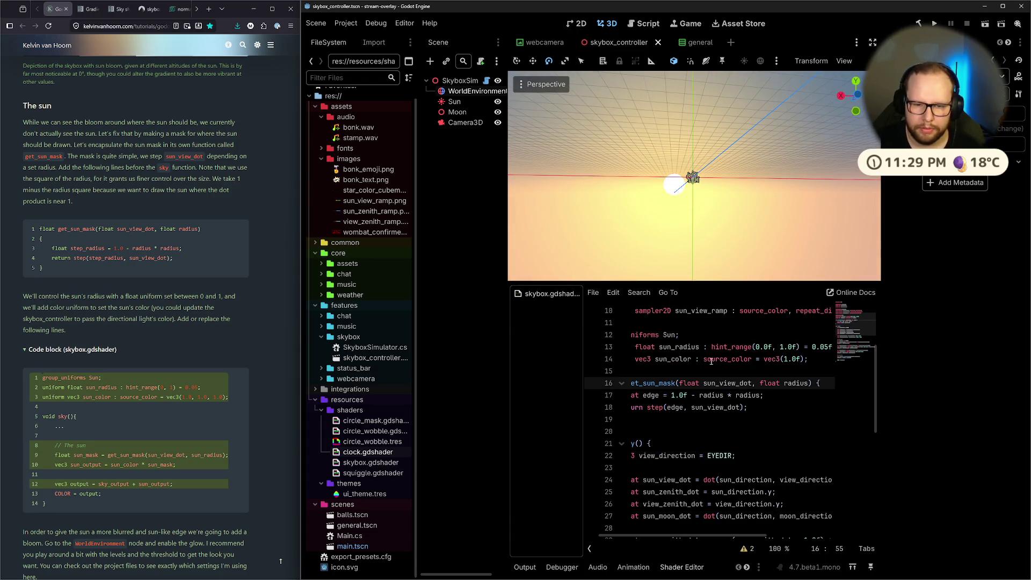
left_click(689, 408)
type("-")
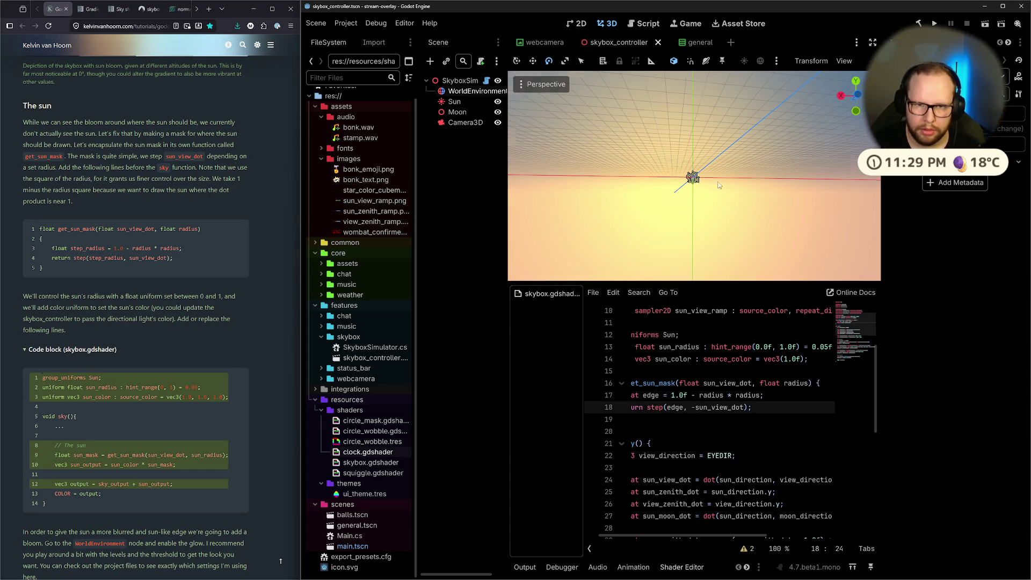
mouse_move(593, 186)
left_mouse_down()
mouse_move(865, 200)
mouse_move(719, 214)
left_mouse_up()
key("BackSpace")
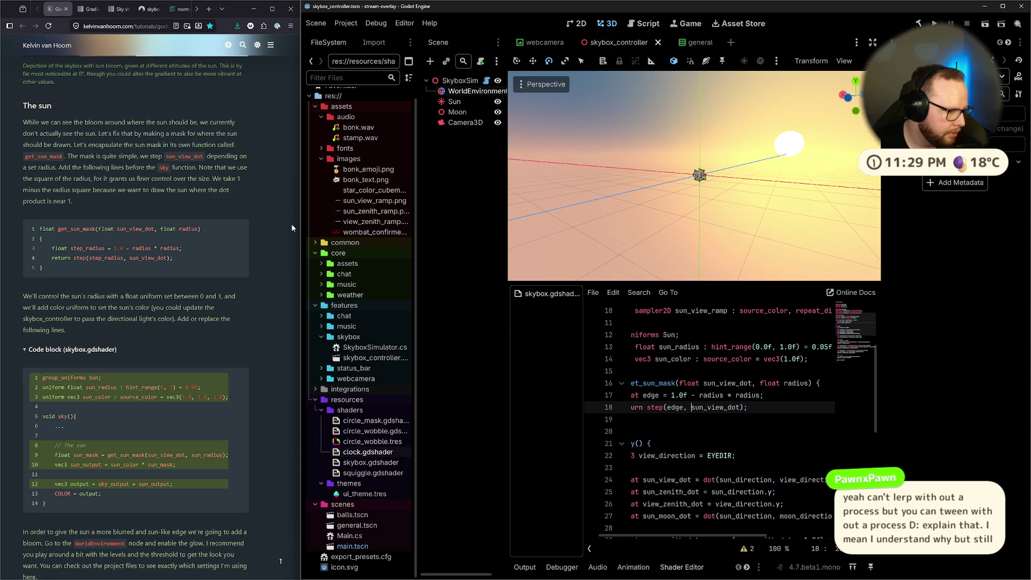
scroll(210, 279, "down", 4)
scroll(185, 290, "up", 3)
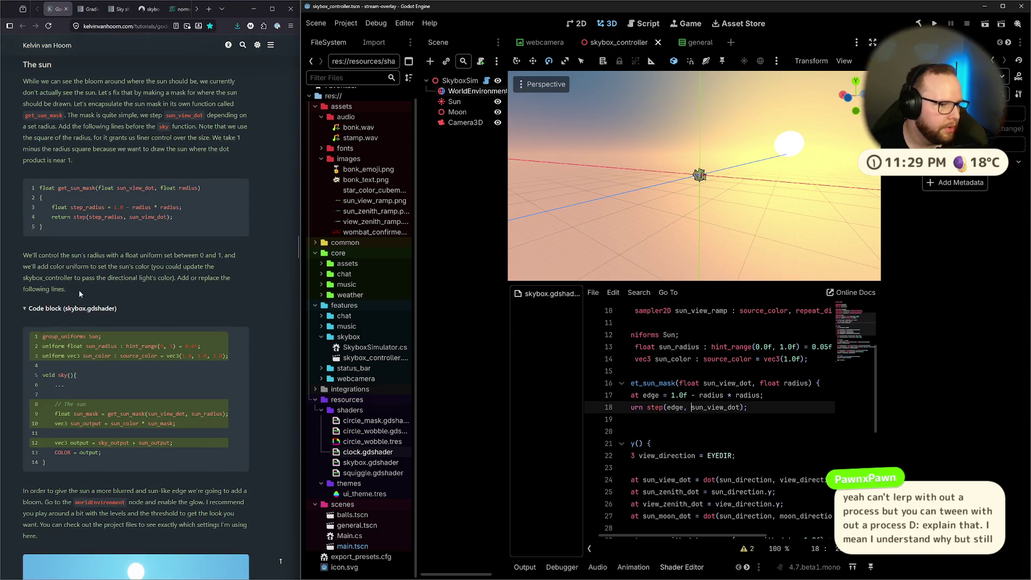
scroll(79, 289, "up", 1)
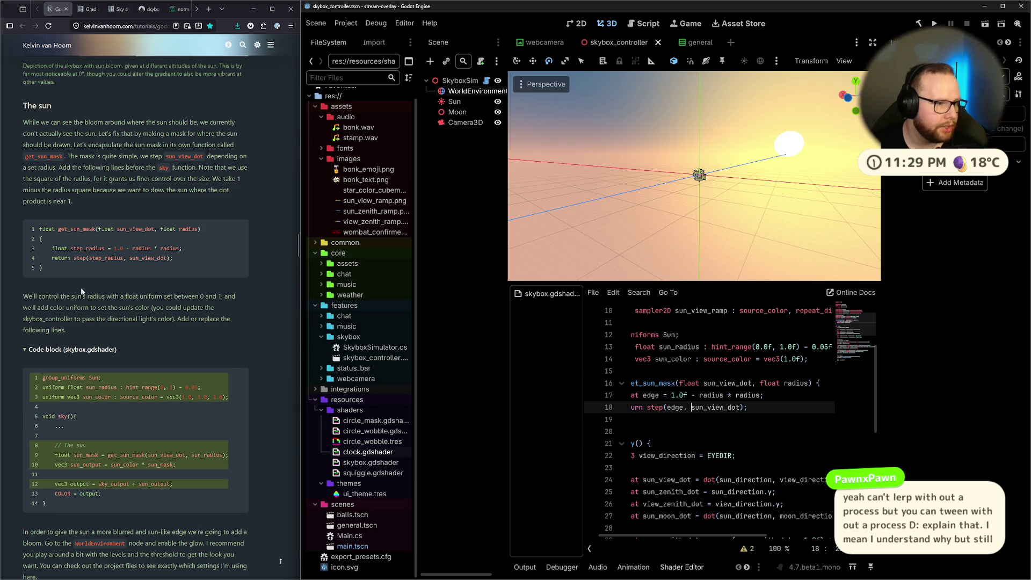
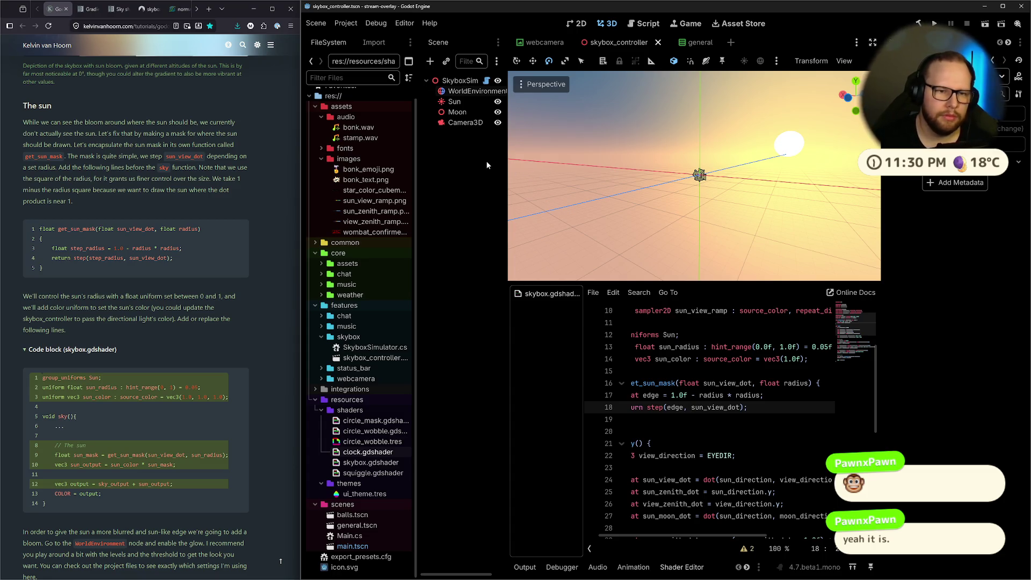
Review get_sun_mask in skybox.gdshader, widen the viewport split, and switch to the dot product docs.
scroll(692, 452, "down", 7)
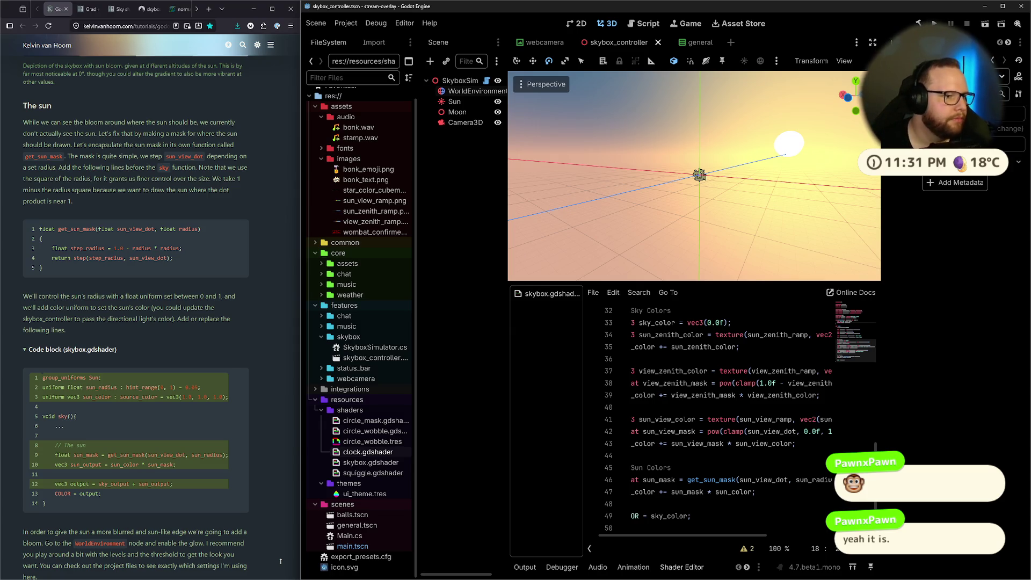
scroll(743, 451, "up", 7)
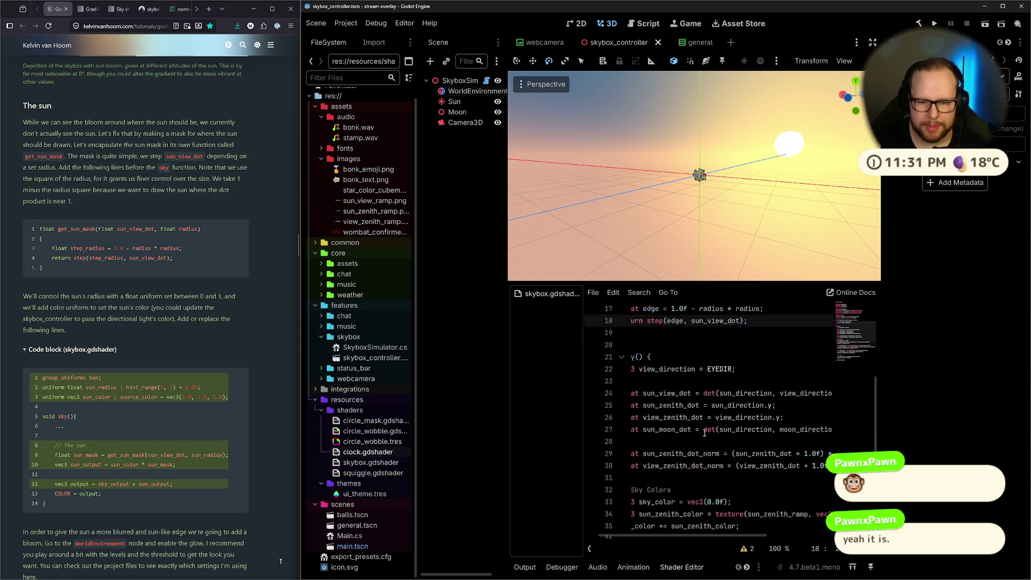
left_click_drag(749, 408, 625, 408)
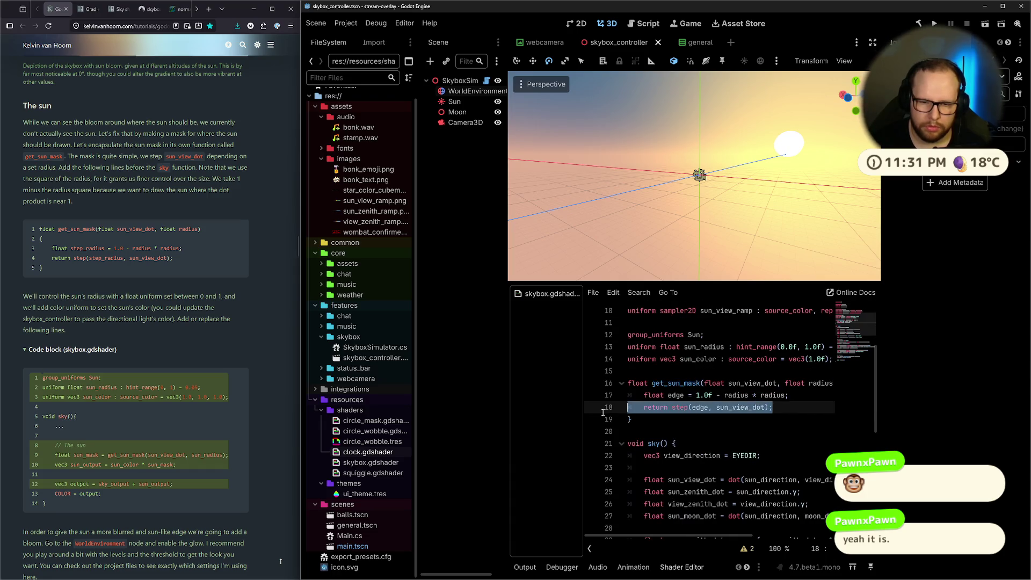
mouse_move(883, 248)
left_mouse_down()
mouse_move(940, 249)
mouse_move(912, 255)
left_mouse_up()
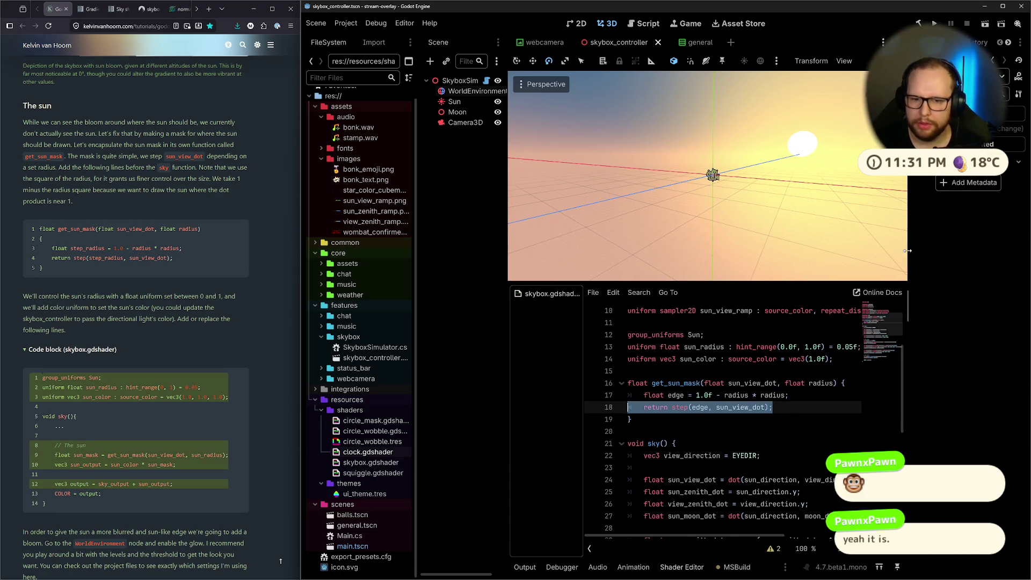
key("alt+Tab")
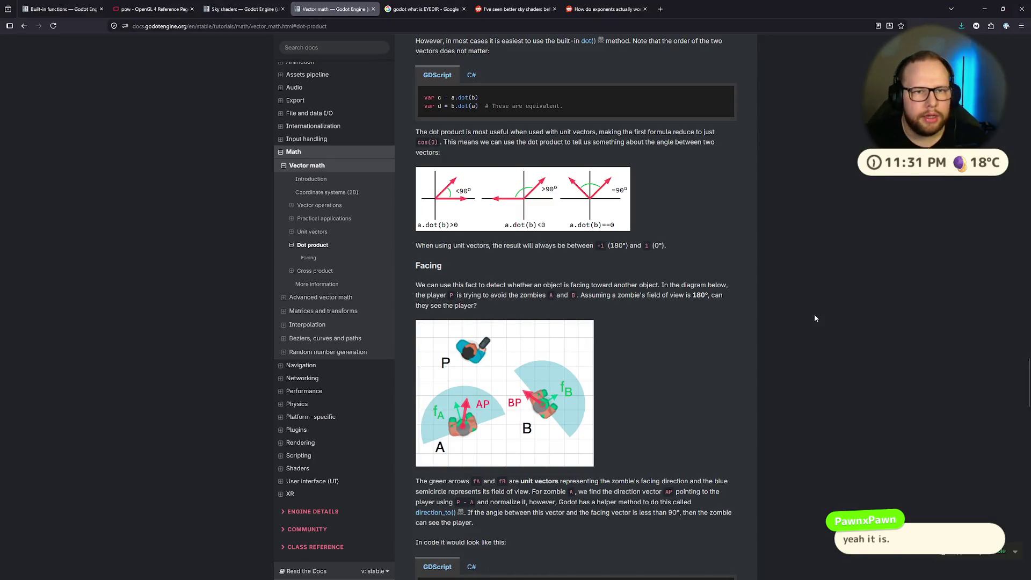
In a new tab, search Google Images for 'dot product view on unit circle'.
left_click(657, 9)
type("dot")
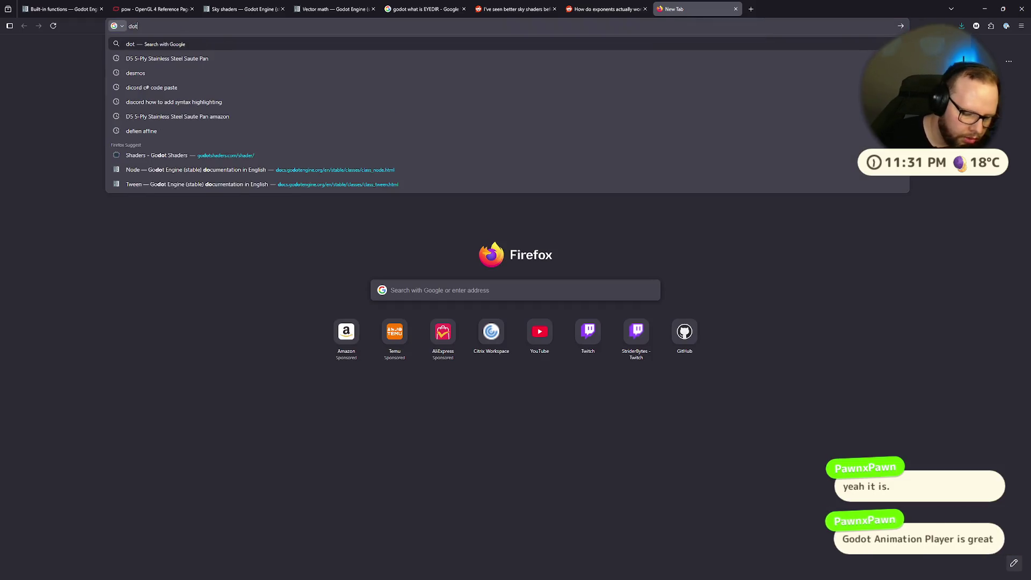
type(" product view o")
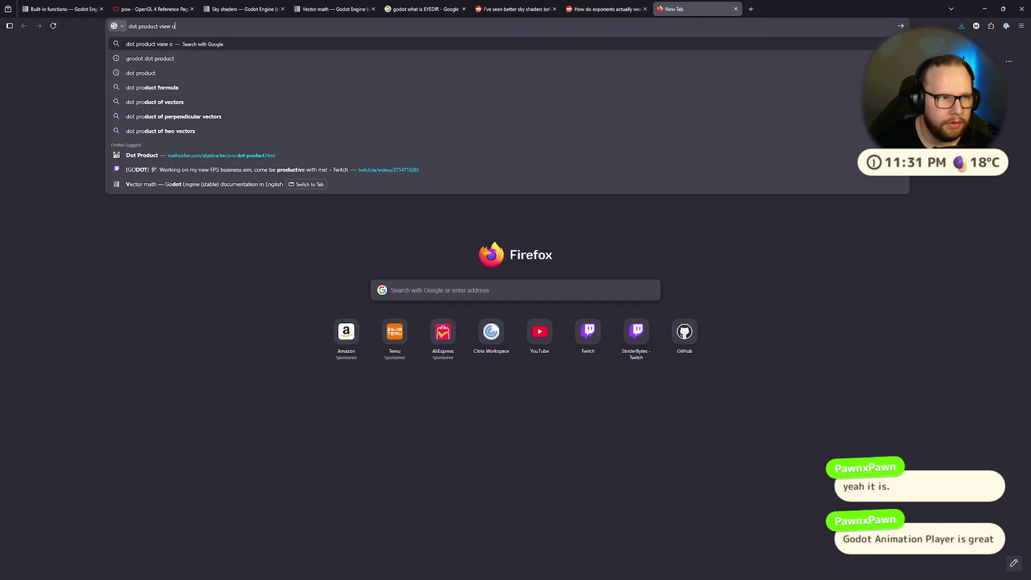
type("n unit circle")
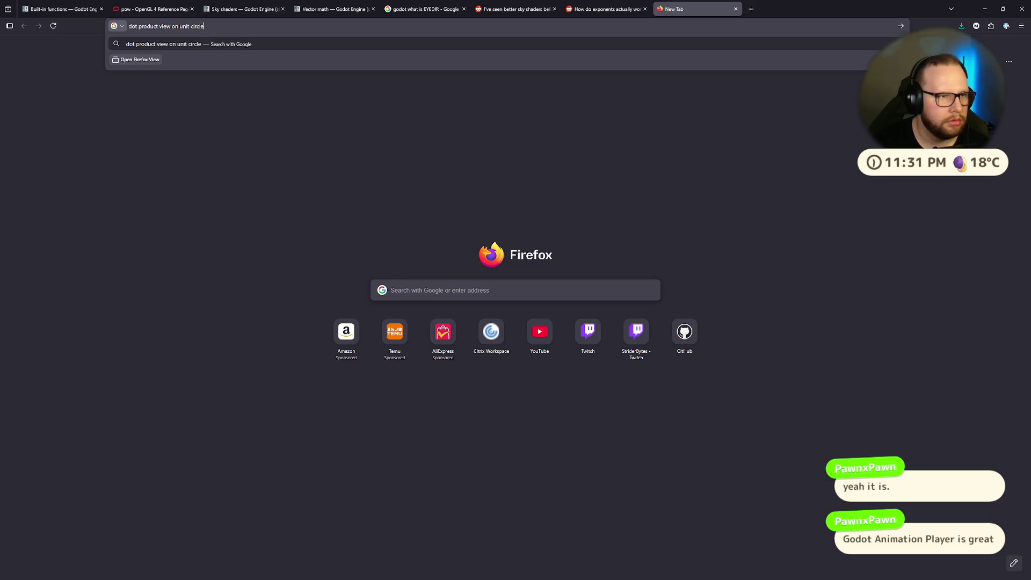
key("Return")
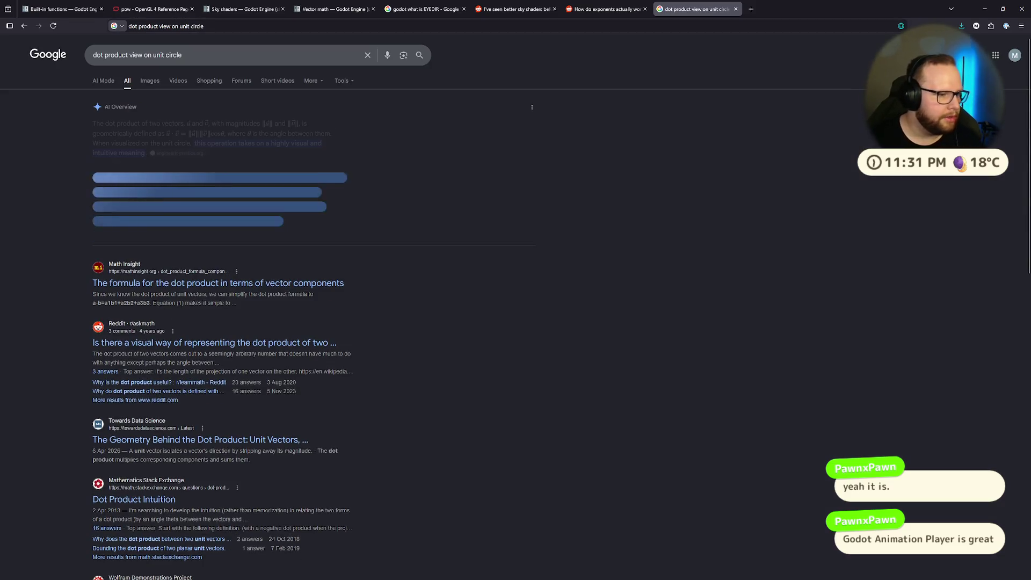
scroll(500, 318, "down", 15)
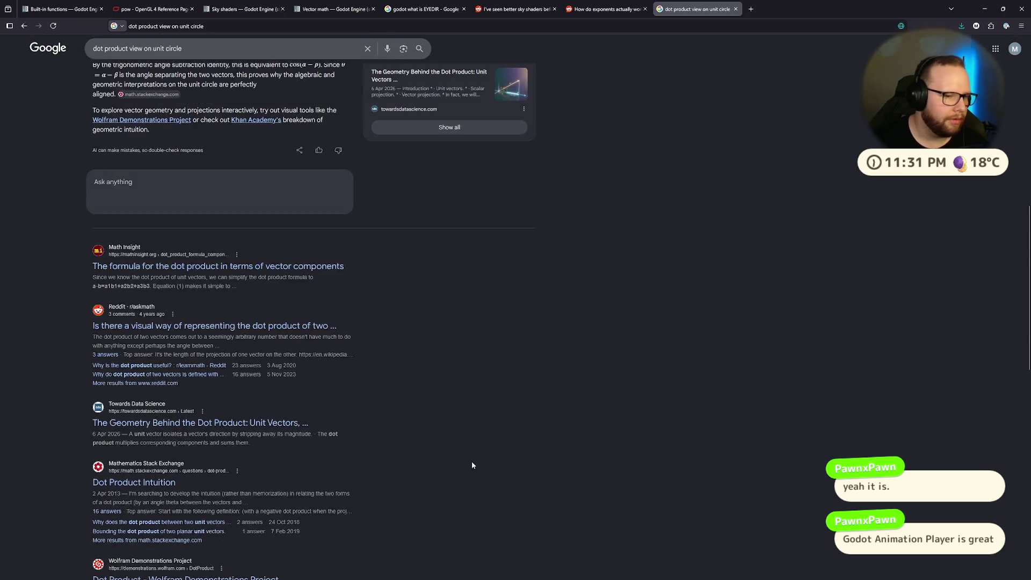
scroll(201, 295, "up", 15)
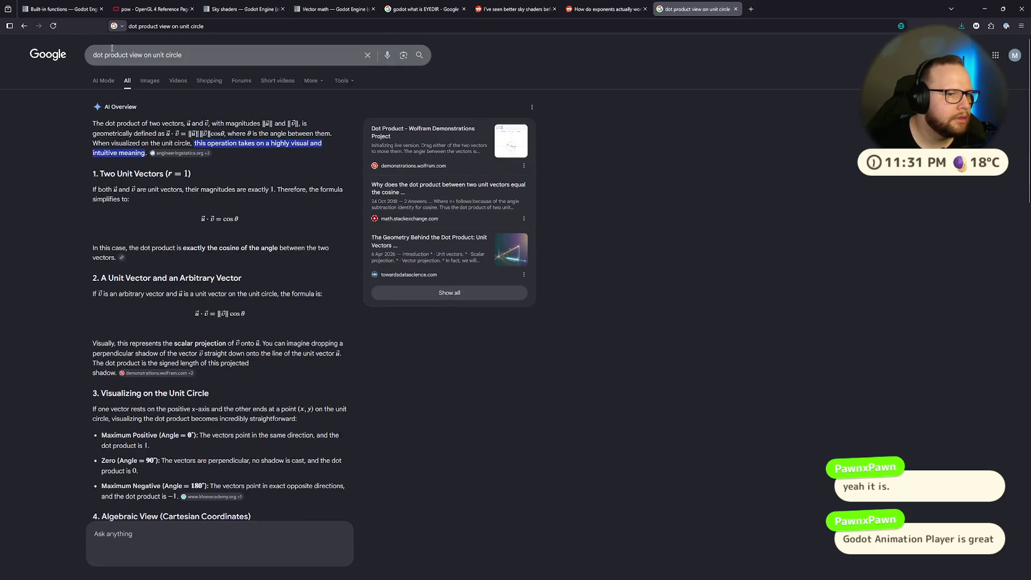
left_click(153, 86)
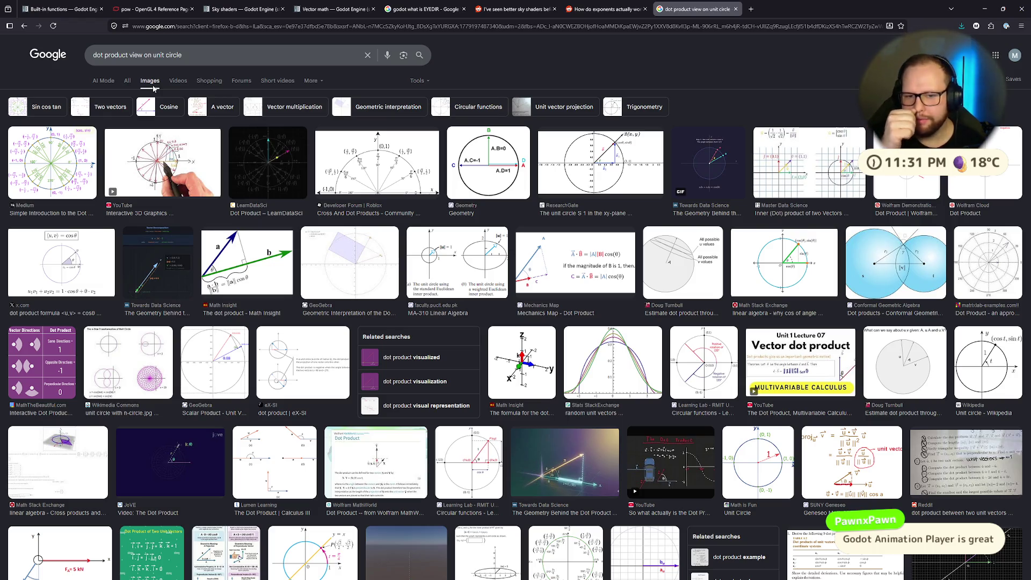
Change the image search query to 'dot product gif'.
mouse_move(182, 55)
left_mouse_down()
mouse_move(118, 55)
mouse_move(129, 57)
left_mouse_up()
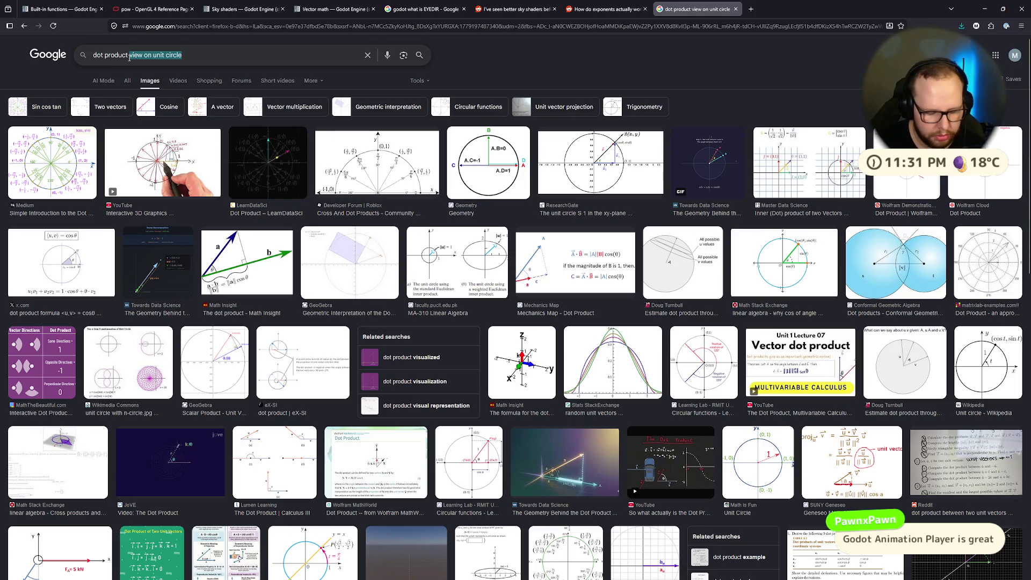
type("gif")
key("Return")
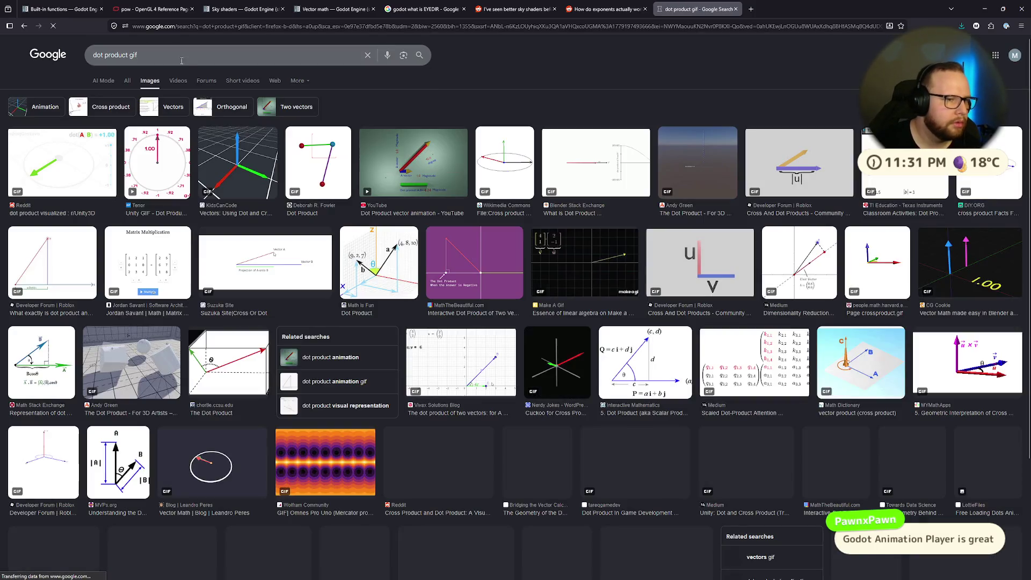
View the Reddit 'dot product visualized' GIF full screen, close it, and switch back to Godot.
left_click(63, 161)
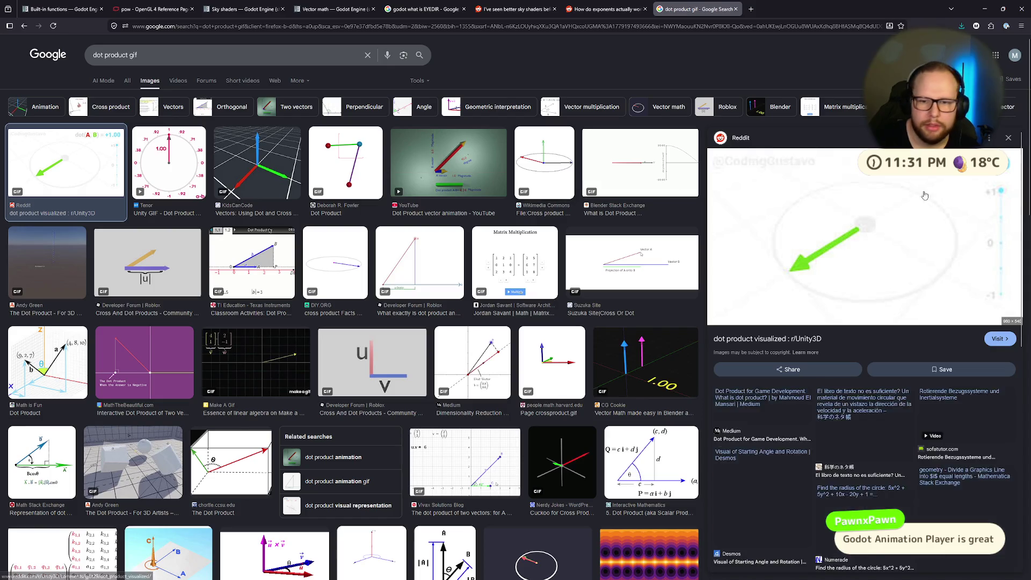
left_click(924, 195)
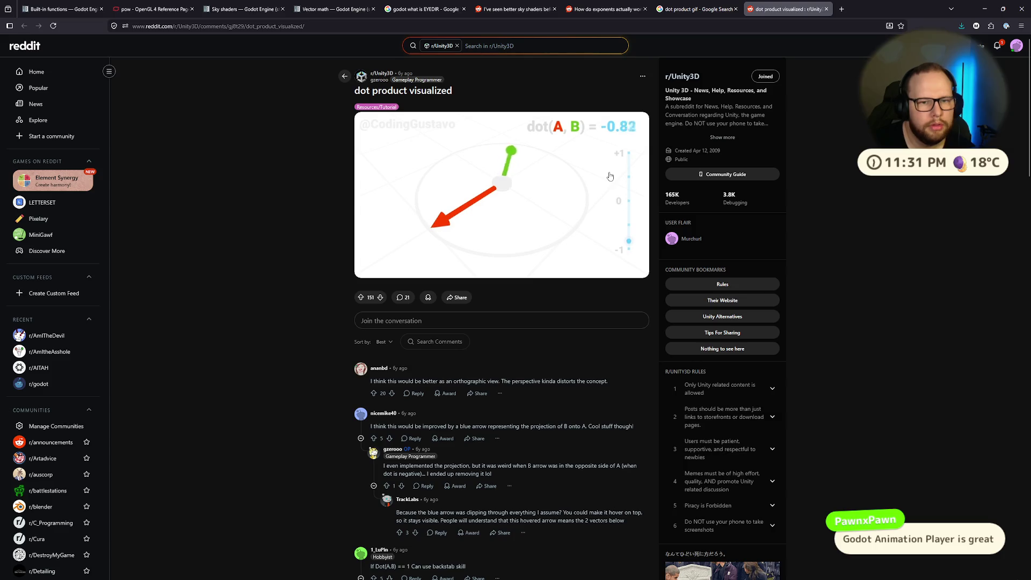
left_click(388, 252)
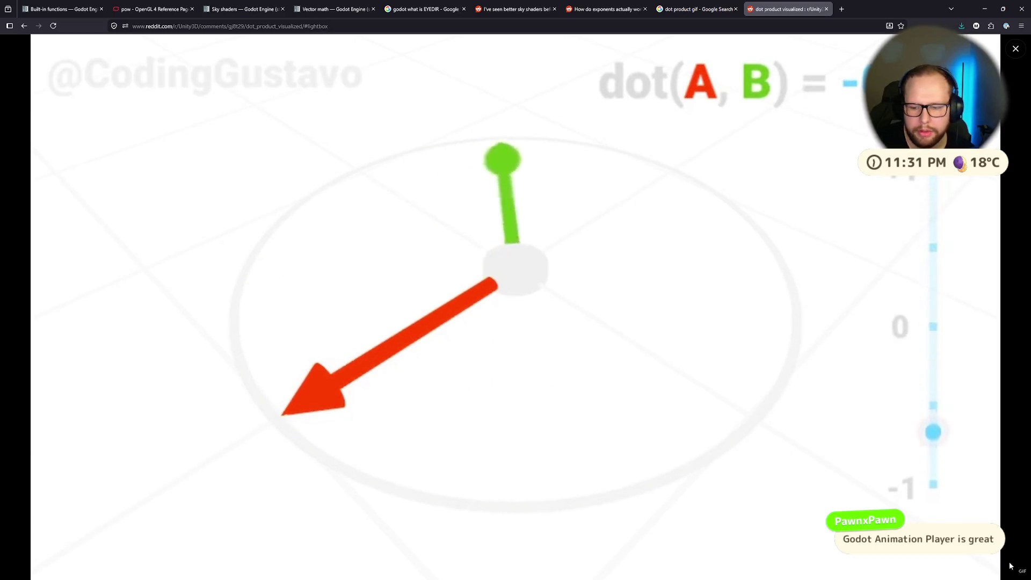
key("Escape")
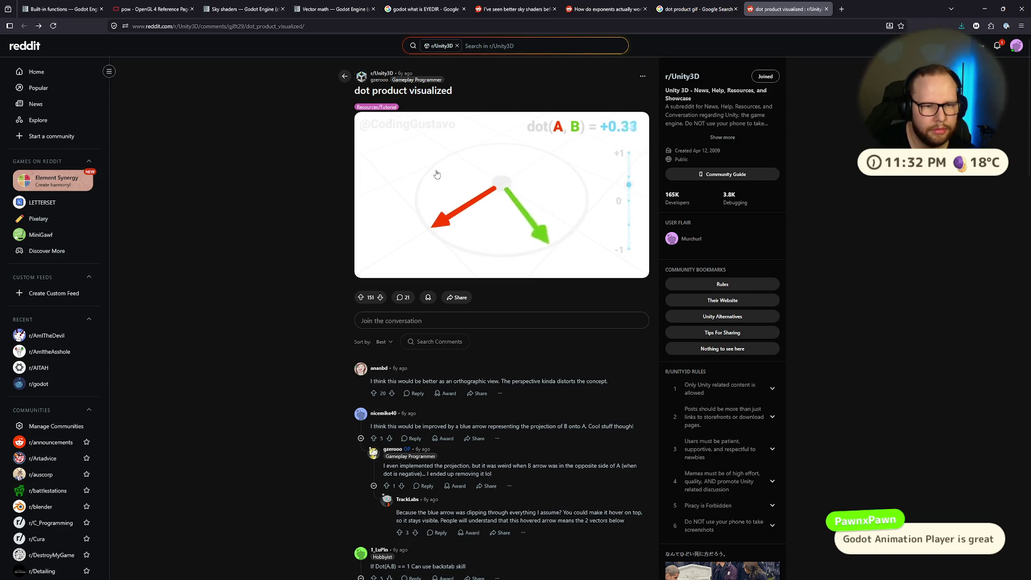
left_click(698, 10)
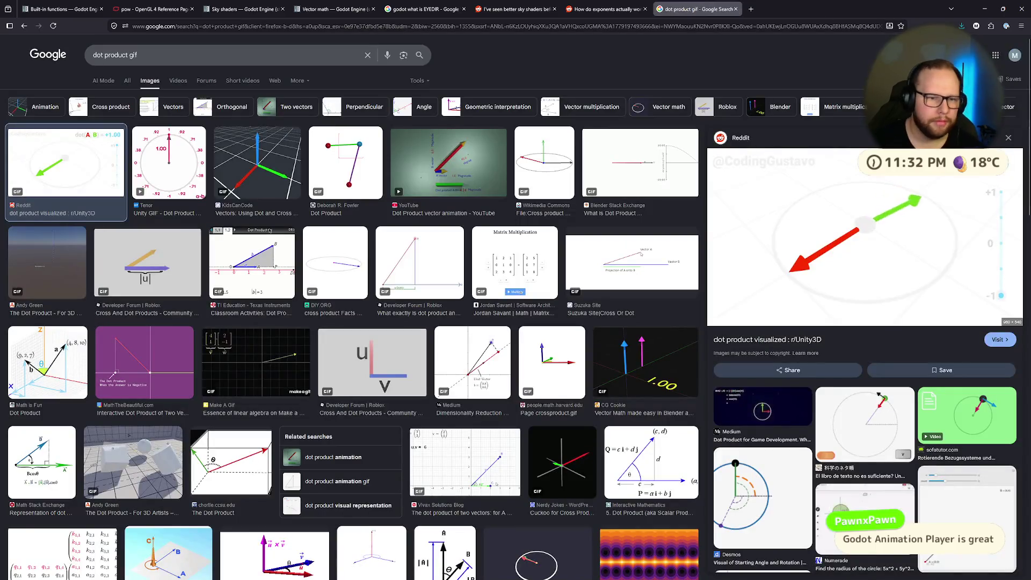
key("ctrl+super+Right")
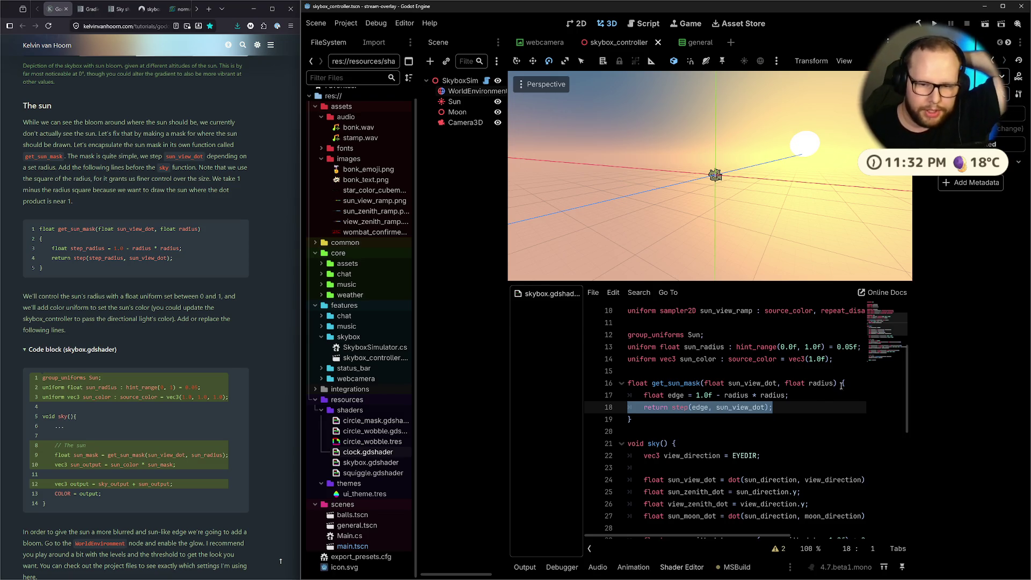
scroll(841, 386, "down", 3)
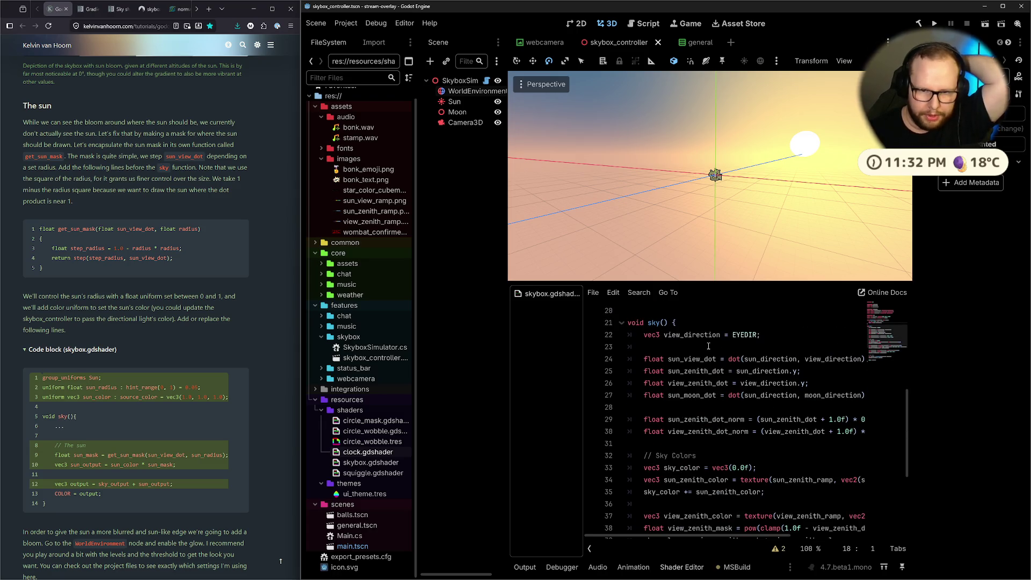
left_click(743, 333)
key("ctrl+Left")
key("ctrl+Left")
key("ctrl+Left")
key("ctrl+shift+Right")
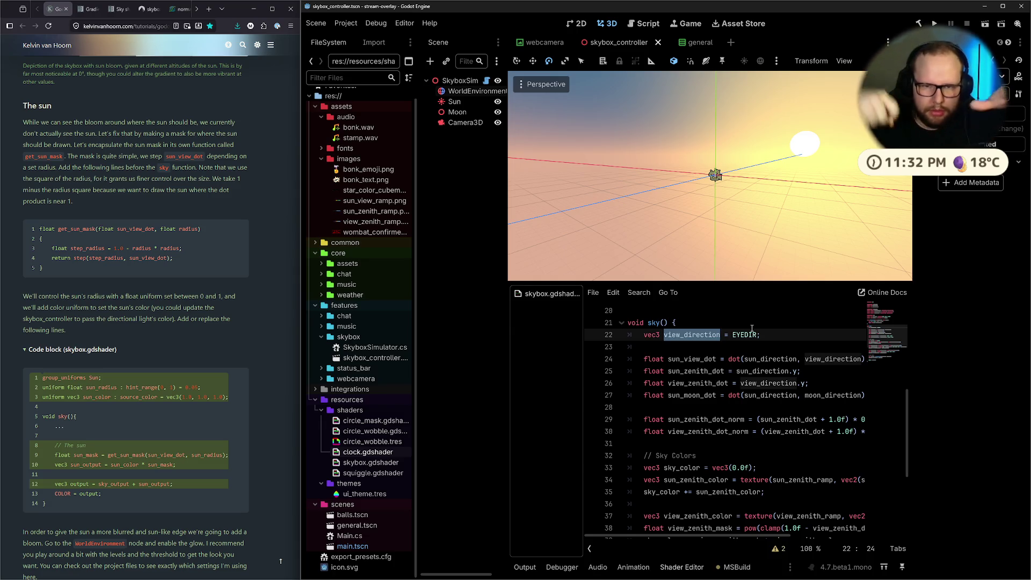
mouse_move(785, 199)
left_mouse_down()
mouse_move(754, 203)
mouse_move(774, 201)
left_mouse_up()
scroll(743, 356, "down", 4)
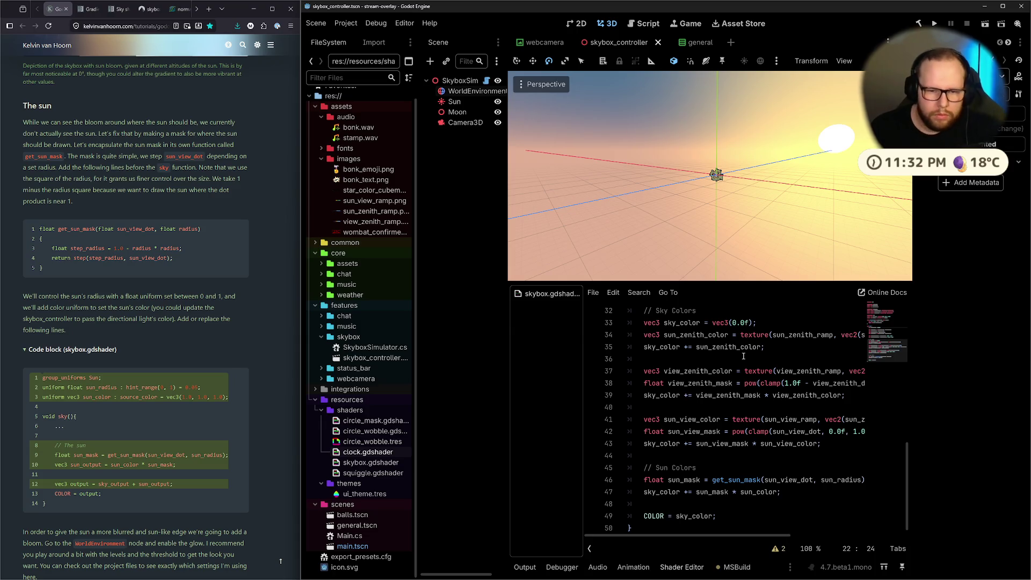
scroll(743, 356, "up", 7)
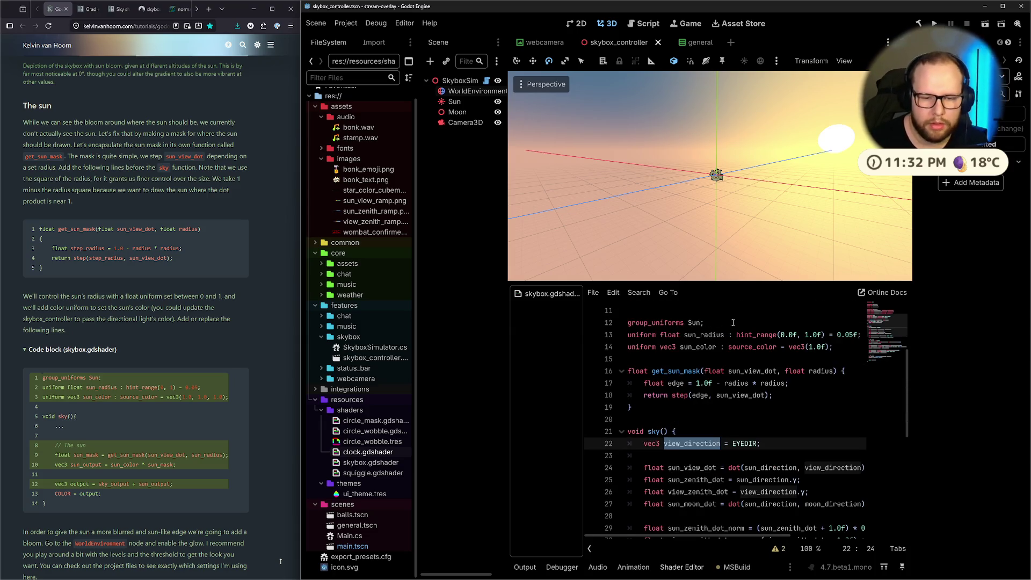
mouse_move(683, 243)
left_mouse_down()
mouse_move(731, 216)
mouse_move(742, 243)
mouse_move(725, 205)
left_mouse_up()
scroll(746, 381, "up", 2)
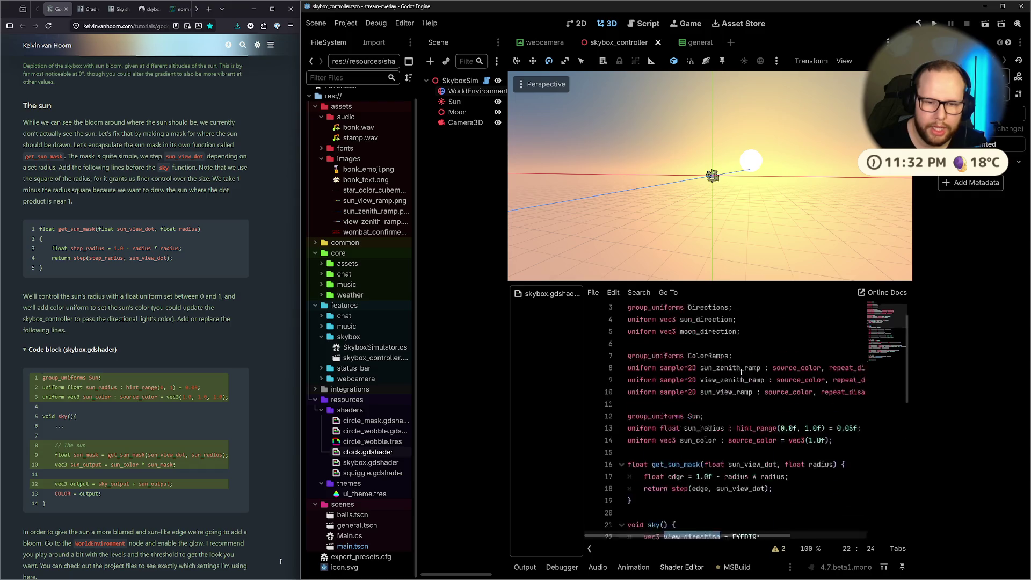
scroll(746, 381, "down", 3)
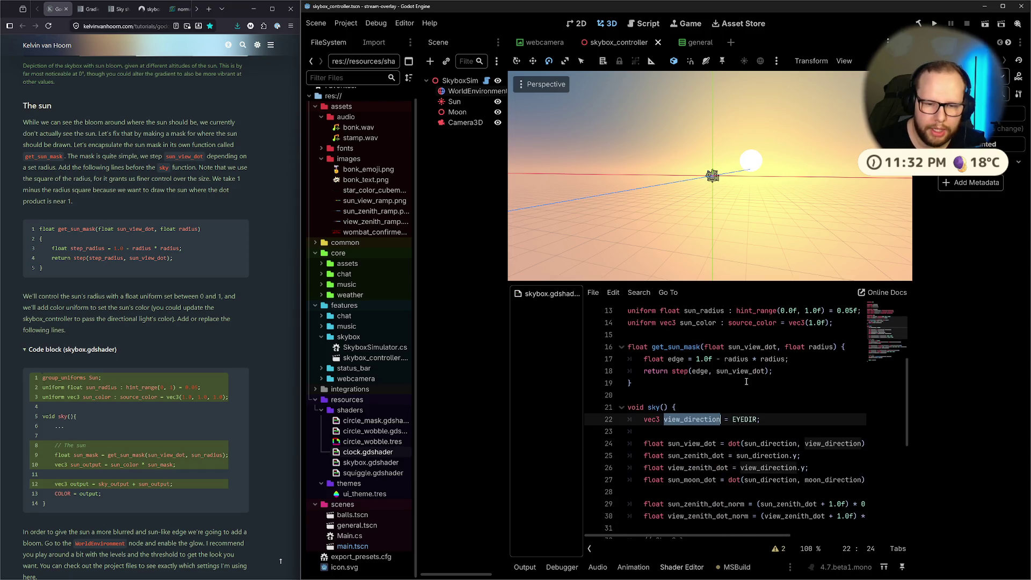
left_click(692, 370)
left_click(740, 394)
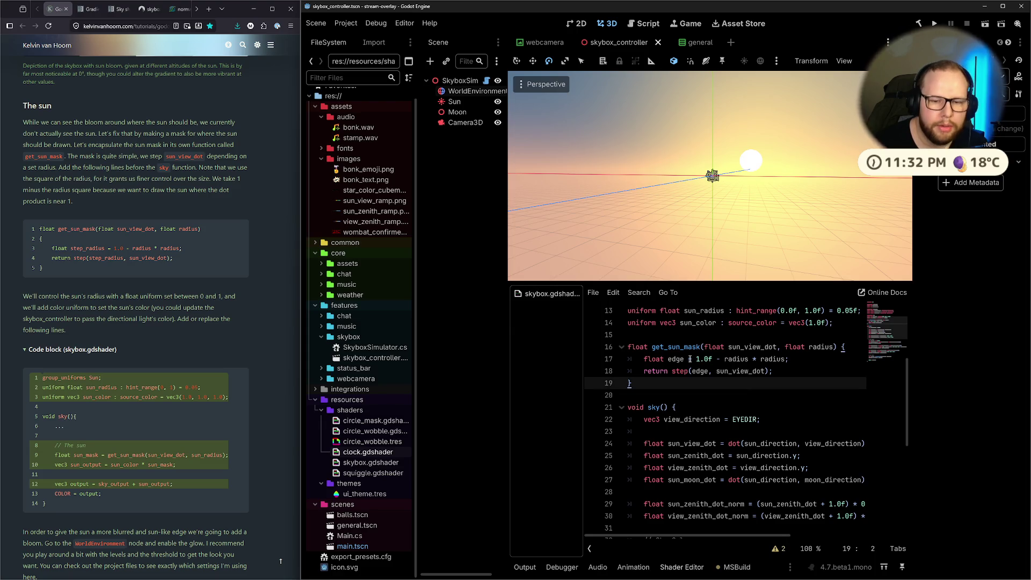
left_click_drag(696, 358, 794, 360)
left_click(794, 360)
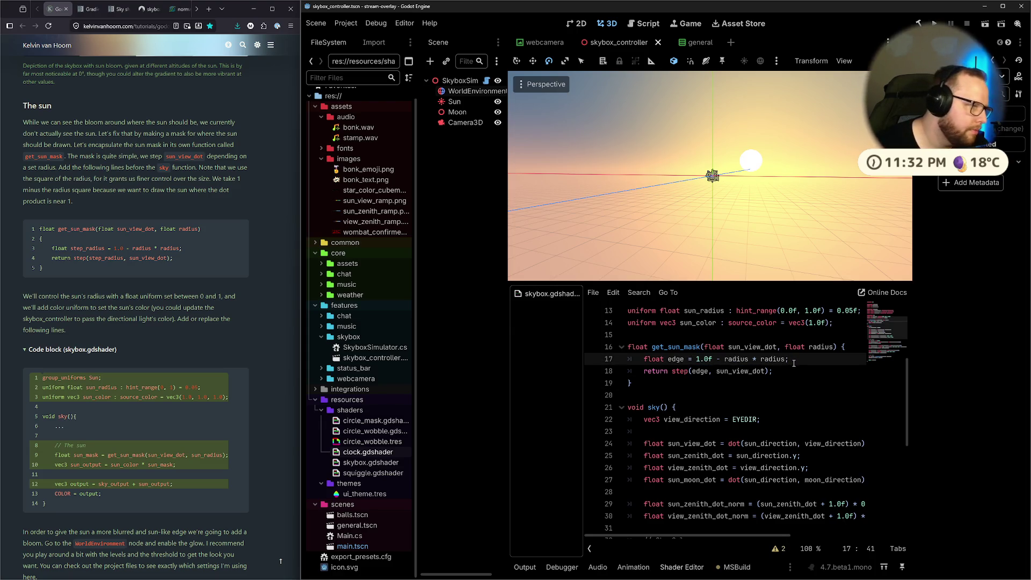
left_click(768, 371)
left_click(723, 359)
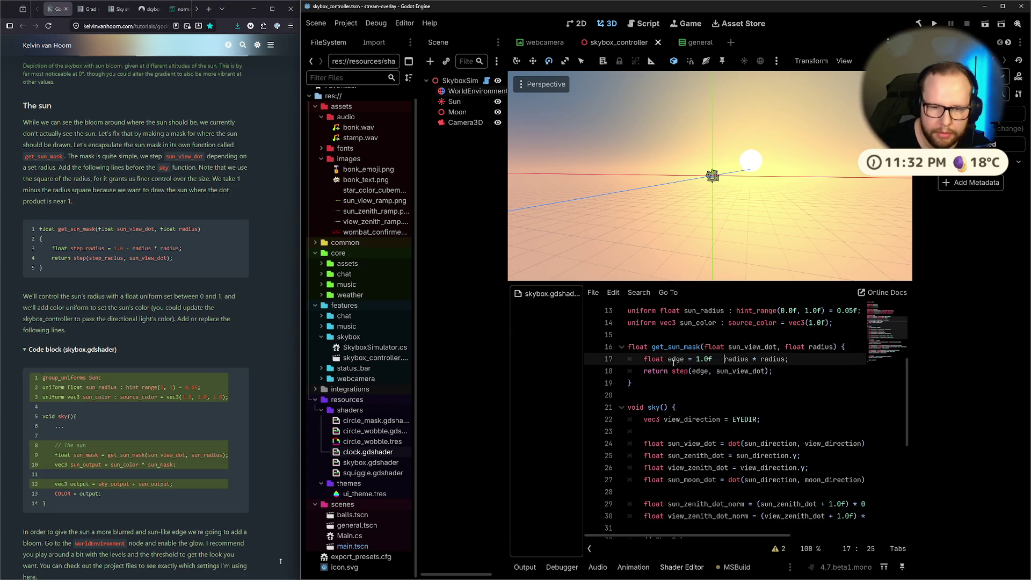
left_click_drag(695, 359, 724, 360)
left_click(753, 359)
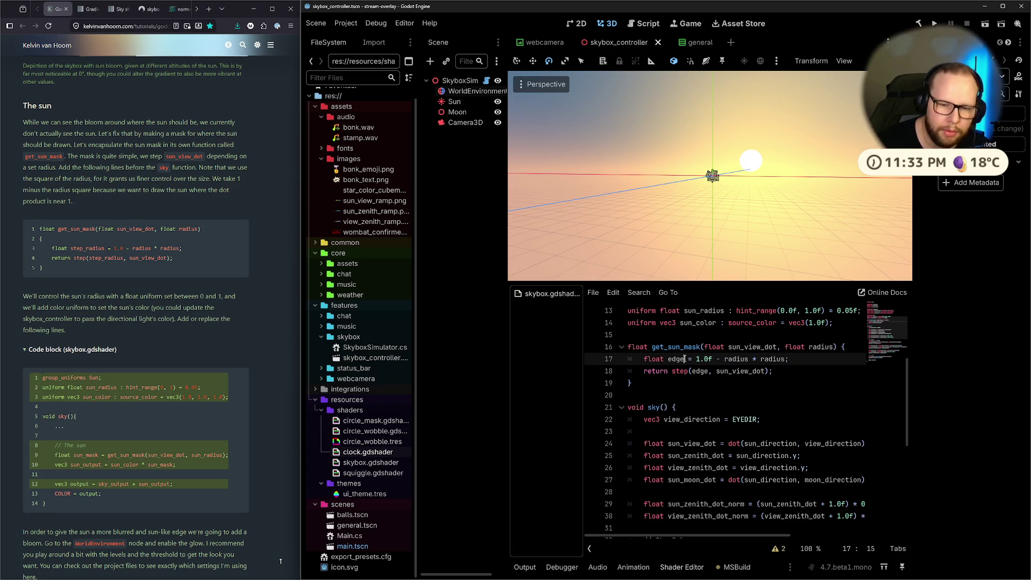
left_click_drag(696, 359, 701, 359)
left_click(762, 358)
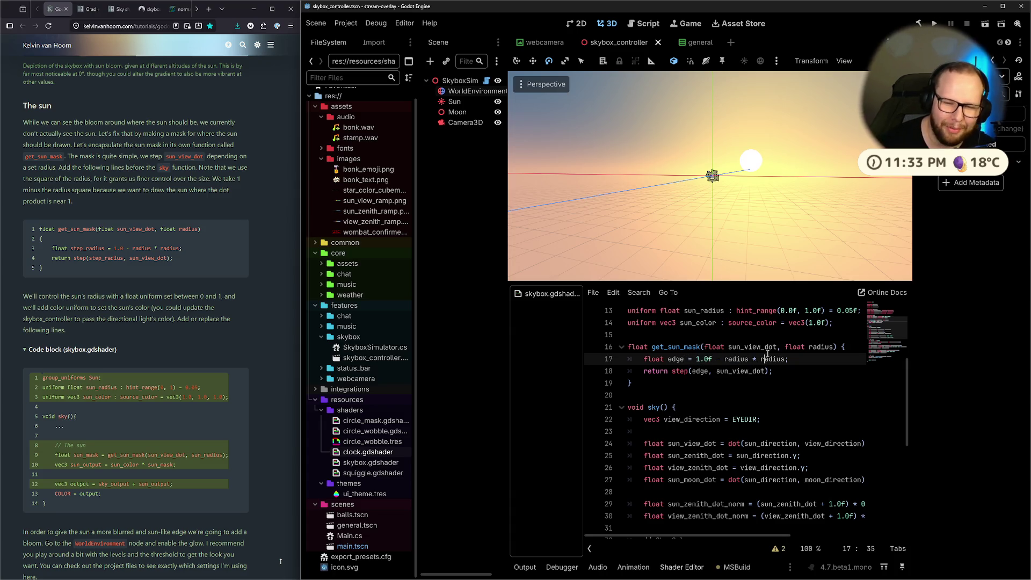
left_click(299, 246)
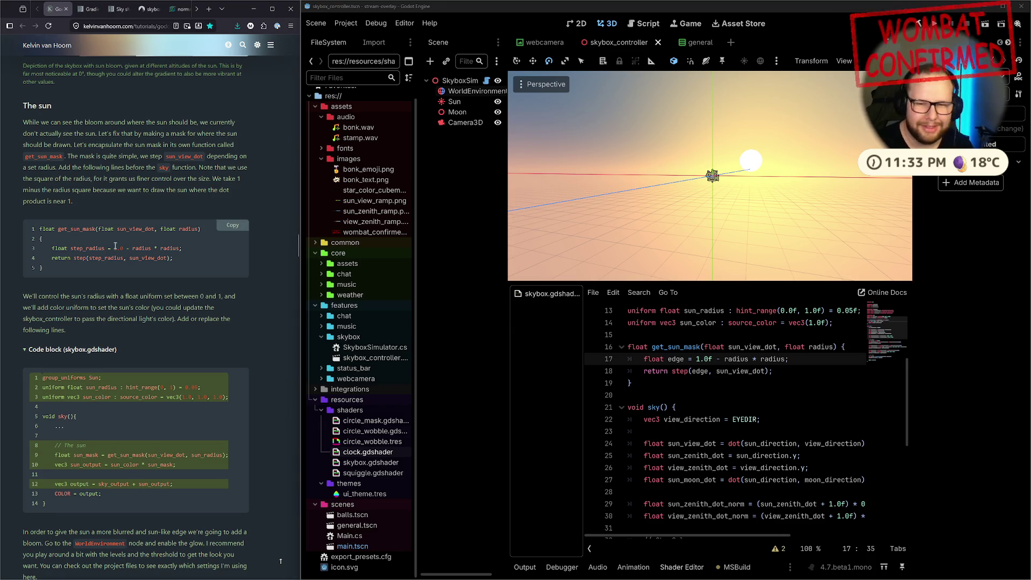
left_click(801, 381)
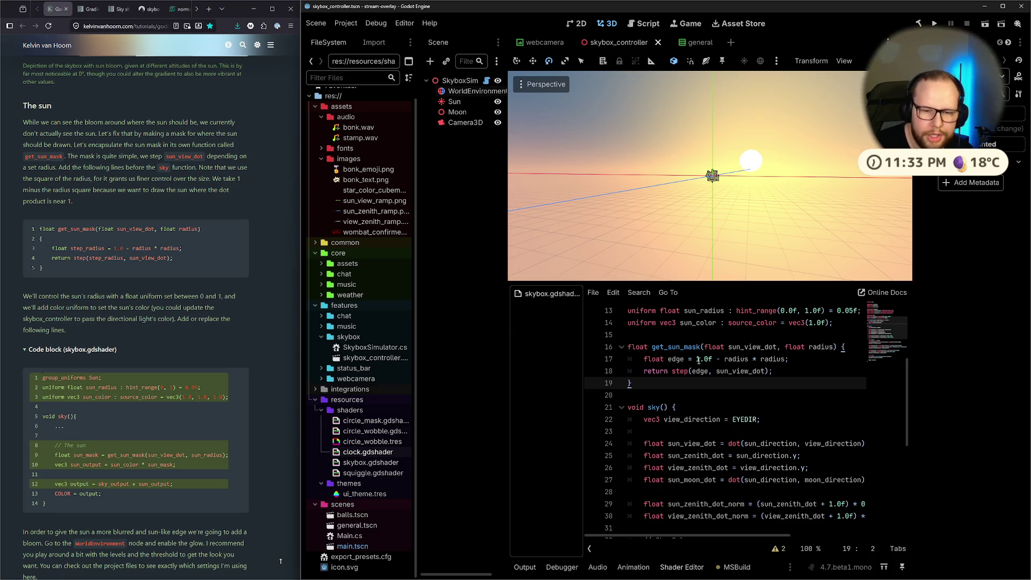
double_click(740, 359)
key("ctrl+shift+Right")
key("ctrl+shift+Right")
key("Right")
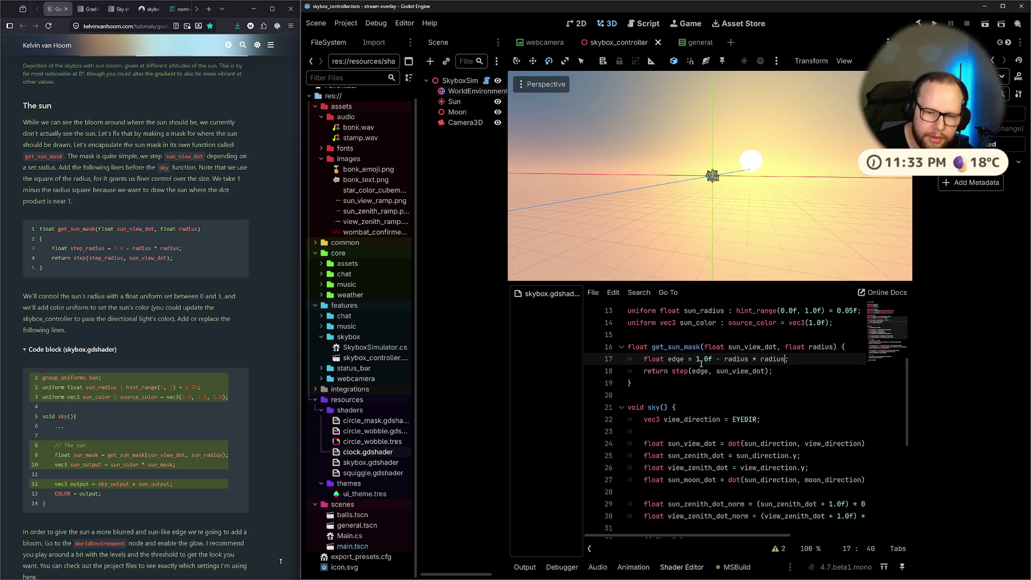
type(";")
left_click(807, 370)
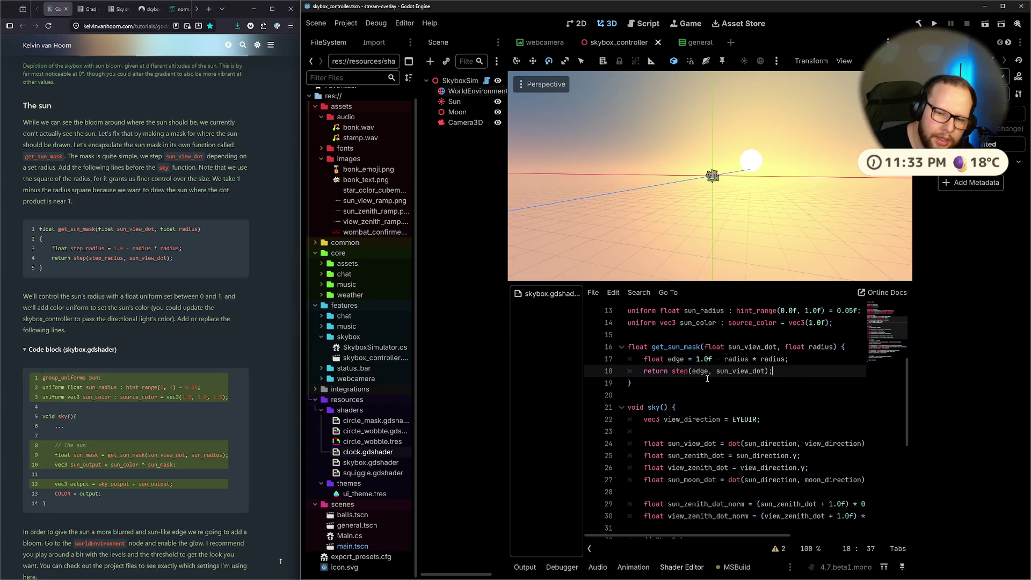
double_click(729, 370)
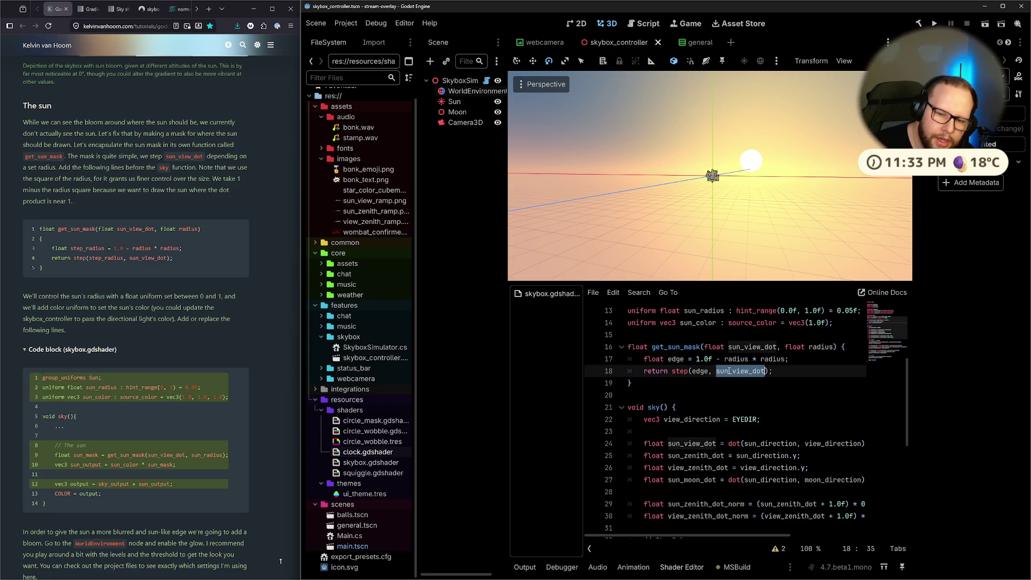
double_click(701, 371)
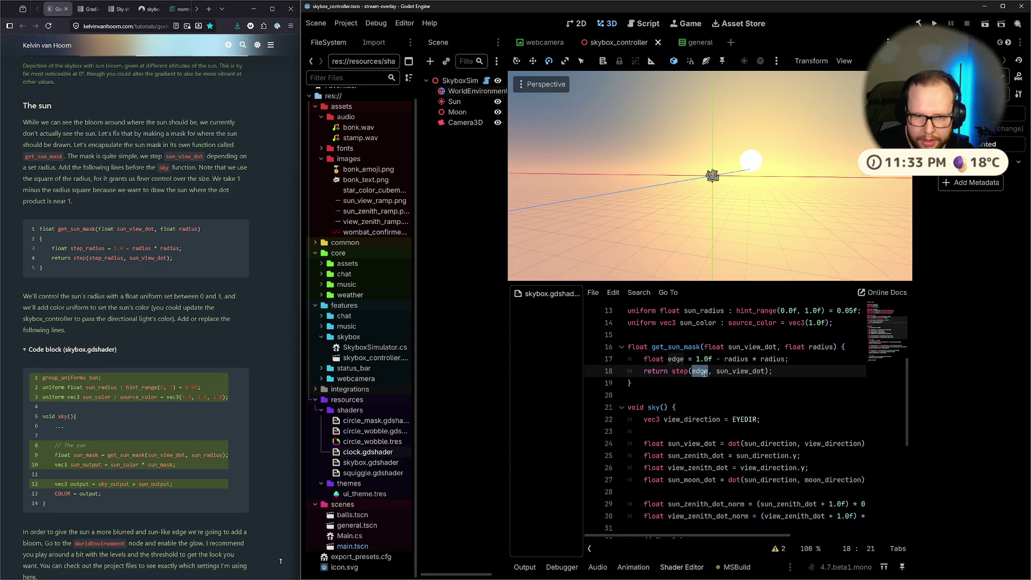
scroll(774, 153, "up", 5)
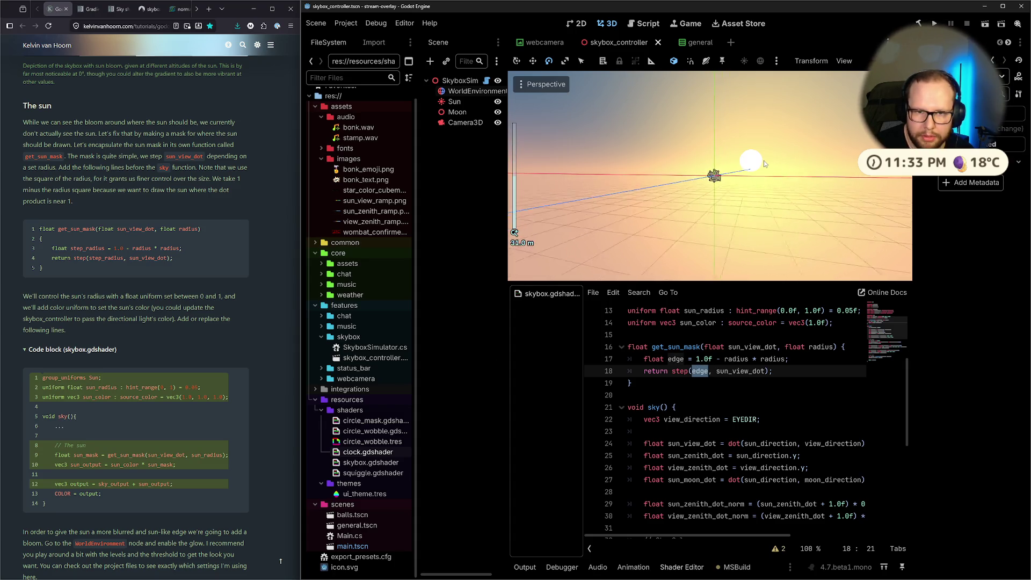
scroll(765, 160, "down", 5)
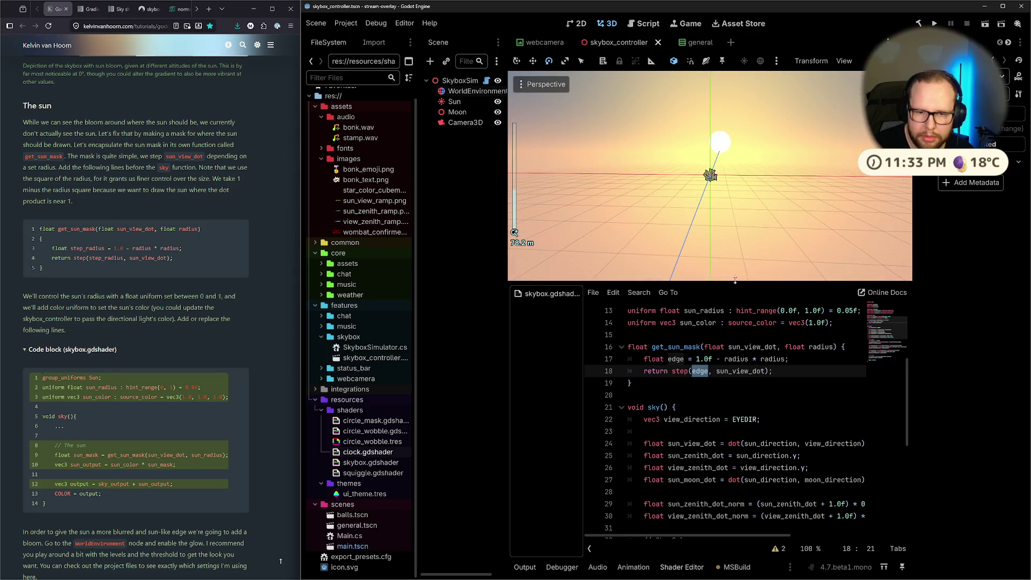
scroll(753, 386, "down", 6)
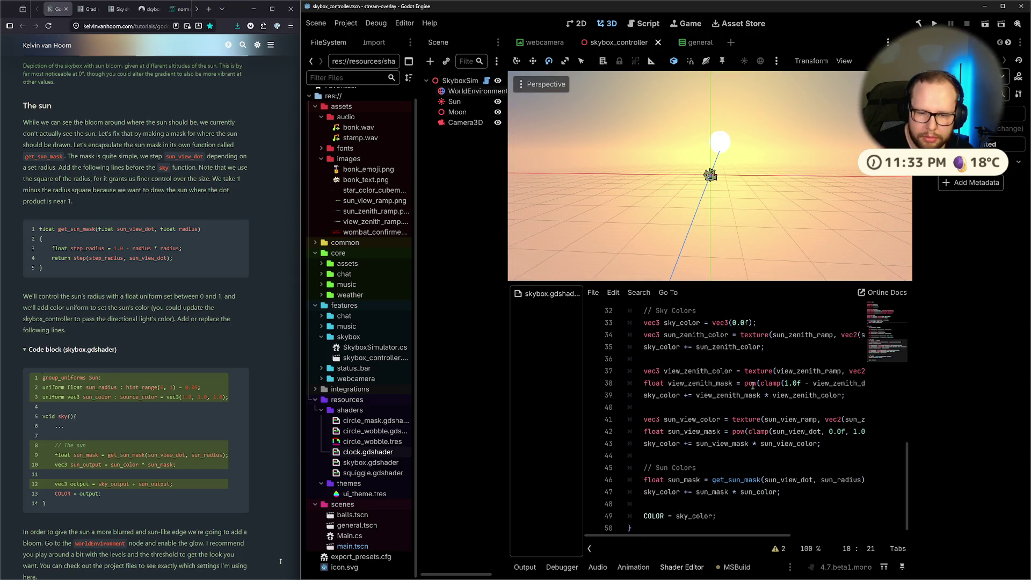
scroll(752, 385, "up", 7)
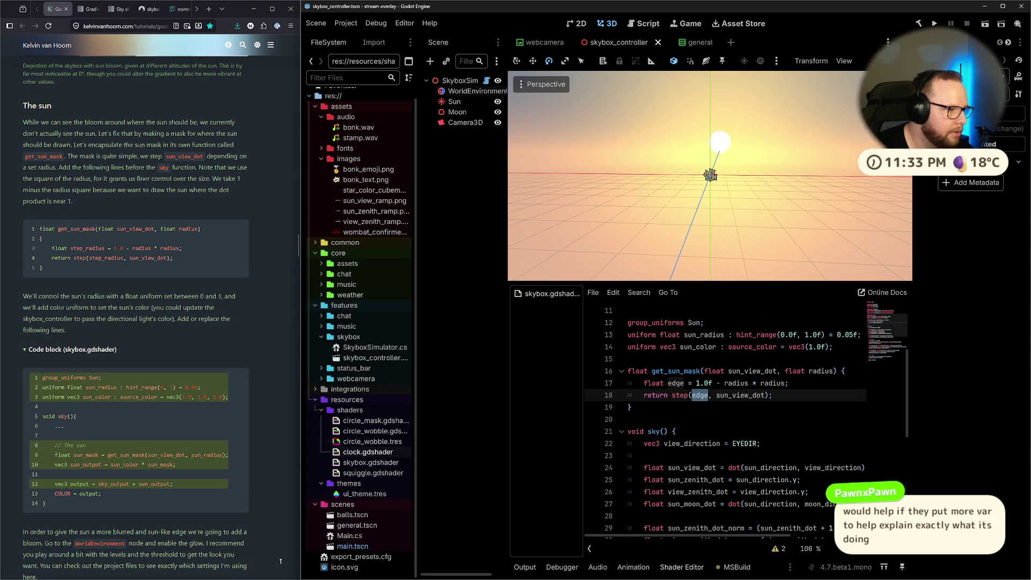
scroll(161, 322, "up", 3)
scroll(161, 322, "down", 2)
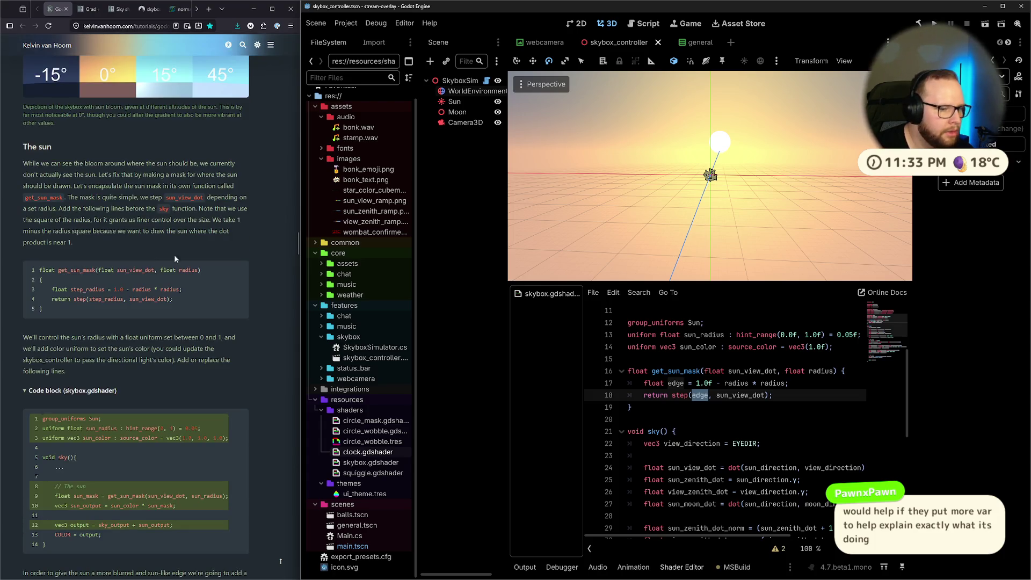
left_click(628, 359)
left_click_drag(644, 383, 770, 398)
left_click(646, 383)
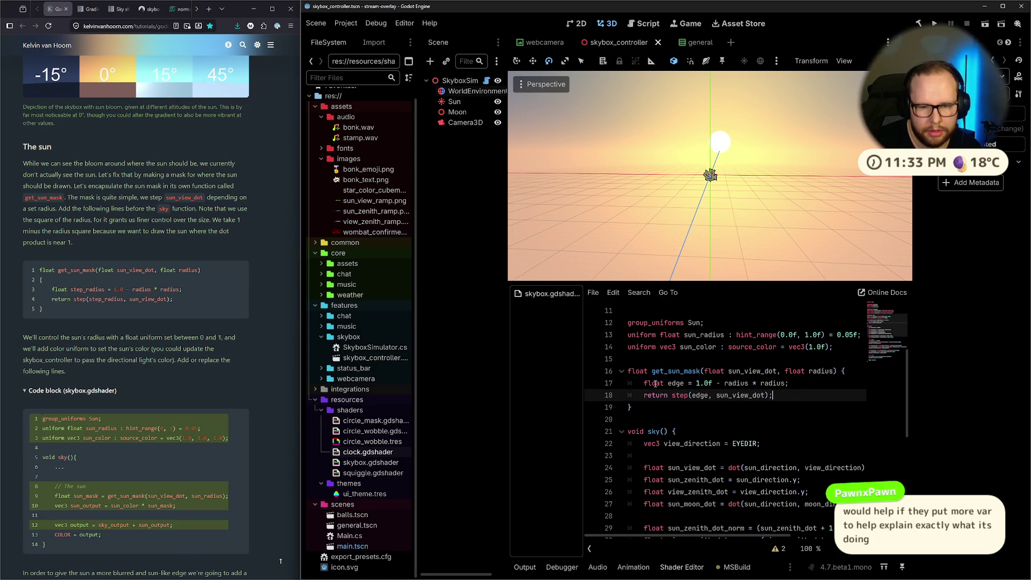
key("Return")
key("Up")
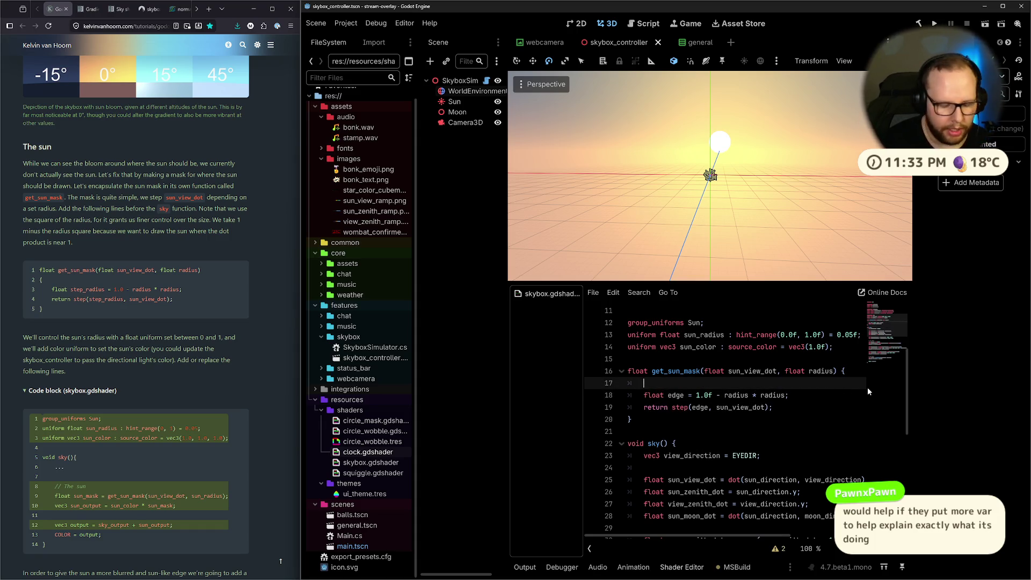
type("float")
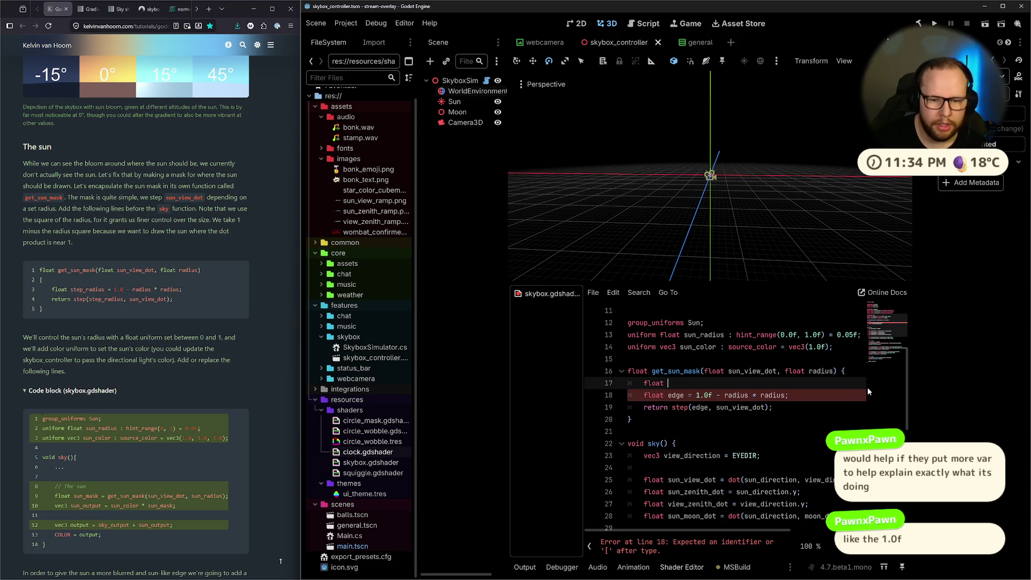
left_click_drag(40, 289, 182, 290)
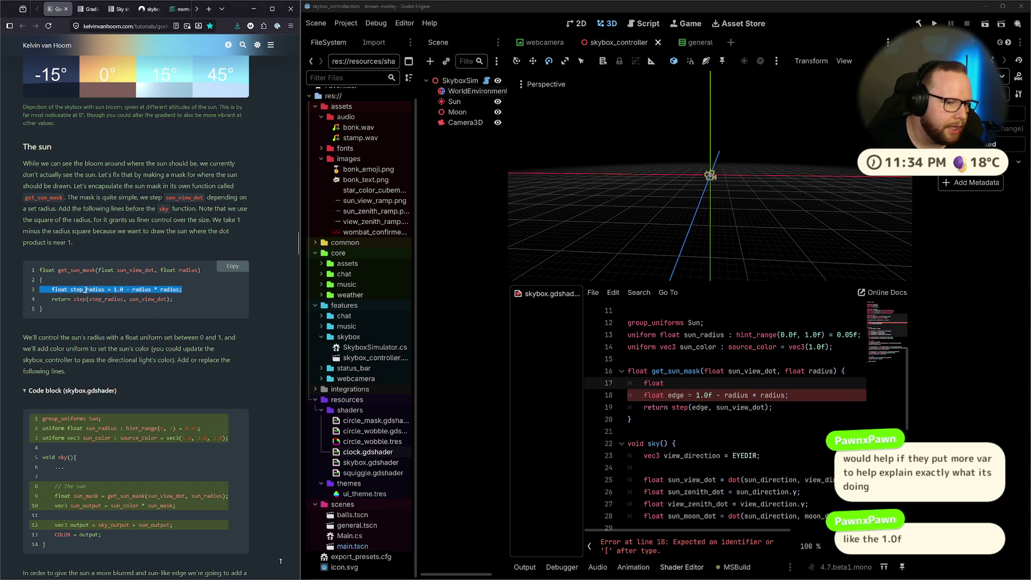
double_click(675, 396)
double_click(92, 290)
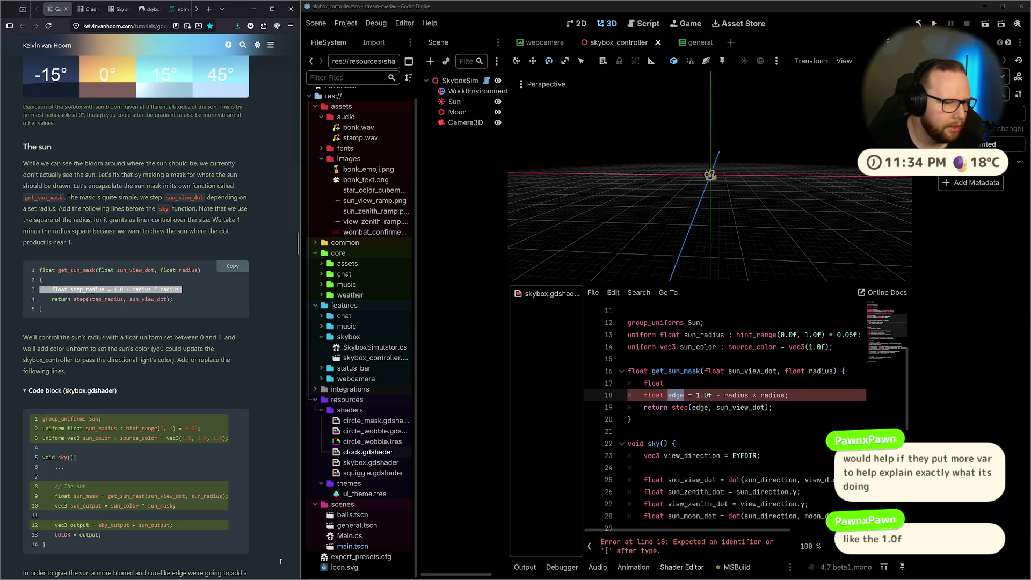
left_click(209, 298)
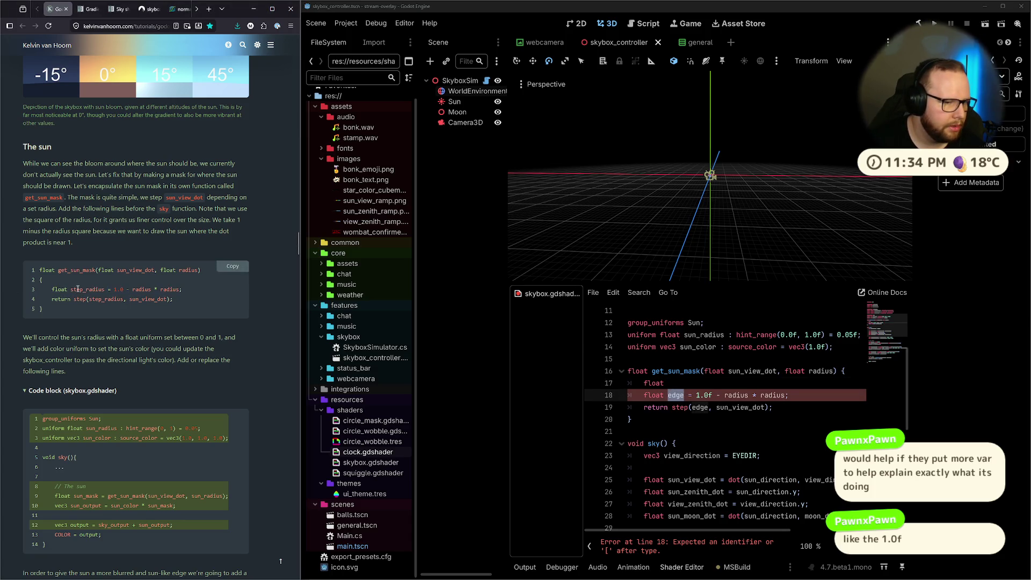
left_click_drag(71, 289, 142, 289)
left_click(681, 383)
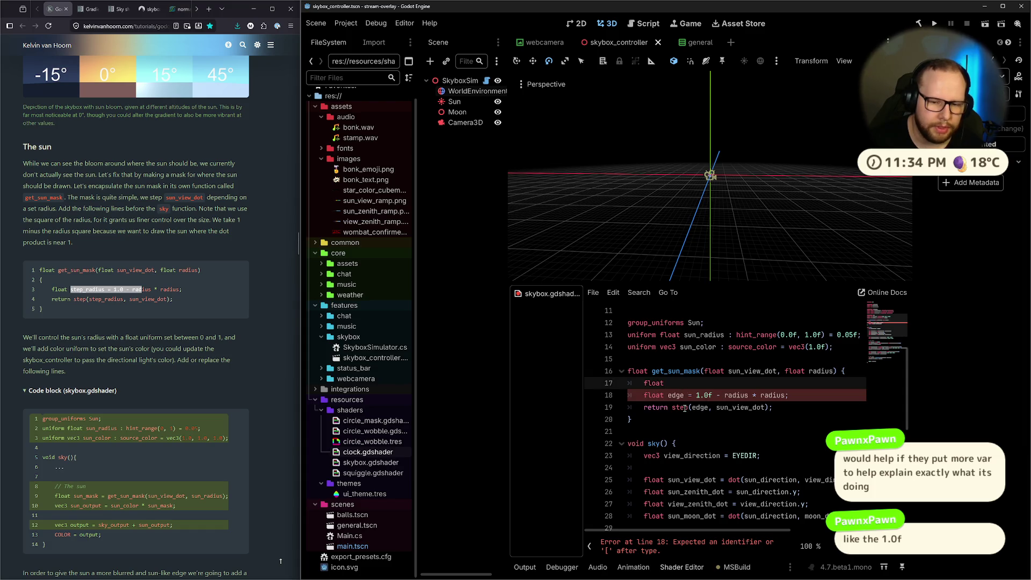
left_click(684, 408)
left_click(676, 389)
left_click(725, 396)
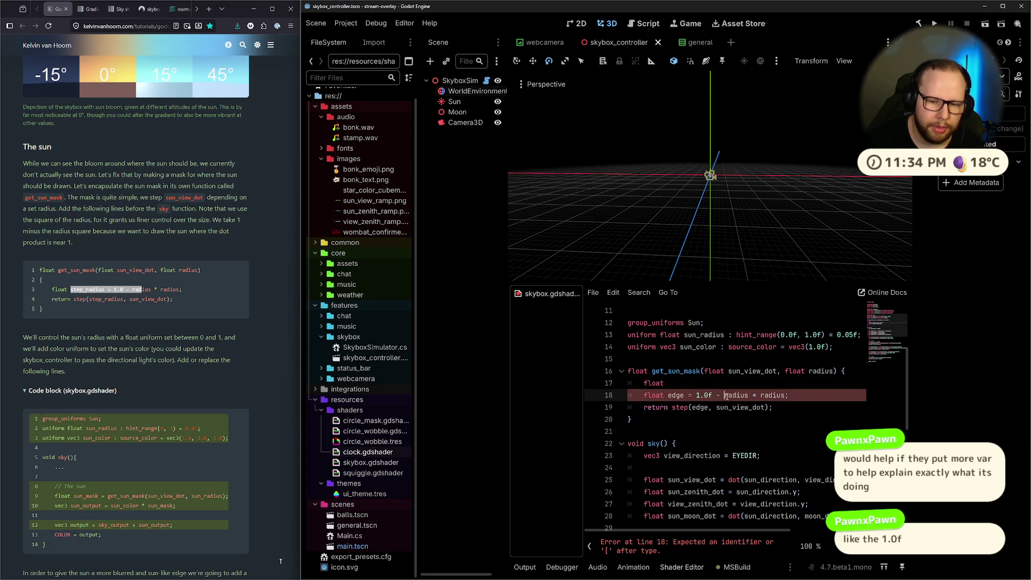
left_click_drag(724, 396, 786, 397)
left_click(786, 398)
left_click_drag(723, 396, 785, 397)
double_click(784, 395)
left_click_drag(723, 396, 785, 396)
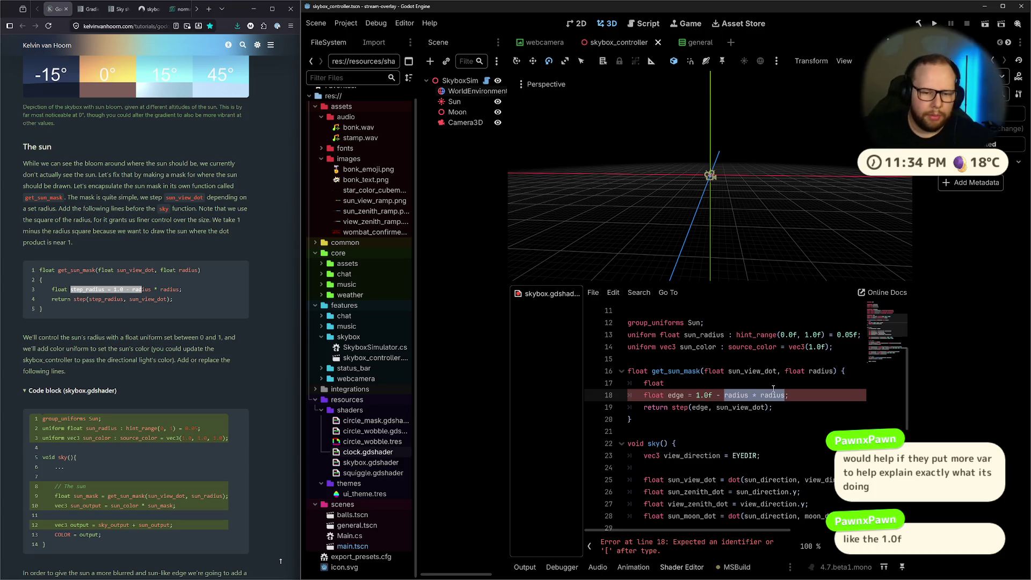
double_click(704, 382)
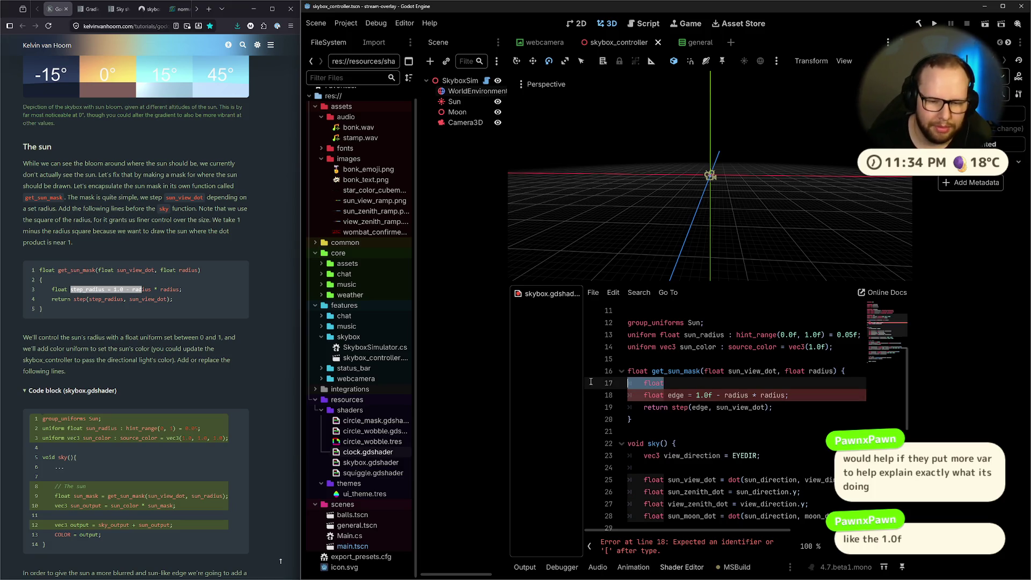
key("BackSpace")
key("BackSpace")
key("BackSpace")
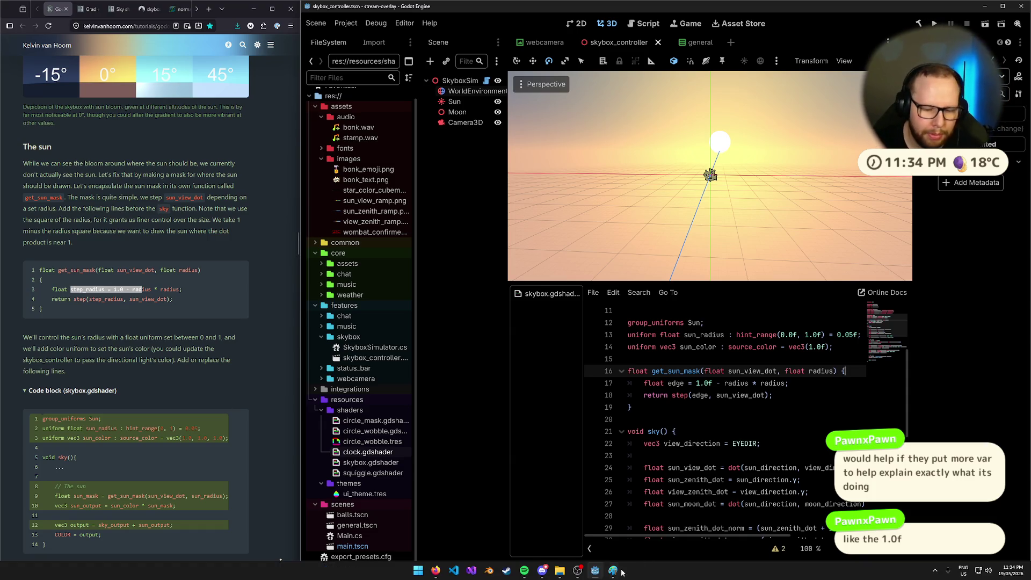
left_click(622, 570)
Pencil 'BRB!' to the right of the sun sketch in Paint, then switch back to Godot.
mouse_move(660, 232)
left_mouse_down()
mouse_move(660, 295)
mouse_move(700, 233)
mouse_move(665, 307)
left_mouse_up()
mouse_move(744, 234)
left_mouse_down()
mouse_move(753, 313)
mouse_move(818, 316)
left_mouse_up()
mouse_move(841, 244)
left_mouse_down()
mouse_move(845, 323)
mouse_move(923, 279)
mouse_move(845, 316)
left_mouse_up()
left_click_drag(924, 220, 951, 282)
left_click(954, 306)
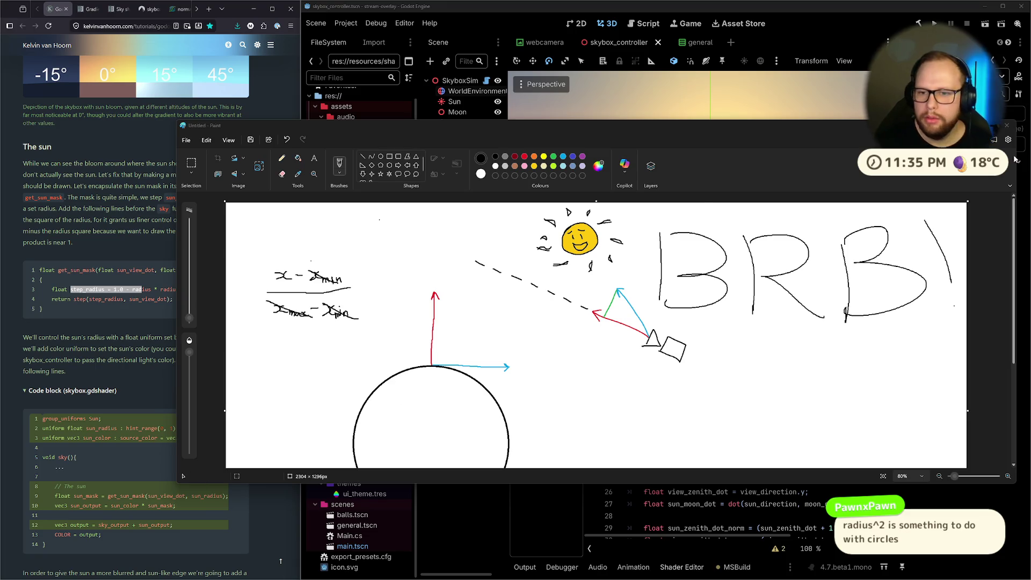
key("alt+Tab")
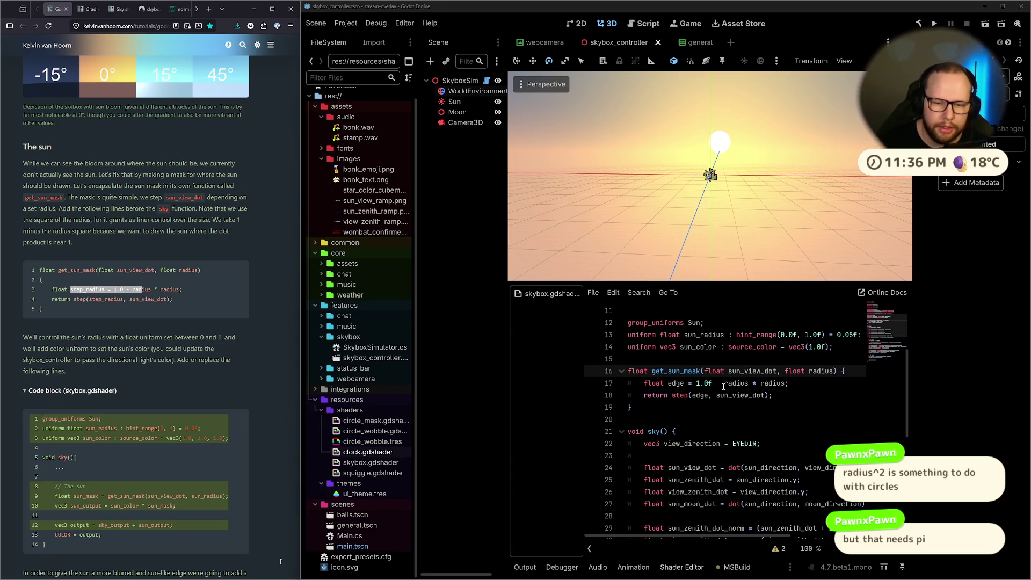
Delete the second radius factor from the edge calculation on shader line 17.
left_click_drag(724, 387, 787, 387)
left_click(788, 384)
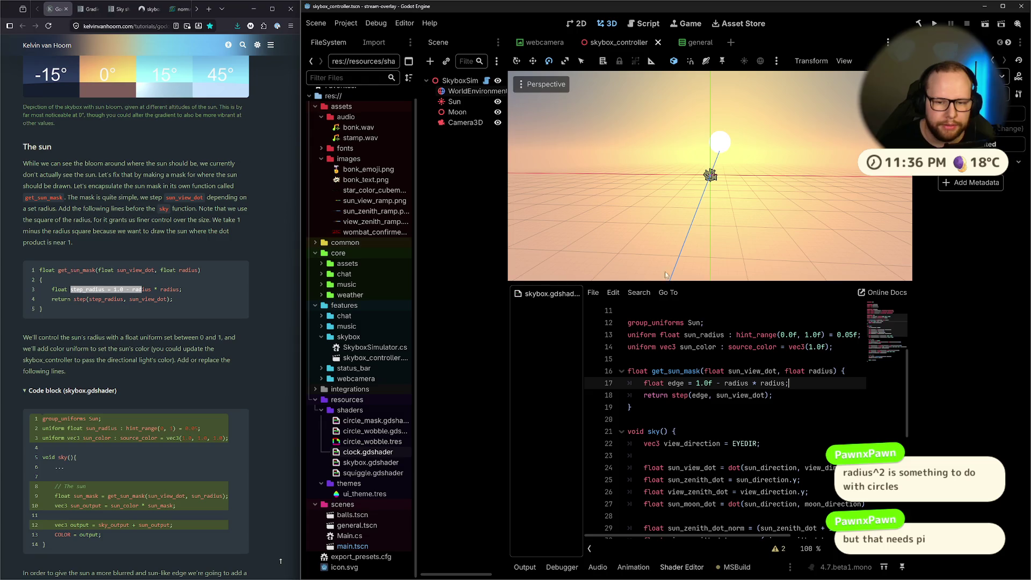
double_click(773, 383)
key("BackSpace")
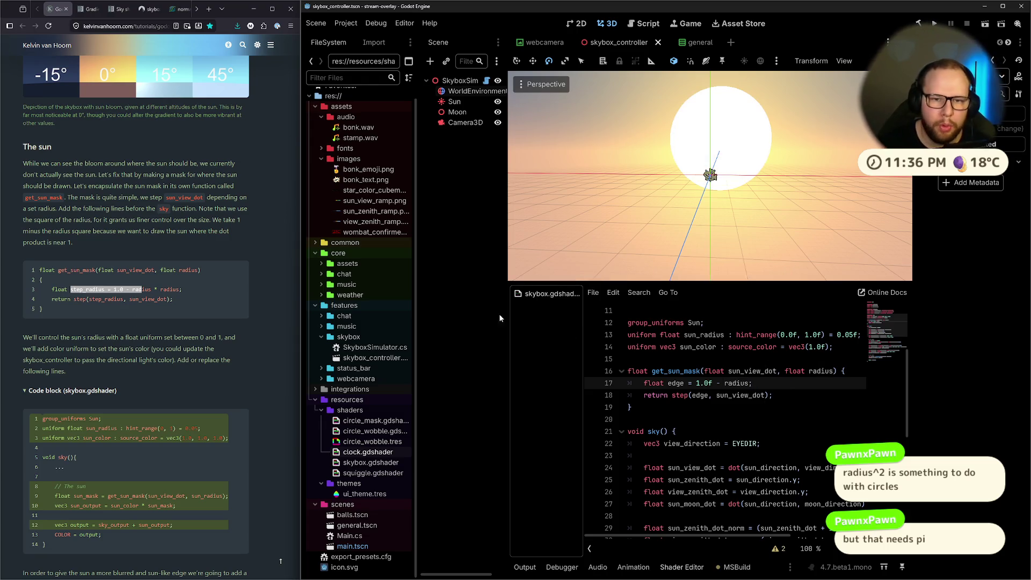
Select the WorldEnvironment node and set its Sun Radius to 0.5.
left_click(459, 81)
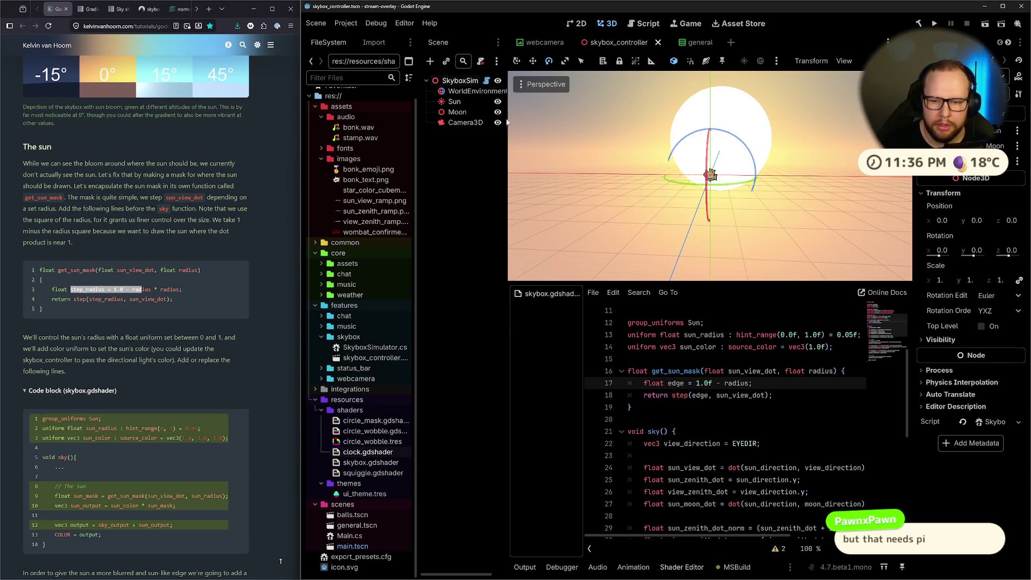
key("Down")
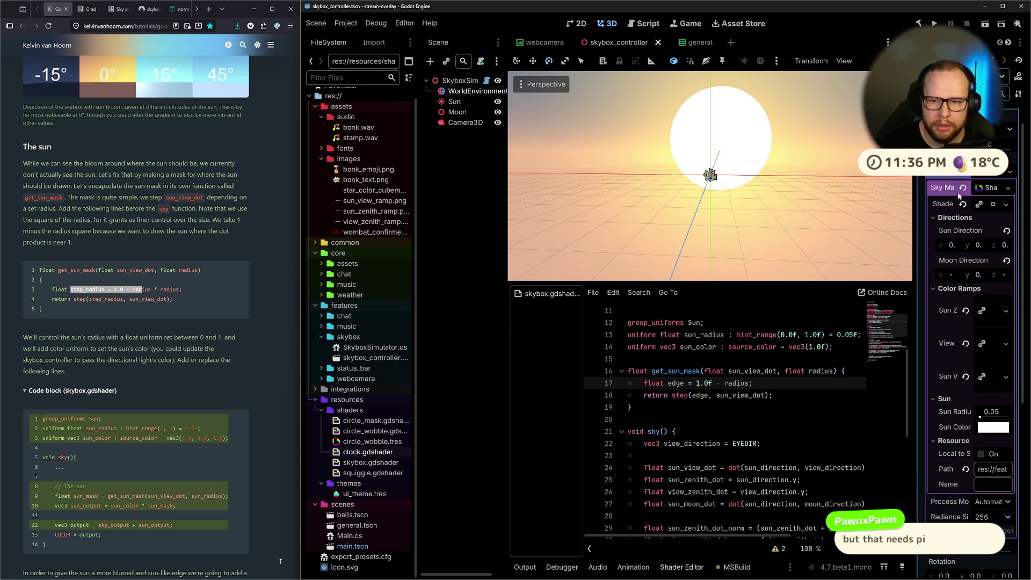
scroll(948, 307, "down", 3)
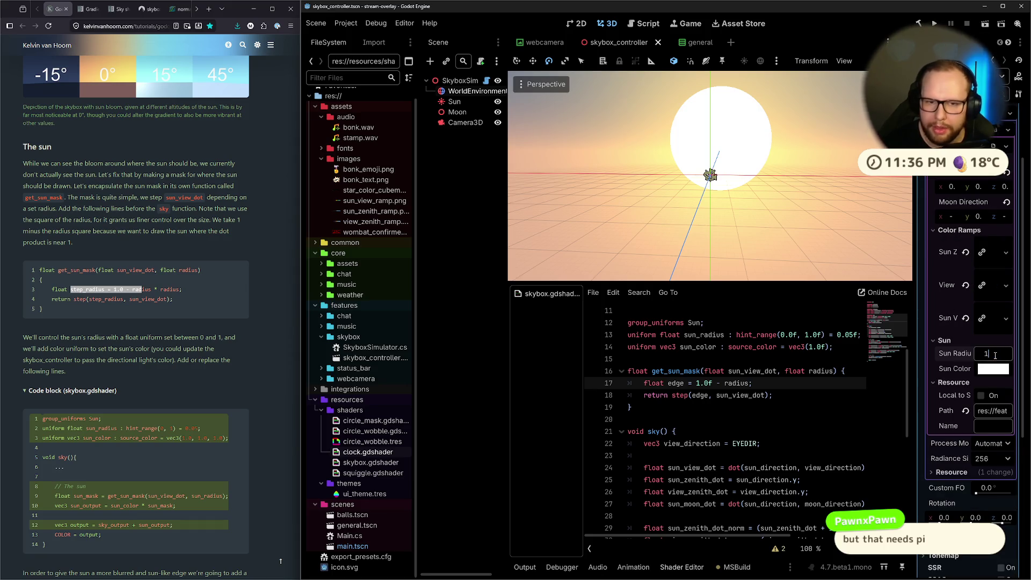
left_click_drag(980, 356, 994, 354)
mouse_move(720, 237)
left_mouse_down()
mouse_move(639, 180)
mouse_move(776, 113)
mouse_move(837, 134)
left_mouse_up()
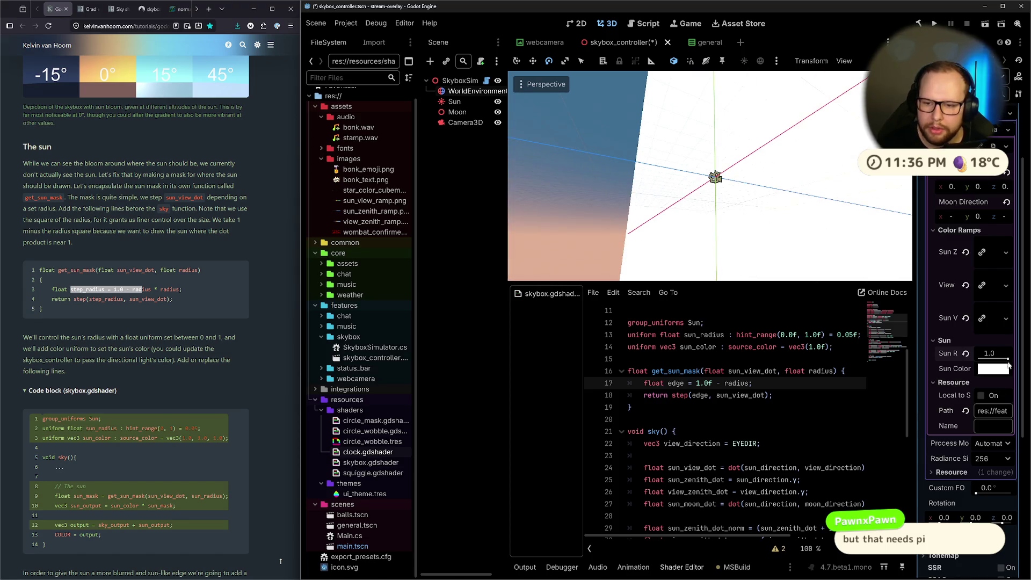
left_click(1001, 354)
type("0.5")
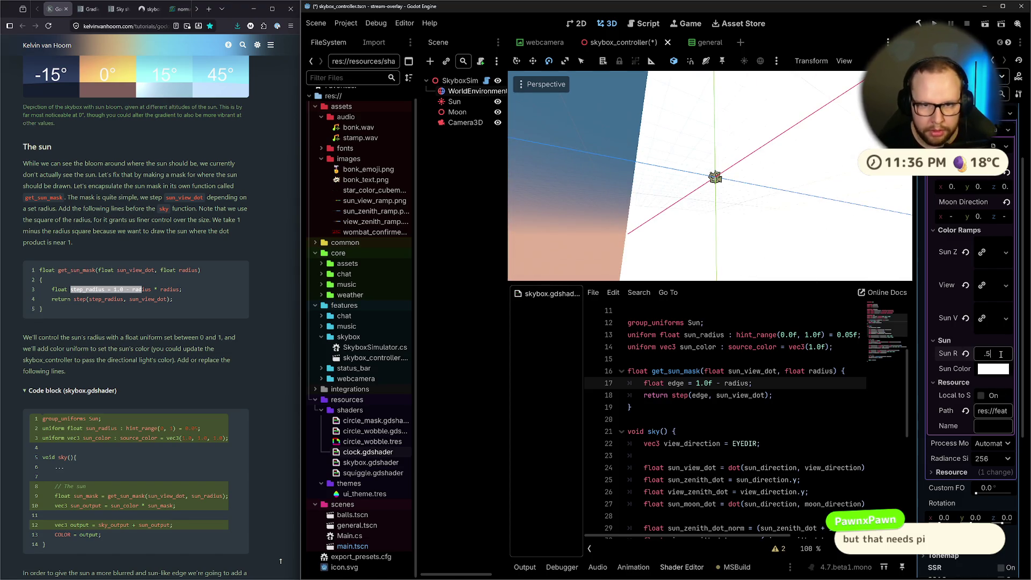
key("Return")
Orbit the 3D viewport to inspect the enlarged white sun disc.
left_click_drag(688, 243, 752, 188)
scroll(791, 160, "down", 5)
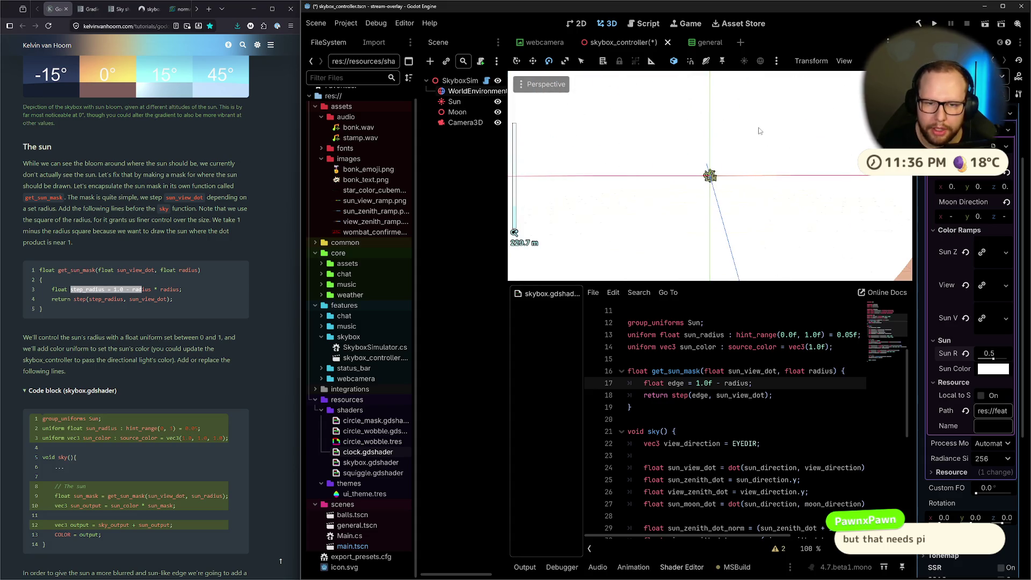
scroll(791, 160, "up", 5)
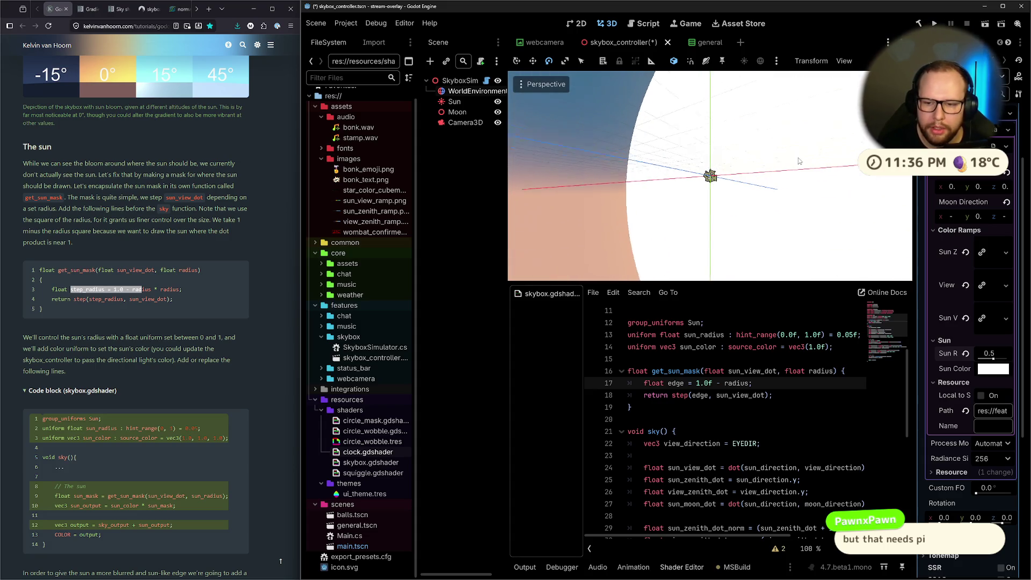
left_click_drag(805, 159, 762, 193)
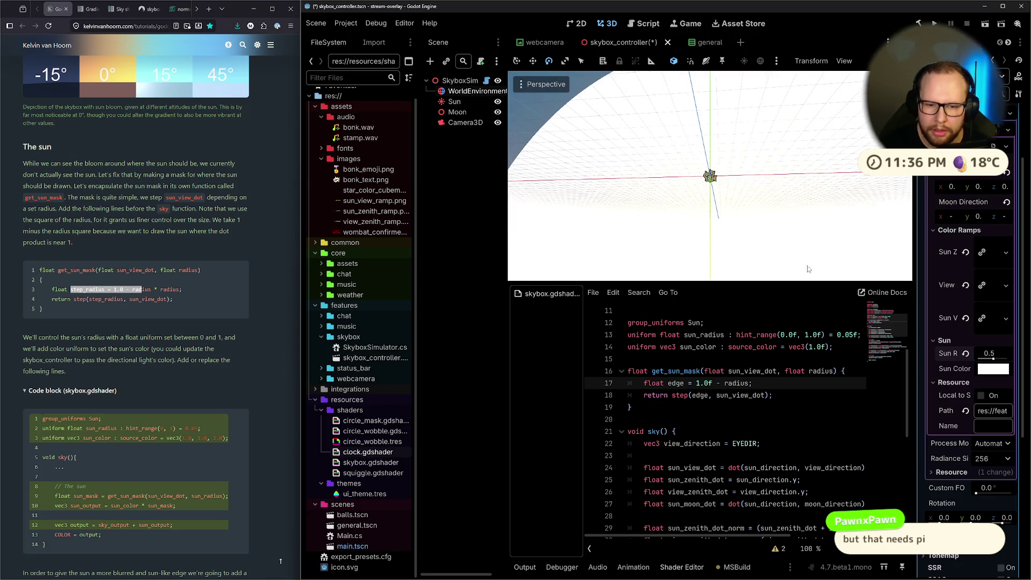
left_click(751, 383)
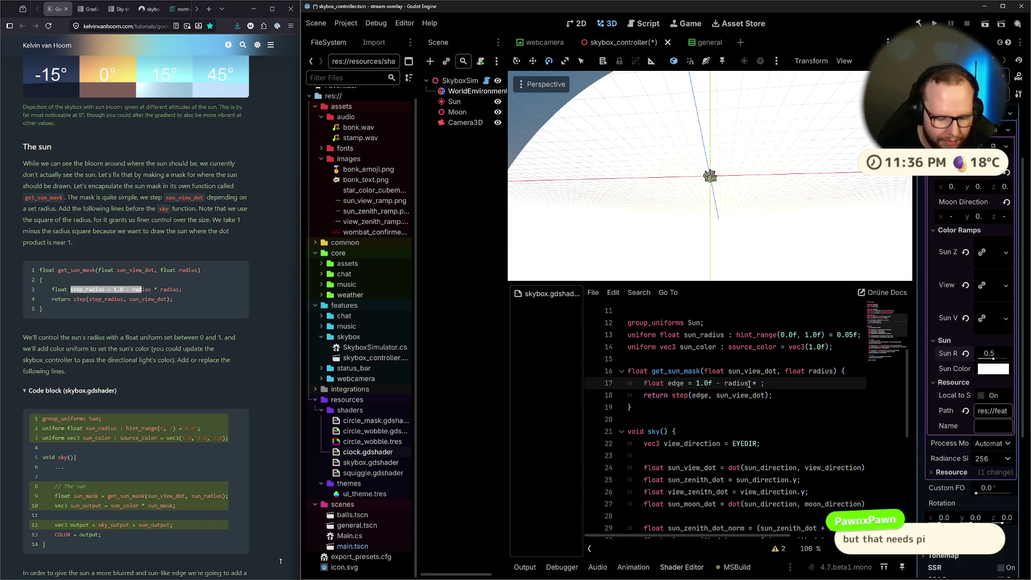
Restore line 17 to 'float edge = 1.0f - radius * radius;' and save the shader.
type("* 0")
key("BackSpace")
type("ra")
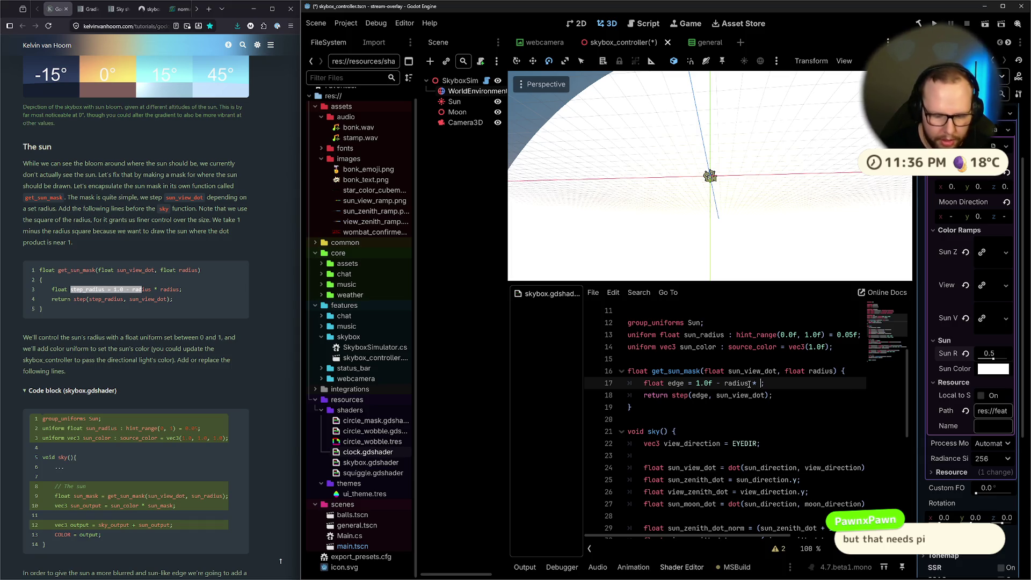
type("di")
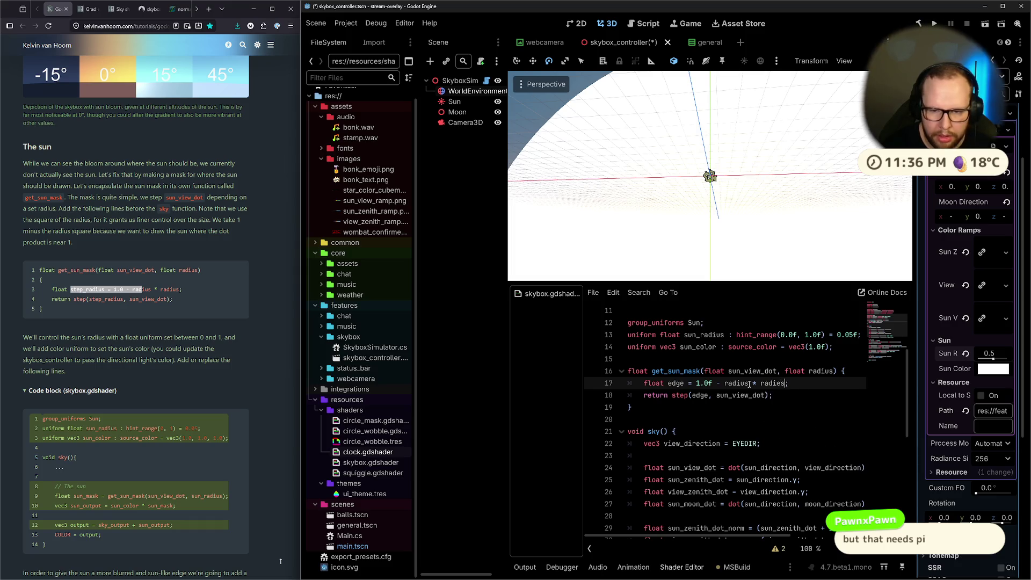
type("us;")
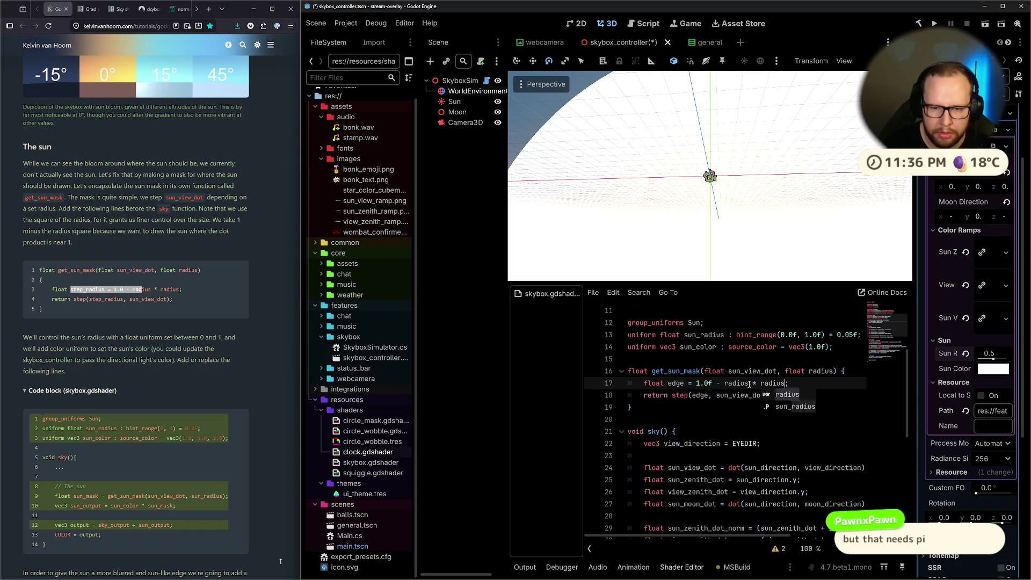
key("ctrl+s")
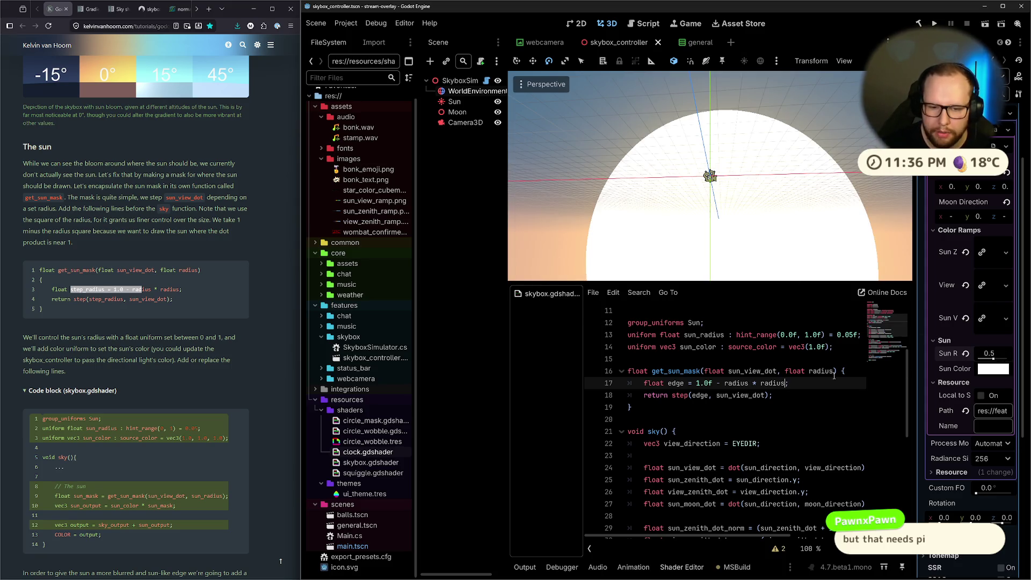
Set Sun Radius to 0.05 and orbit the view to find the small sun.
scroll(749, 385, "up", 2)
scroll(749, 384, "up", 1)
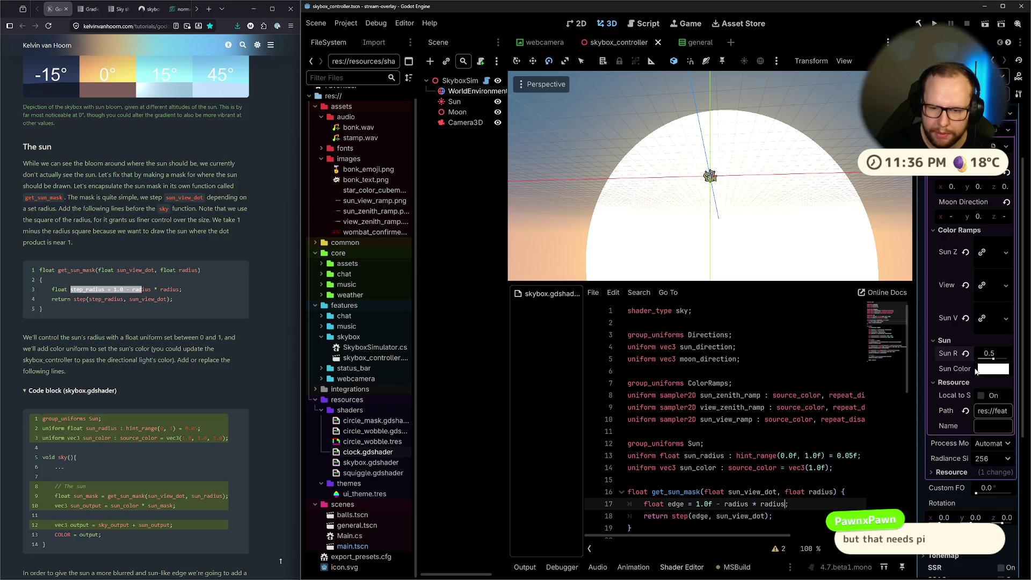
left_click(999, 353)
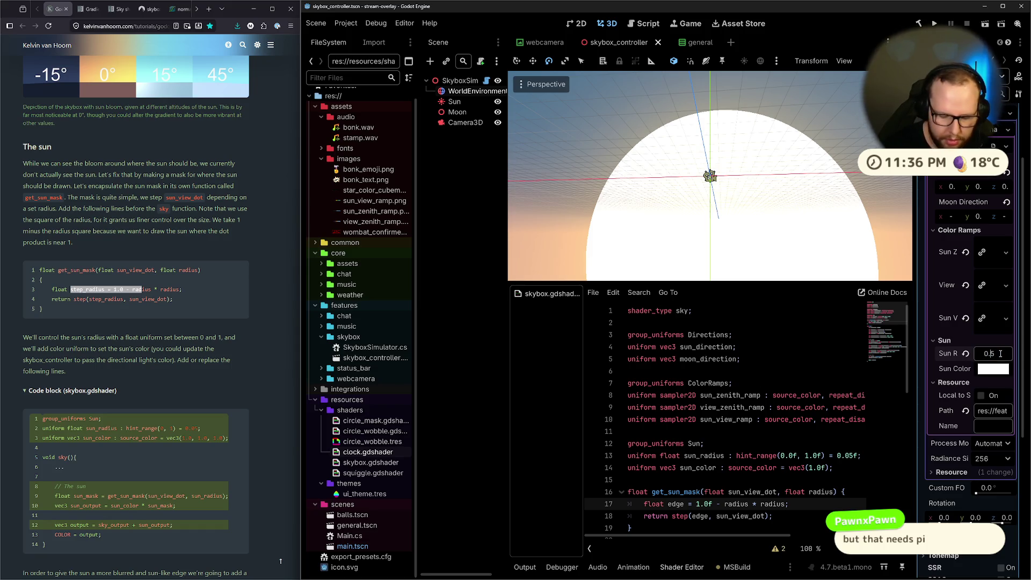
type("0")
key("Return")
scroll(727, 168, "up", 2)
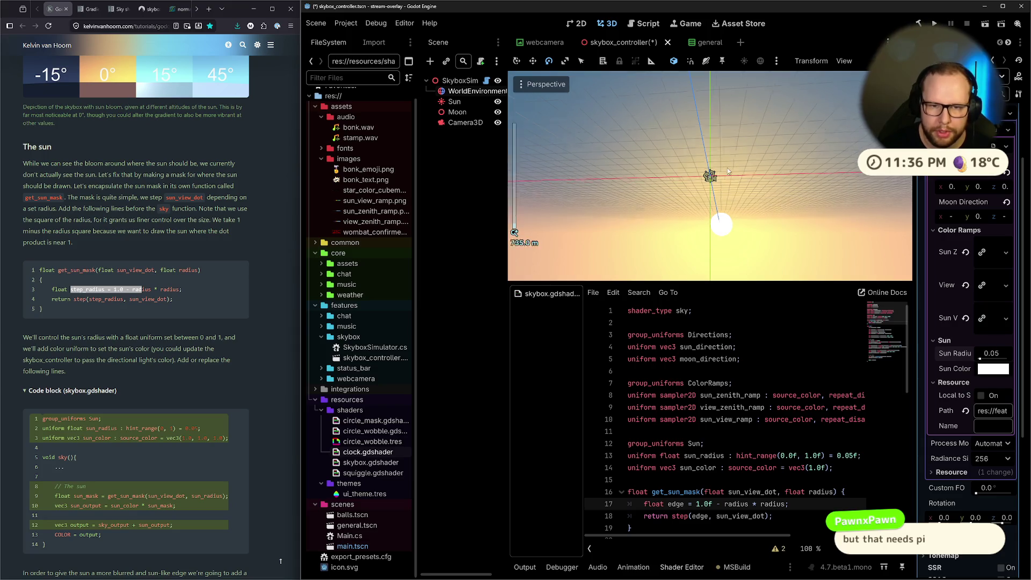
left_click_drag(727, 168, 727, 217)
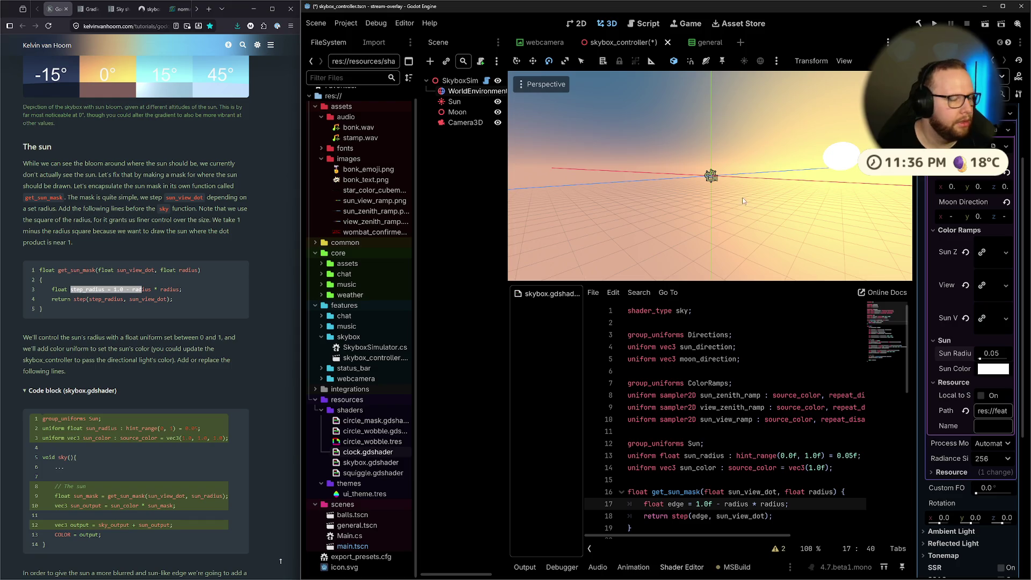
scroll(671, 403, "down", 4)
Start a 'float half_' variable above the edge line, then delete it again.
left_click(645, 359)
key("Return")
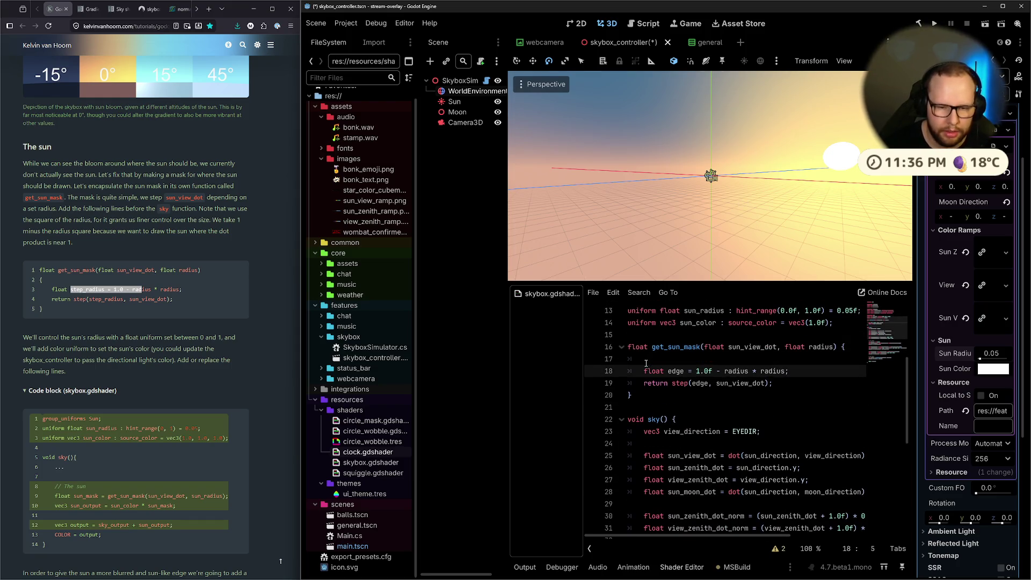
left_click(646, 364)
type("float ")
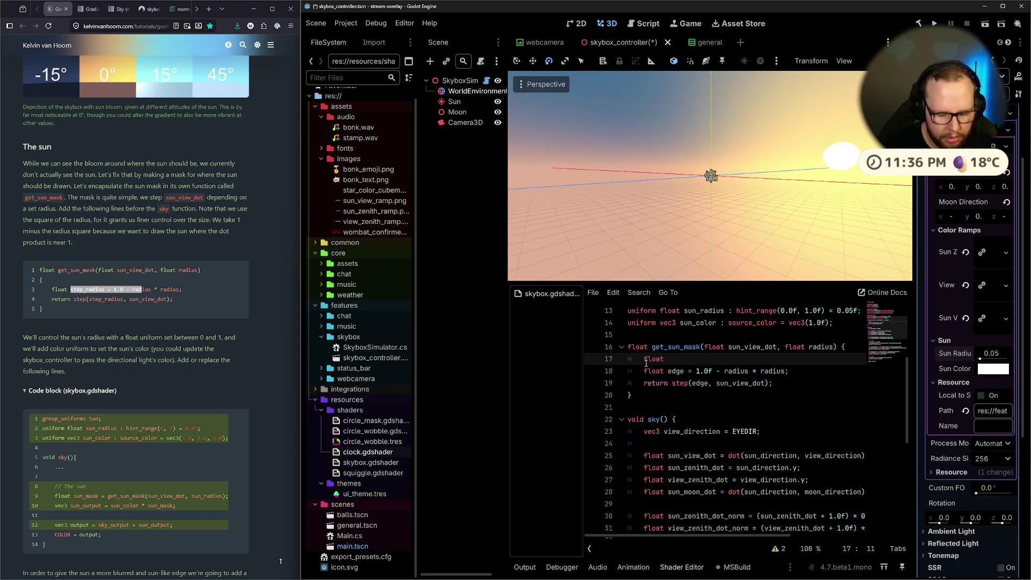
type("half")
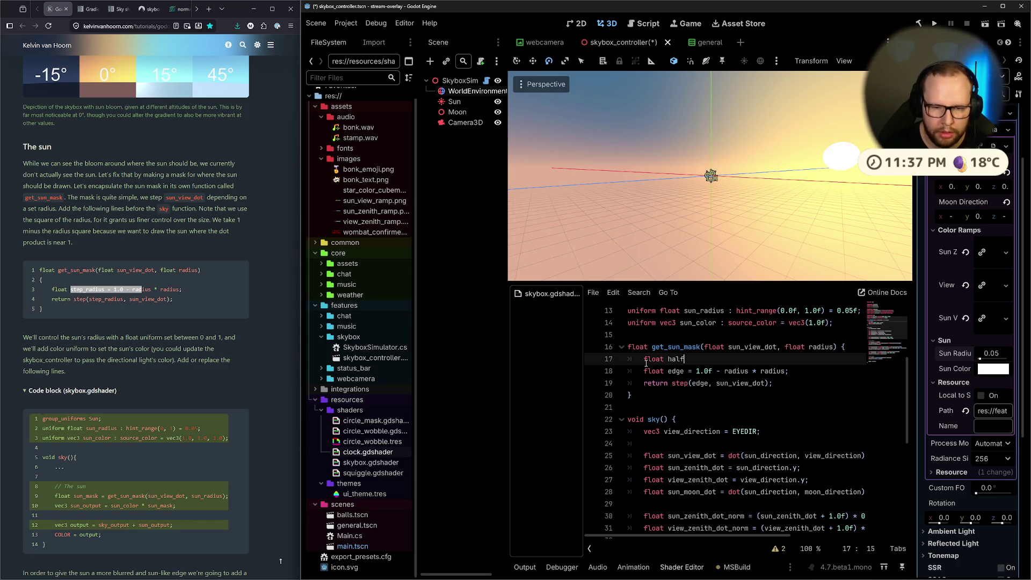
key("BackSpace")
key("BackSpace")
key("BackSpace")
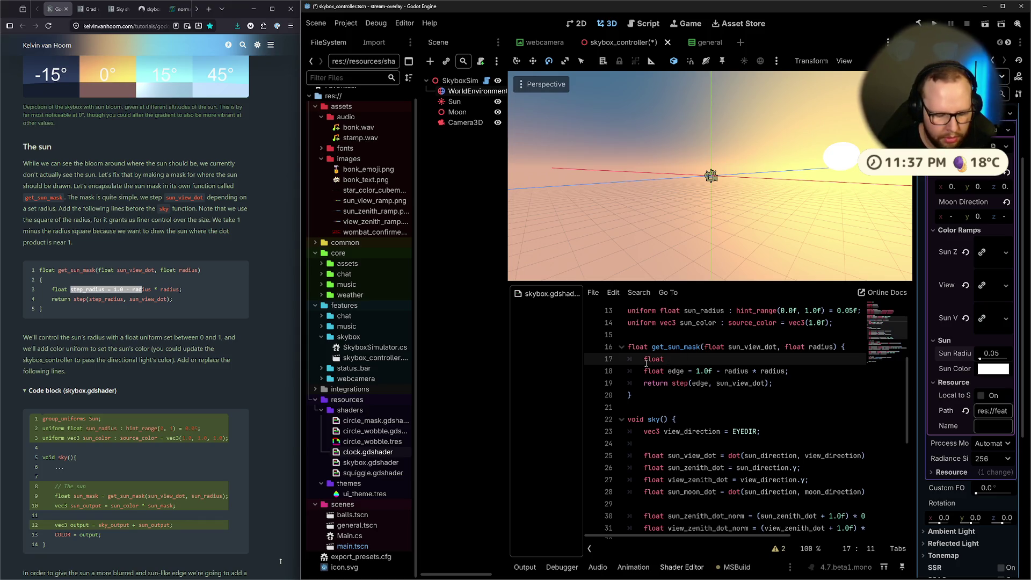
type("half_")
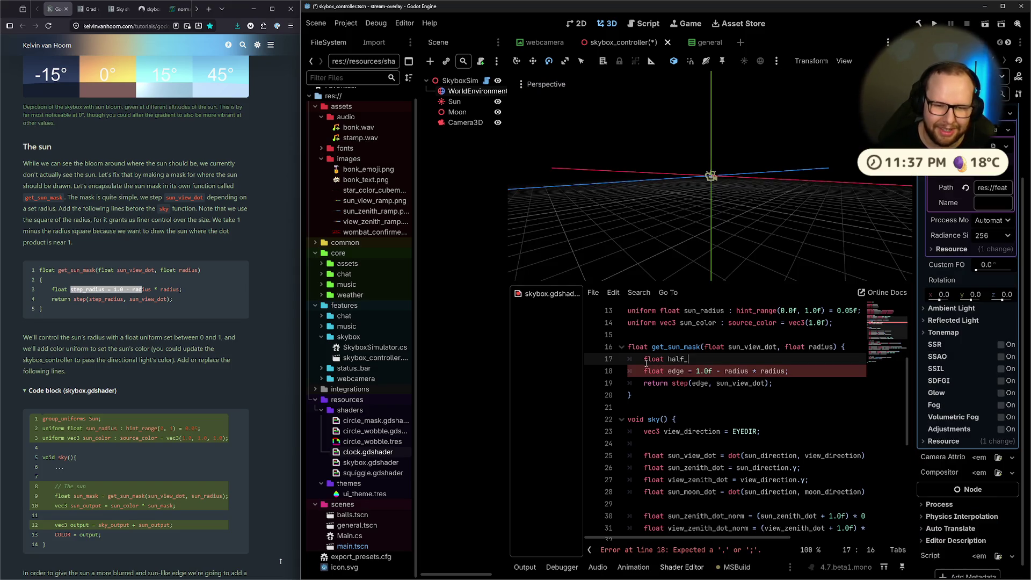
key("BackSpace")
key("BackSpace")
key("BackSpace")
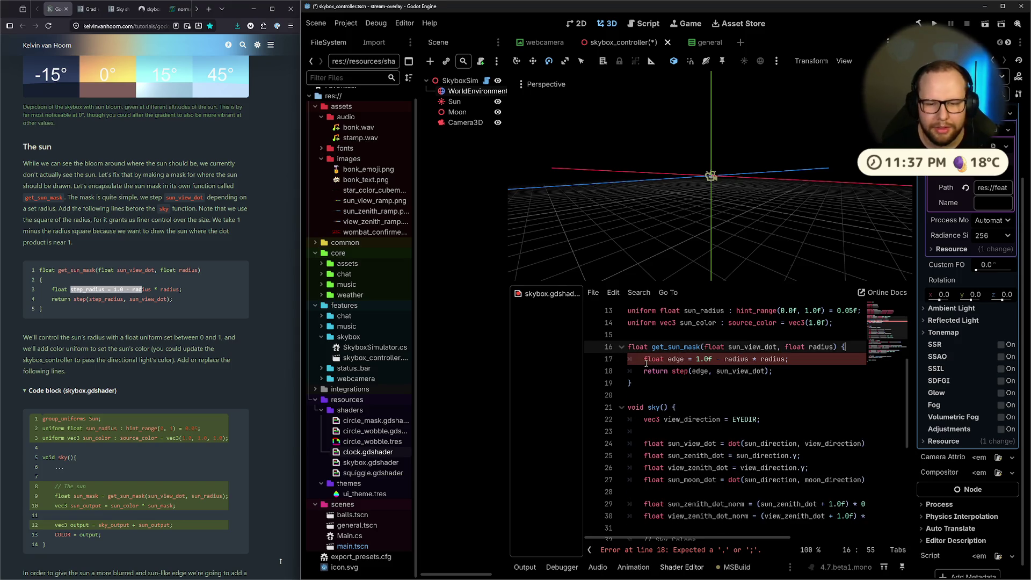
Save the scene and highlight the get_sun_mask function for review.
key("ctrl+s")
left_click_drag(724, 358, 788, 359)
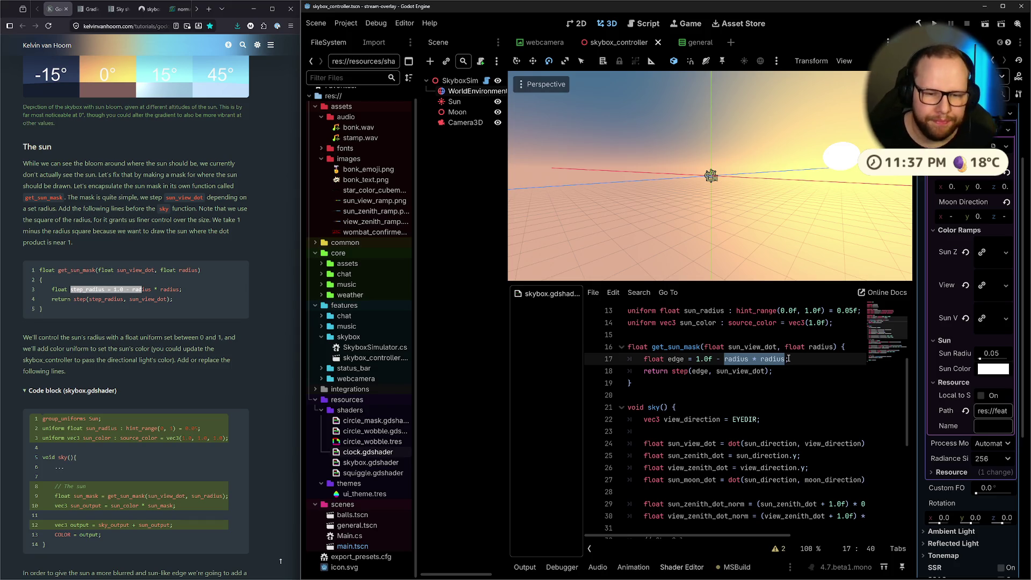
left_click_drag(632, 383, 631, 350)
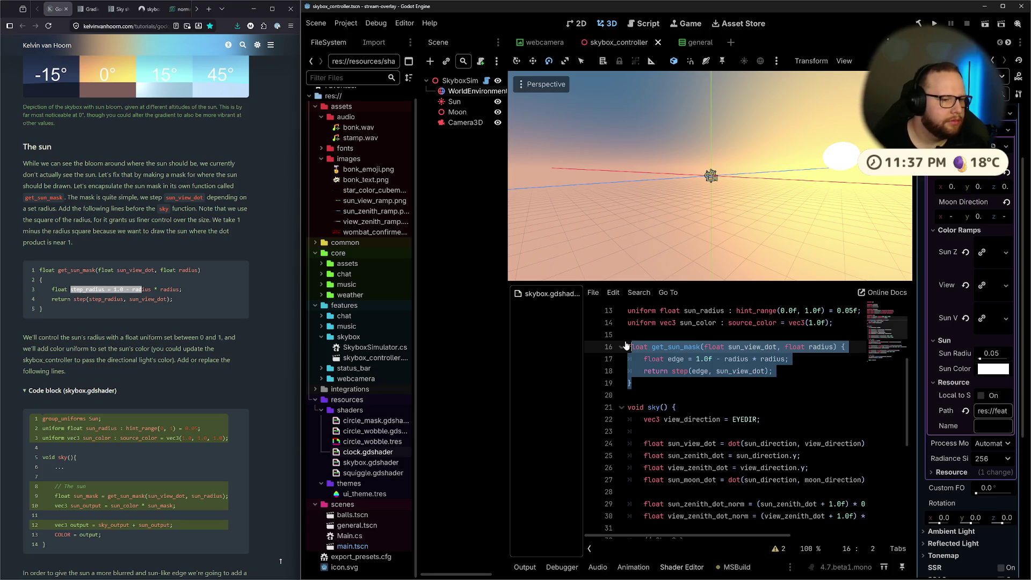
Scroll the tutorial to the bloom-glow and Ray-tracing mask sections, then return to shader line 18.
scroll(175, 359, "down", 5)
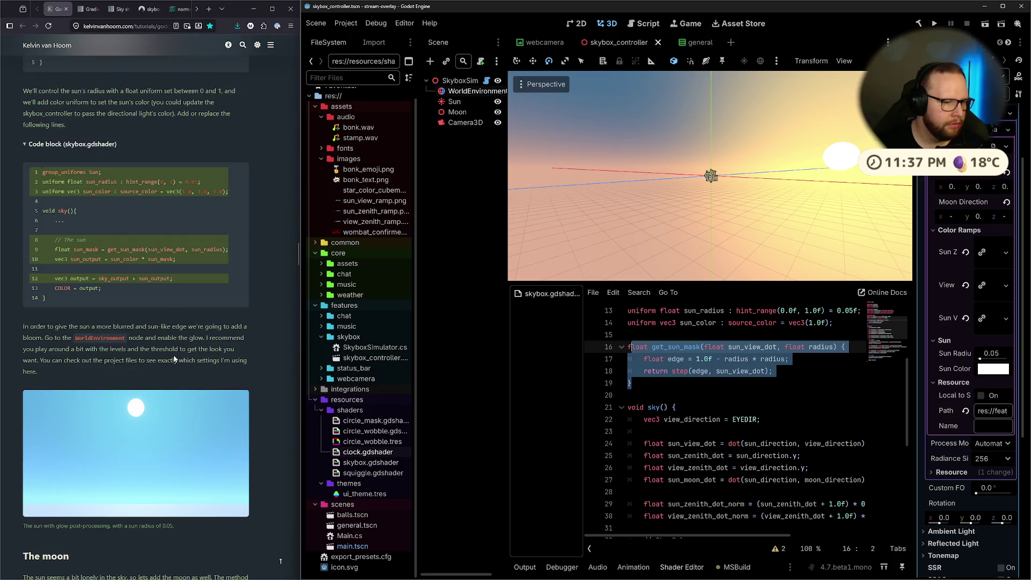
scroll(174, 359, "down", 1)
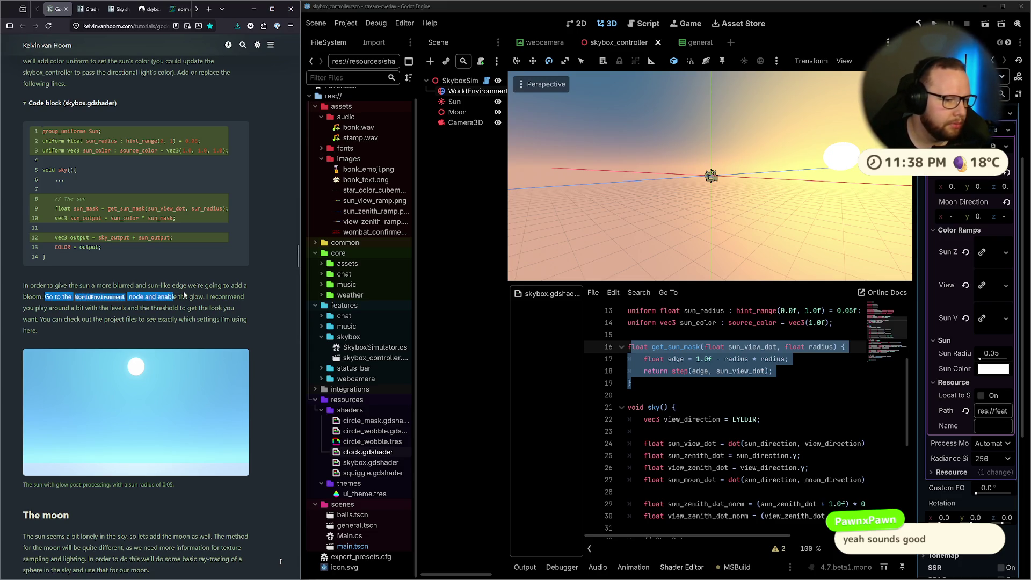
scroll(204, 287, "down", 2)
left_click(776, 371)
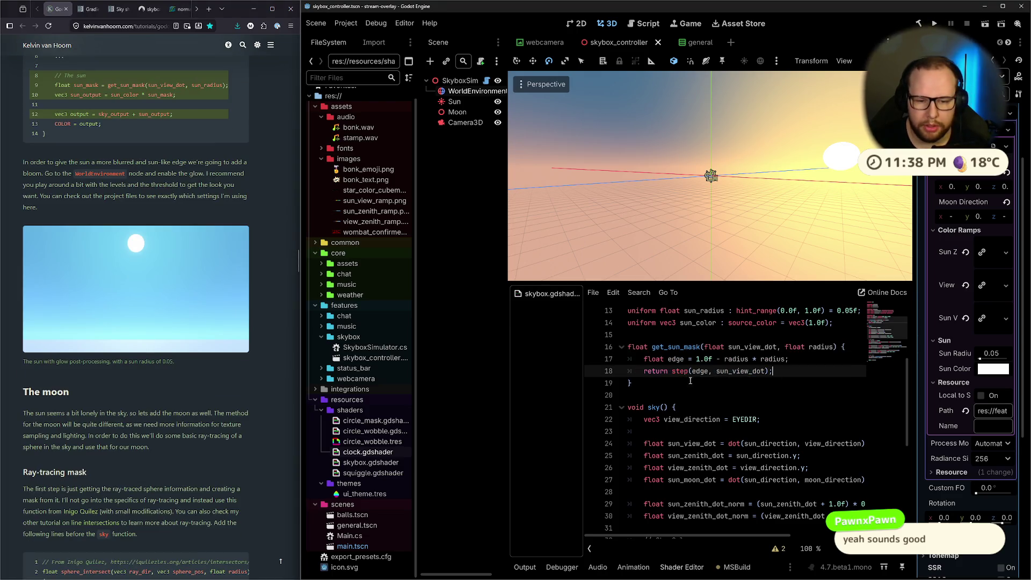
Change the return to smoothstep(edge, edge + 0.01f, sun_view_dot) and save.
left_click(671, 371)
type("smoot")
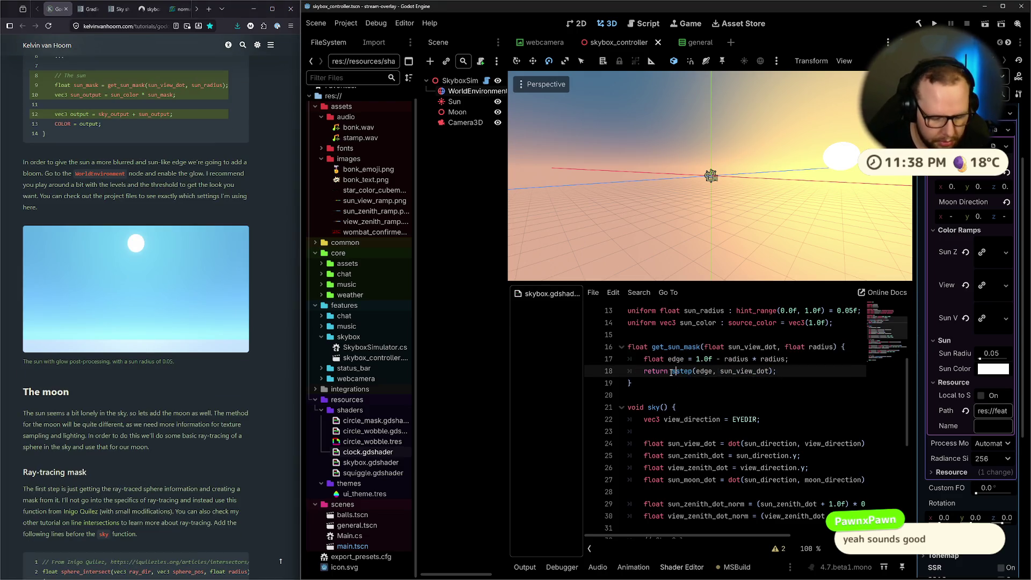
type("h")
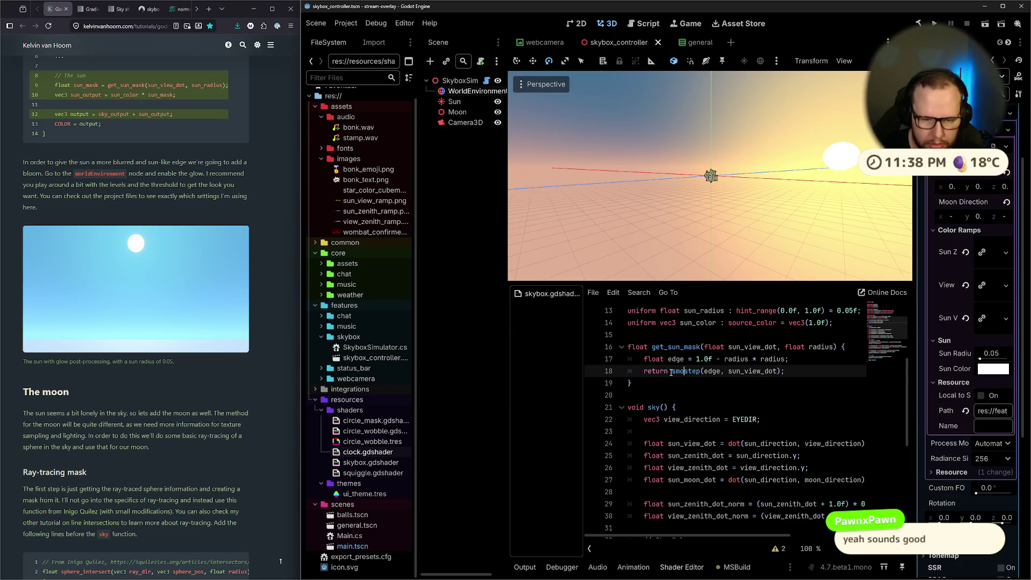
type("oth")
key("ctrl+s")
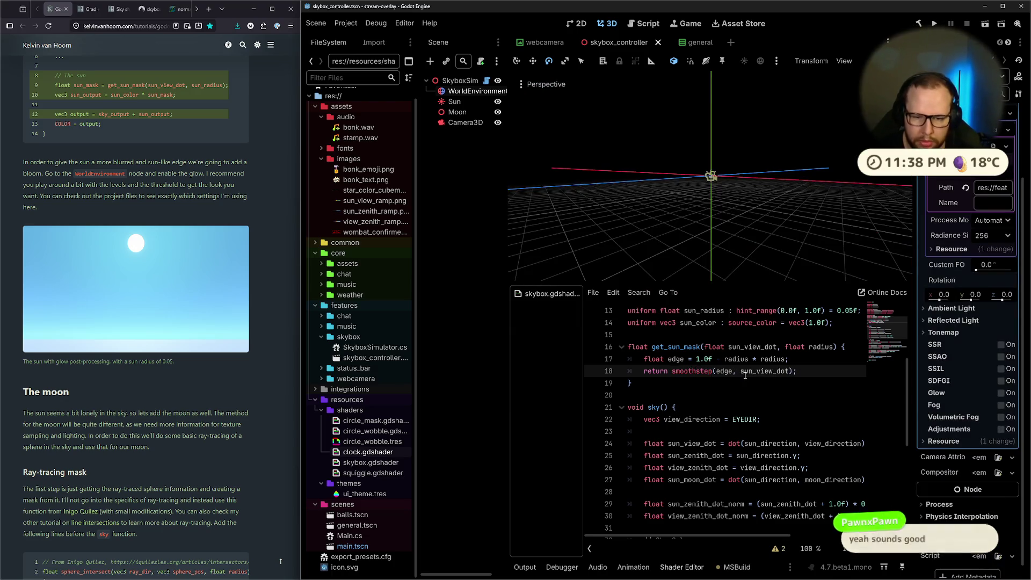
left_click(710, 359)
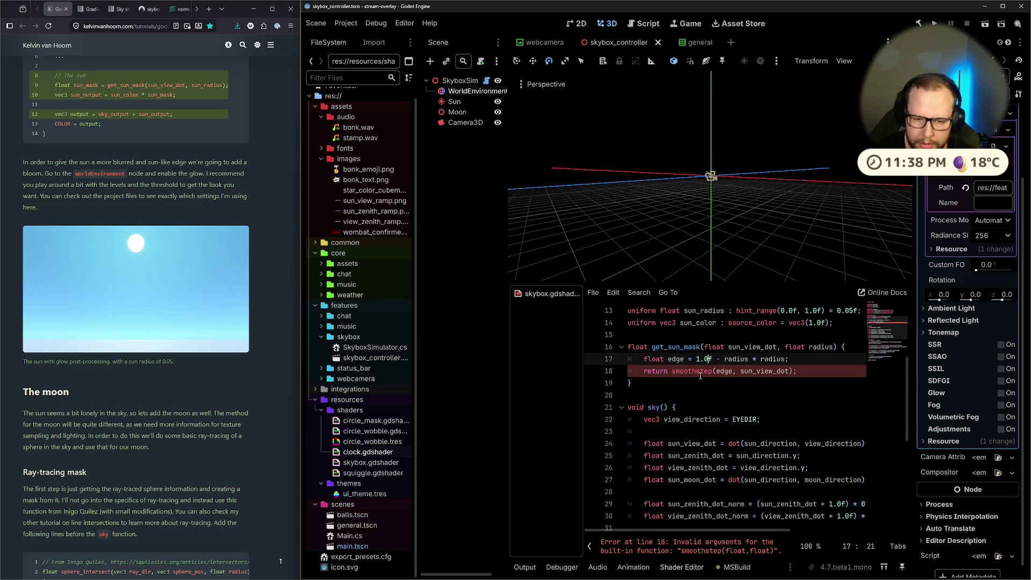
left_click(733, 371)
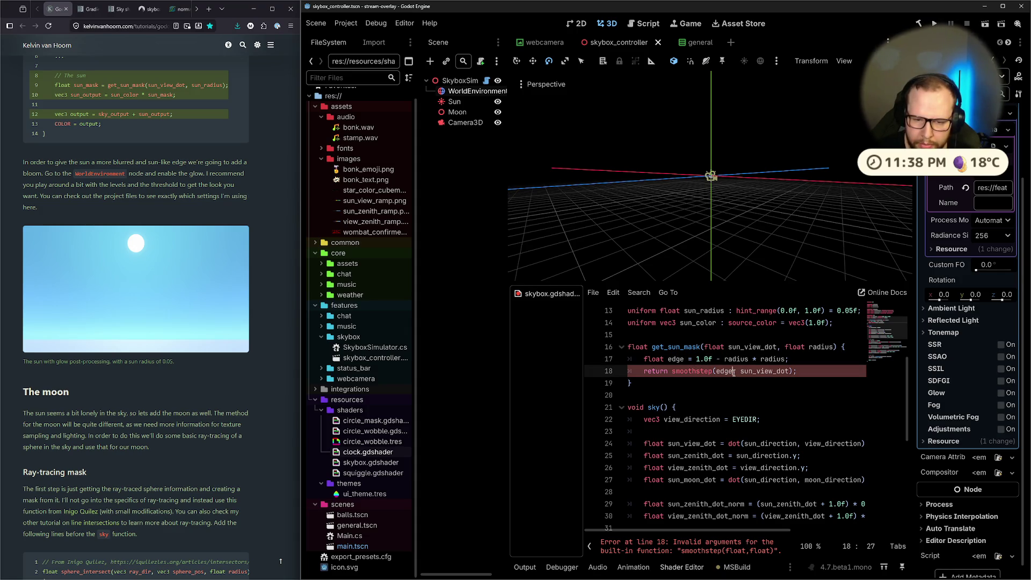
type(", edge + ")
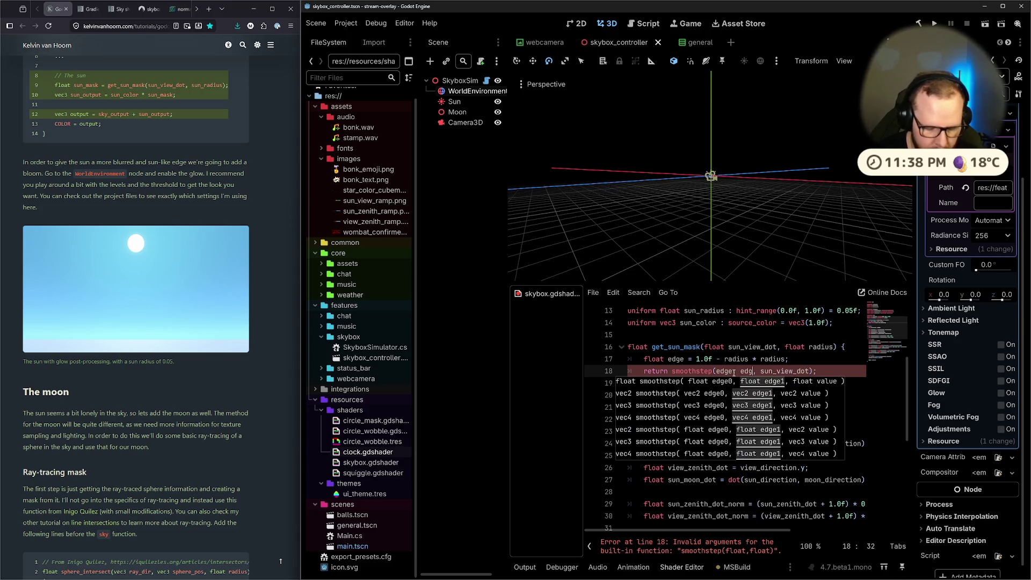
type("0.01f")
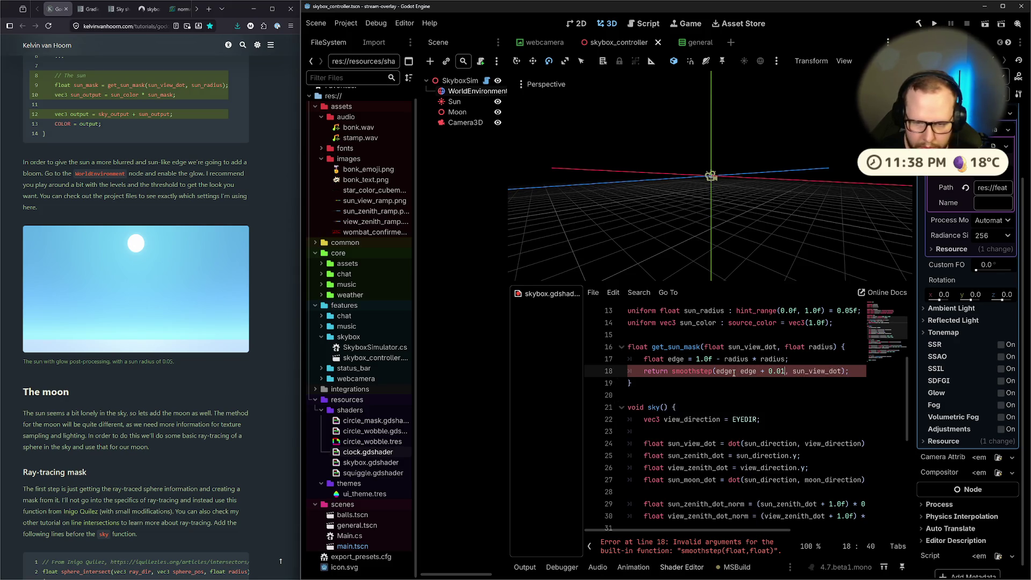
key("ctrl+s")
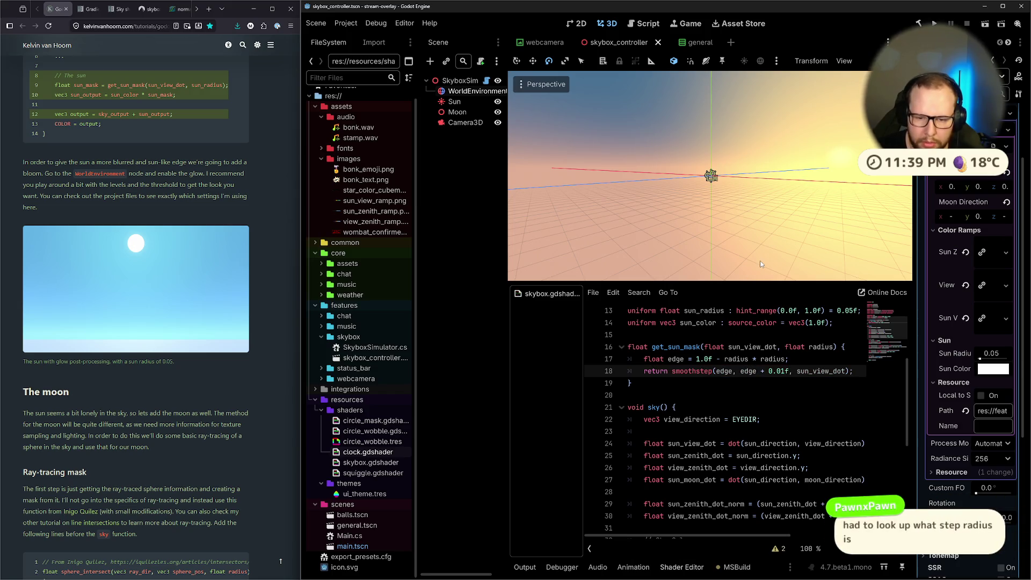
Narrow the smoothstep edge width to 0.005f and orbit to inspect the softened sun.
scroll(794, 184, "down", 5)
scroll(794, 180, "up", 5)
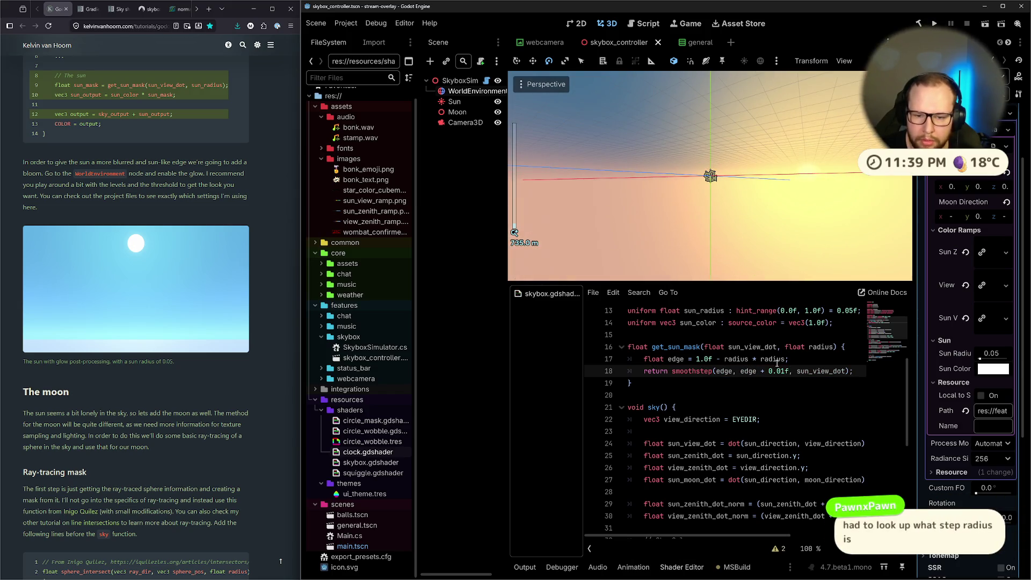
left_click(780, 371)
type("0")
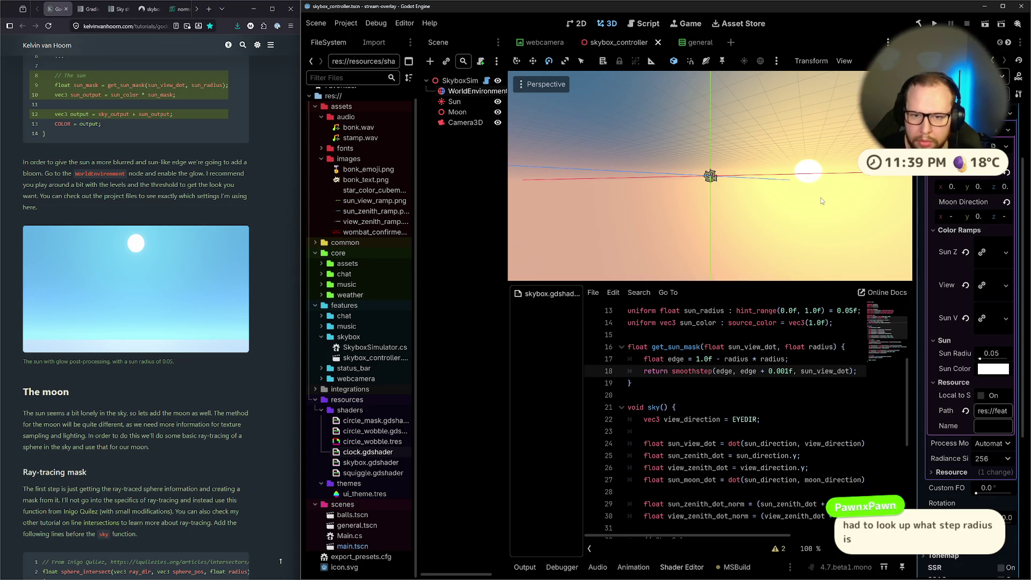
left_click_drag(820, 197, 834, 214)
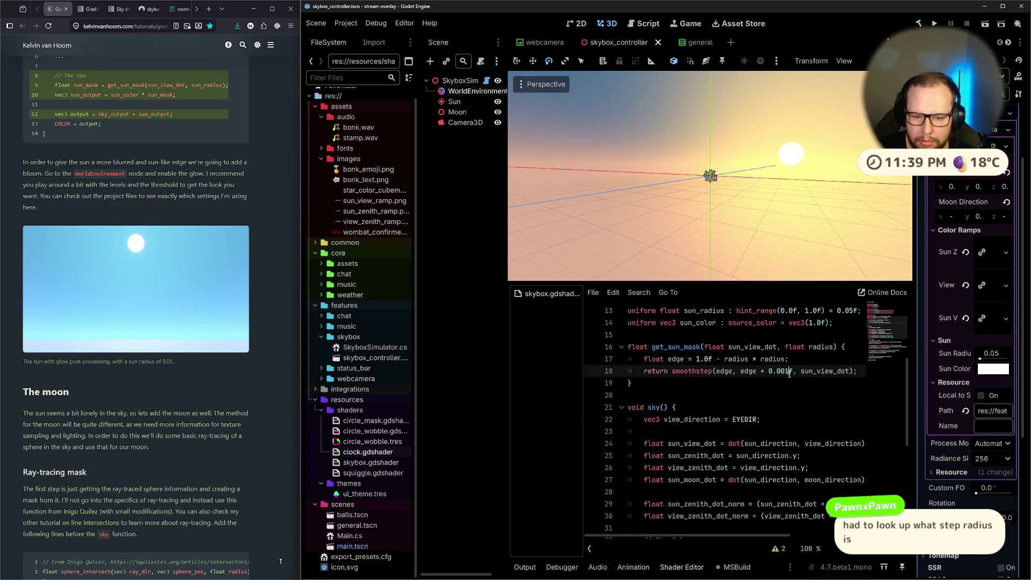
key("Delete")
type("5")
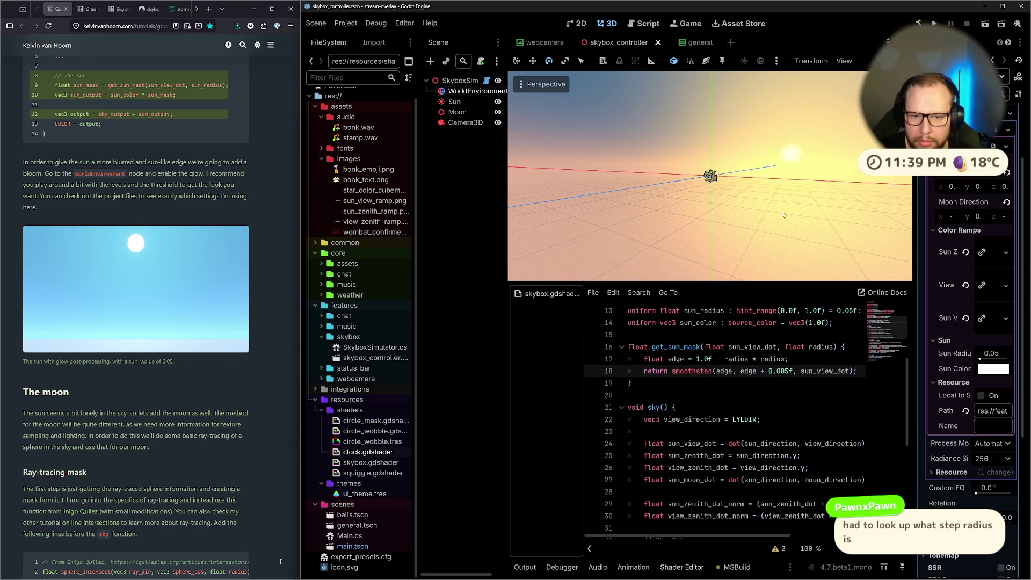
left_click_drag(782, 215, 781, 182)
left_click_drag(751, 226, 757, 218)
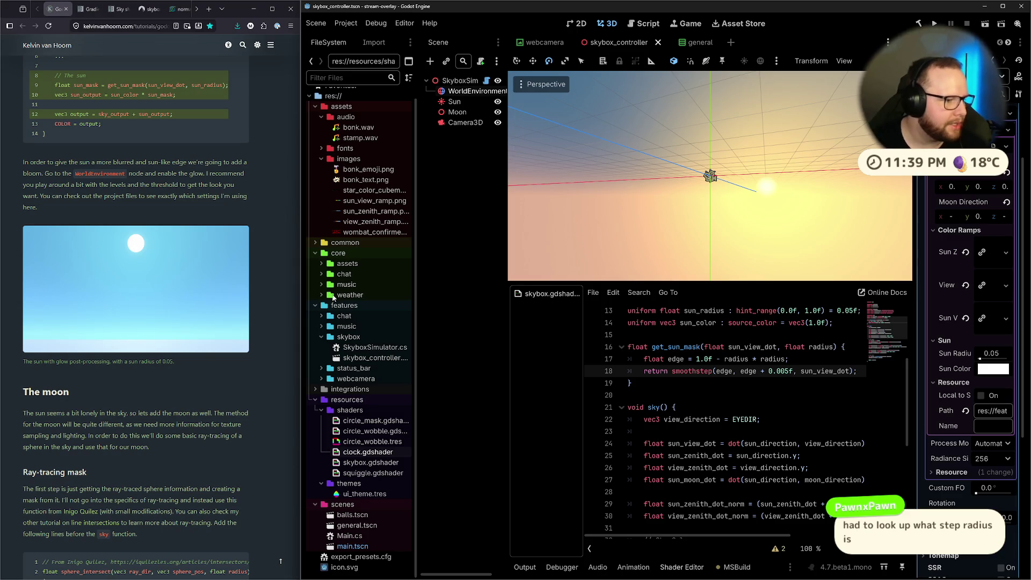
scroll(175, 415, "down", 5)
Close the data normalization question tab and search Google for 'step radius'.
scroll(104, 414, "up", 7)
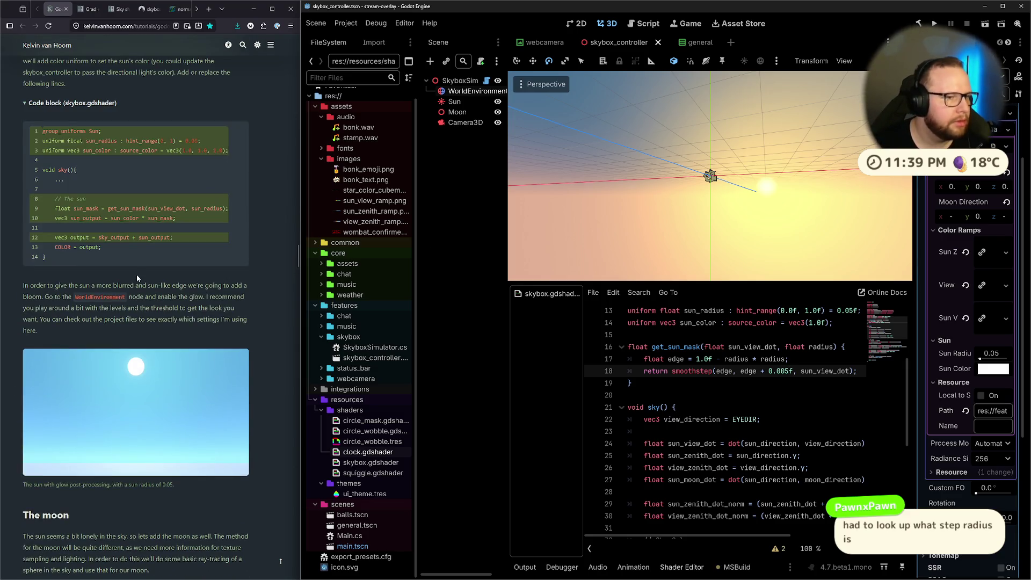
left_click(189, 9)
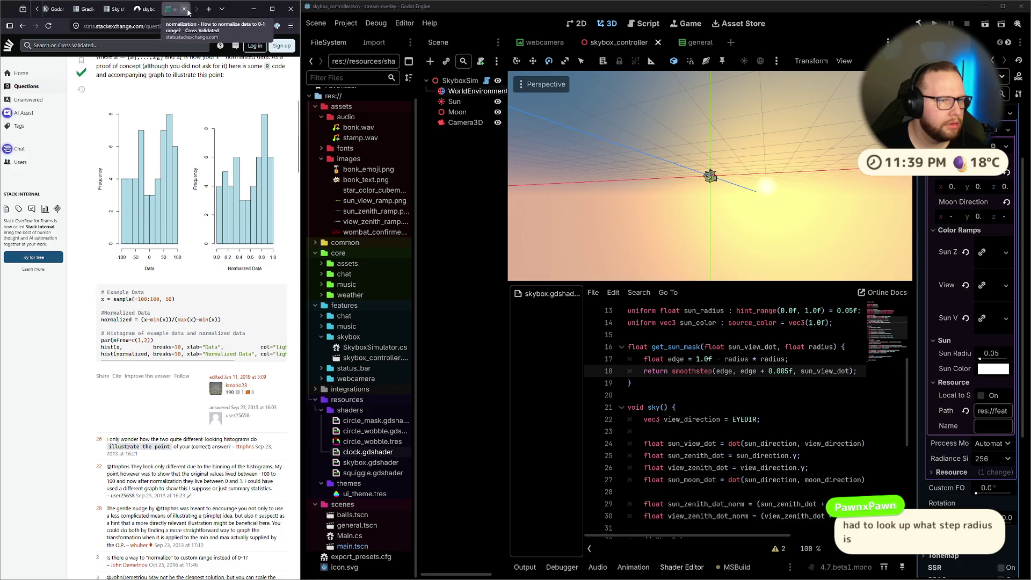
left_click(184, 9)
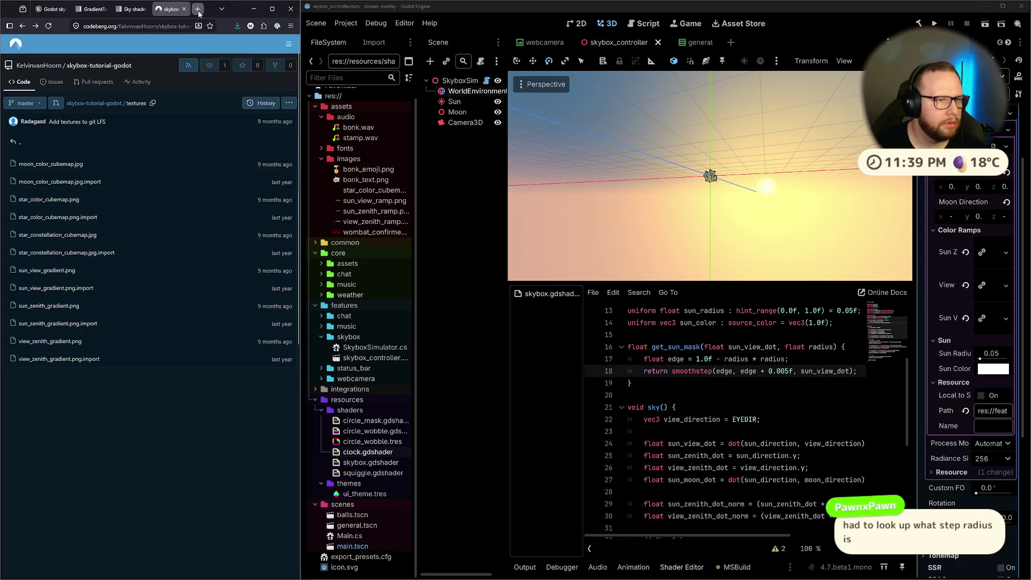
left_click(198, 9)
type("step")
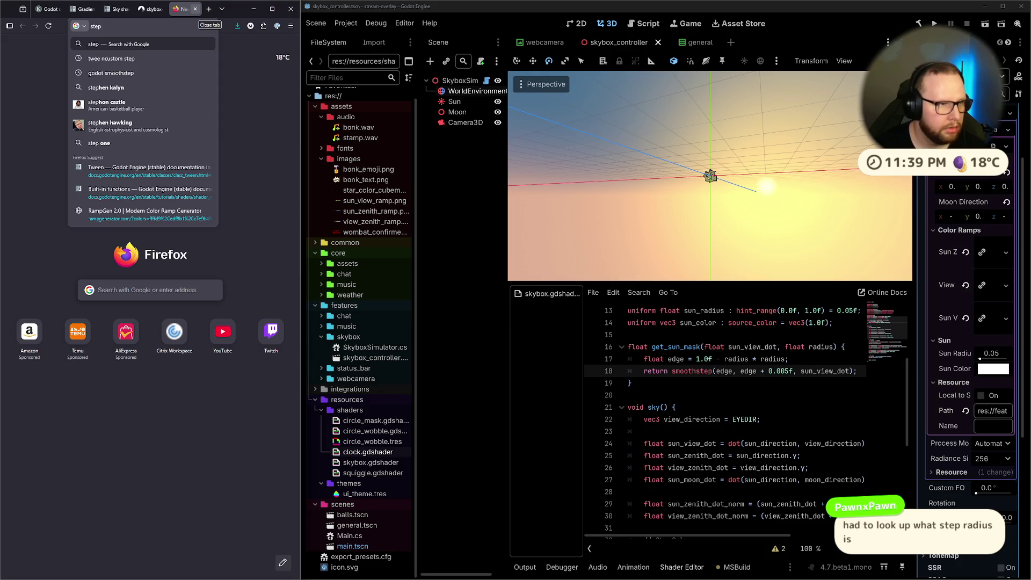
type(" radius")
key("Return")
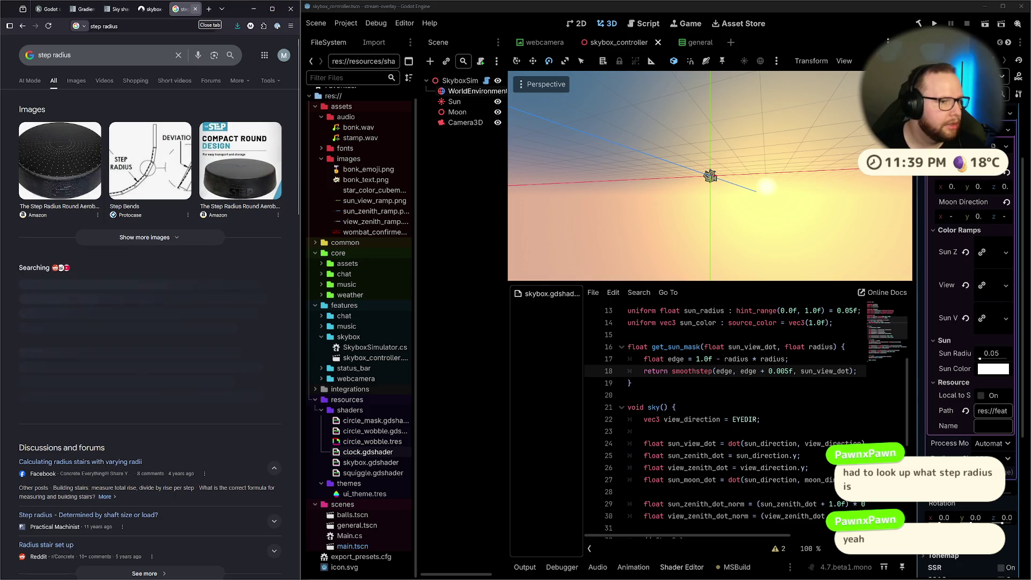
Refine the search to 'step radius math' and open the Stack Overflow 'Calculating points in a circle' question.
left_click(110, 61)
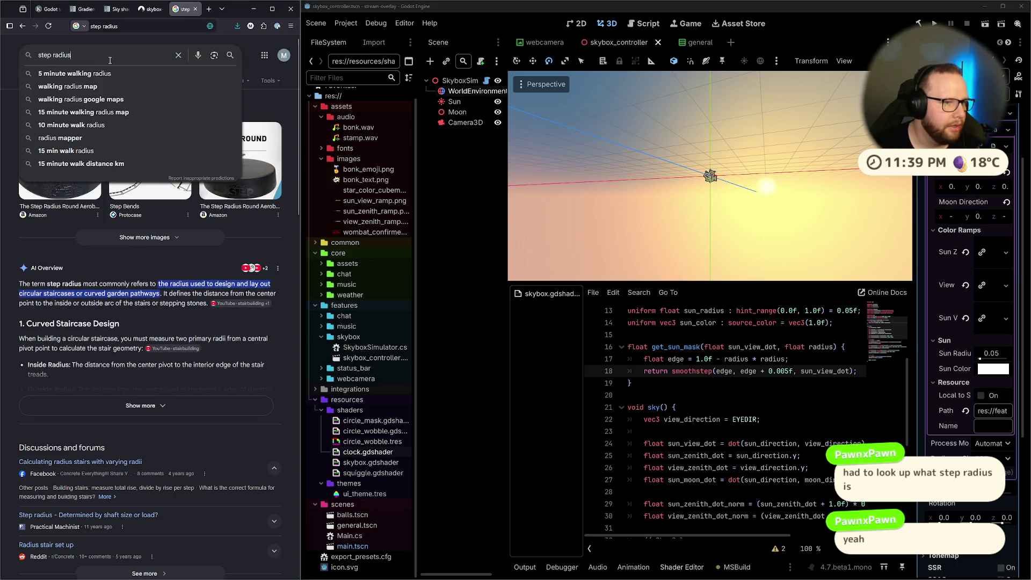
type(" math")
key("Return")
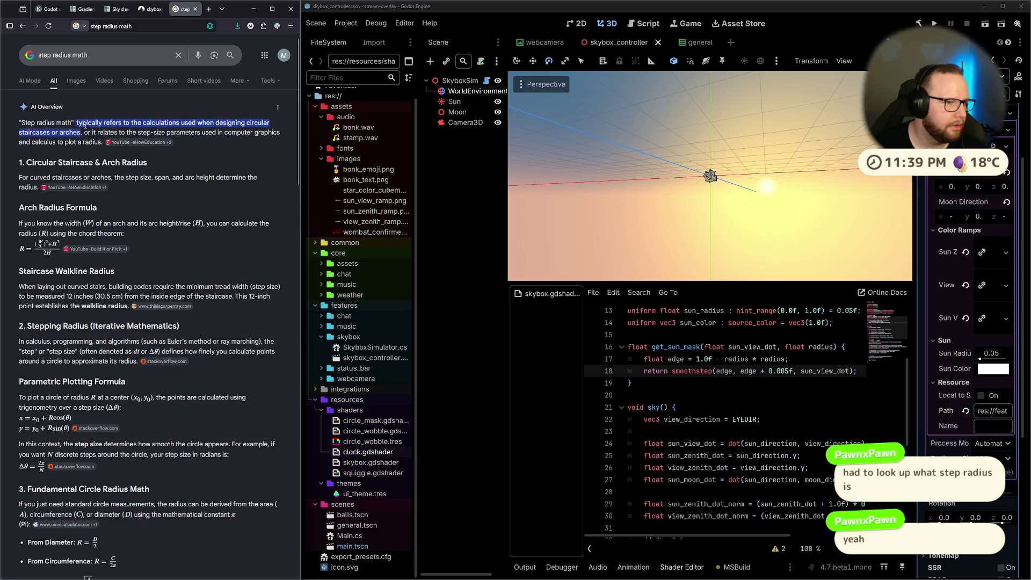
scroll(126, 104, "down", 3)
scroll(127, 104, "down", 10)
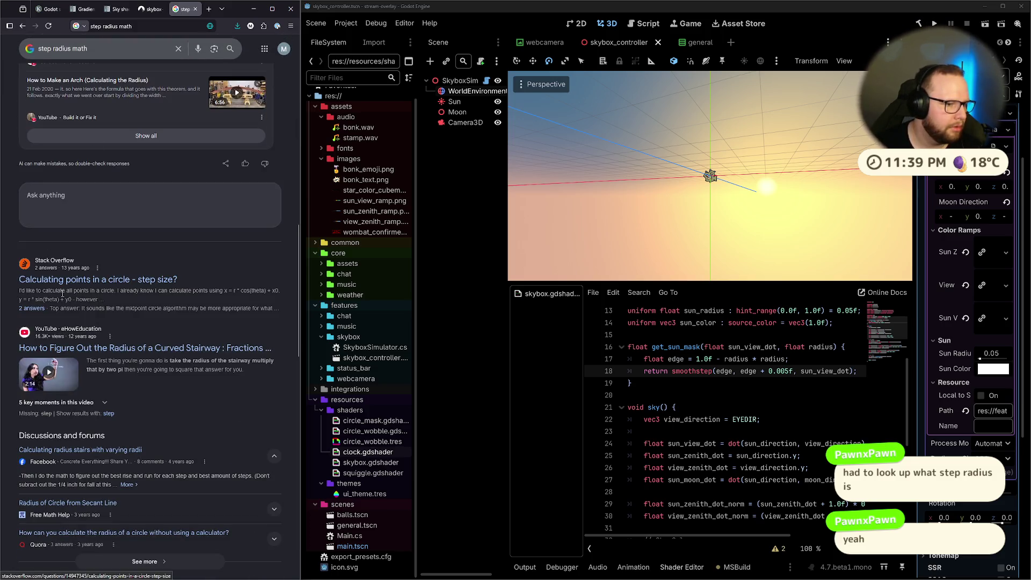
left_click(37, 281)
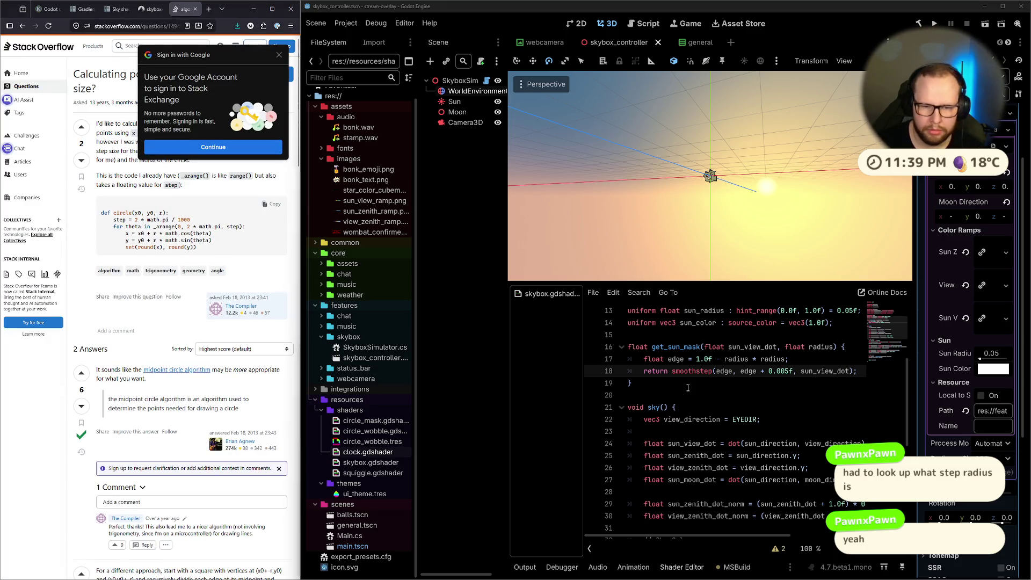
Rename 'edge' to 'step_radius' on line 17 and in both of its uses on line 18.
double_click(676, 358)
type("ste")
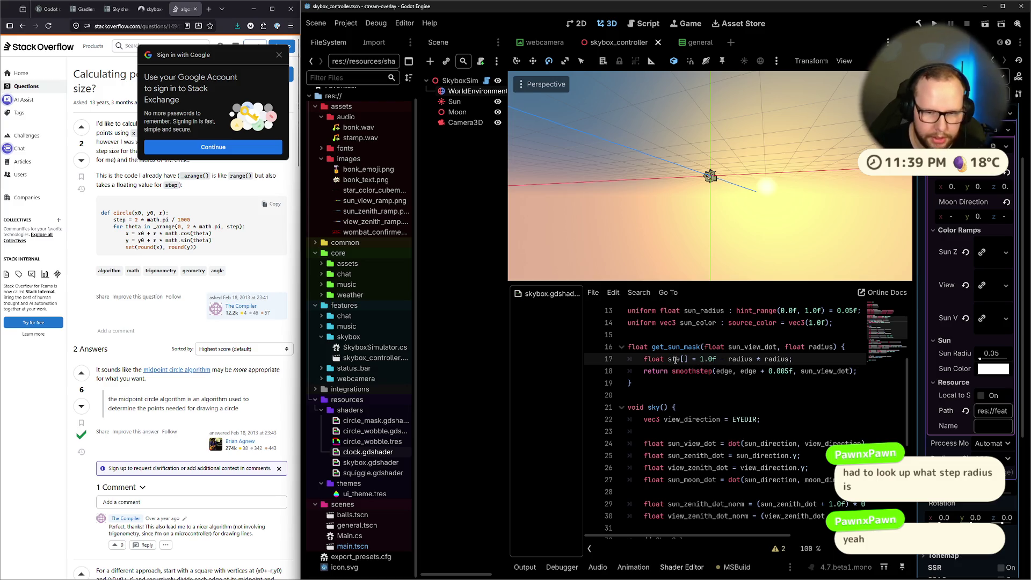
type("p_radius")
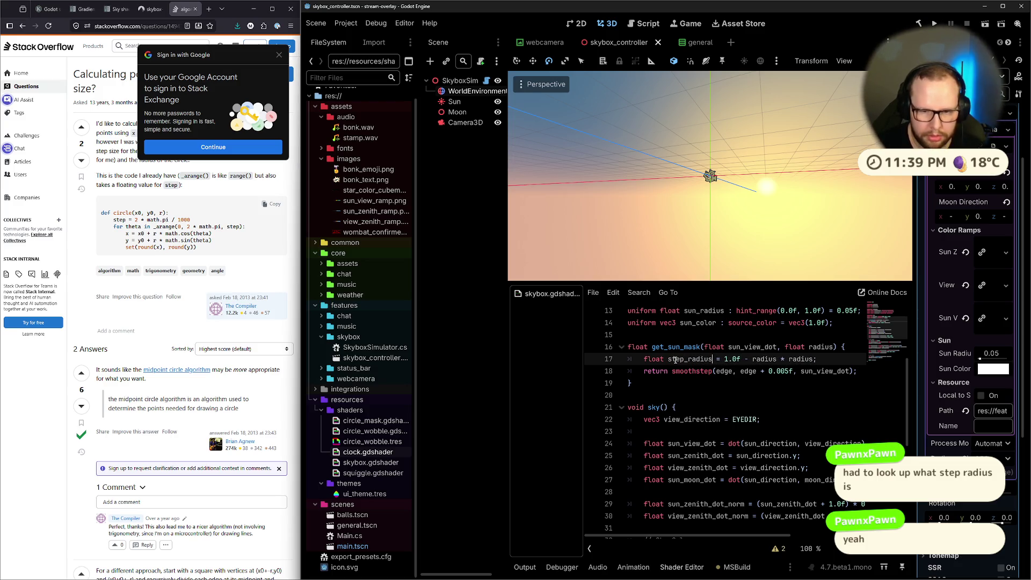
double_click(672, 359)
key("ctrl+c")
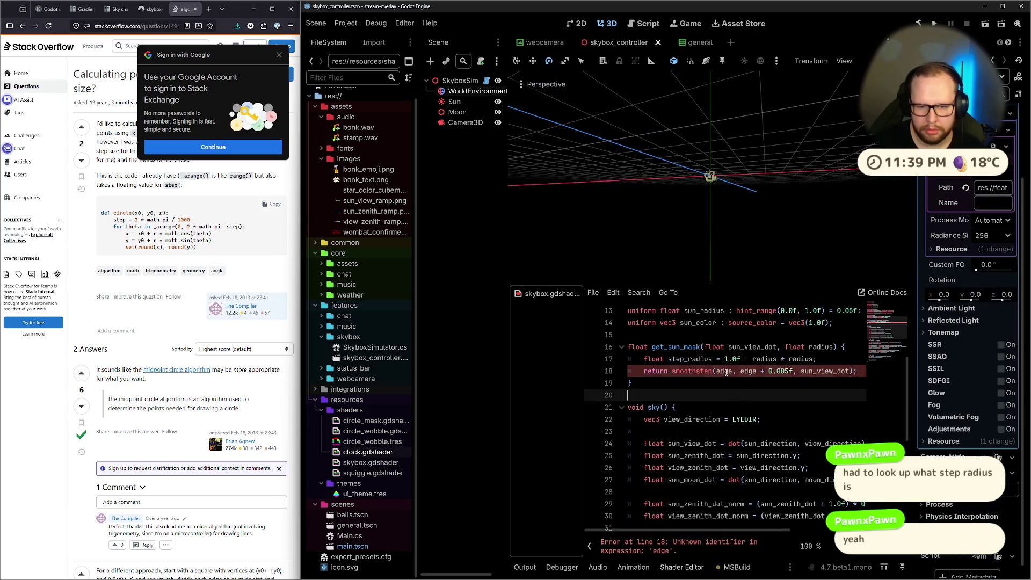
double_click(722, 371)
key("ctrl+v")
double_click(777, 370)
key("ctrl+v")
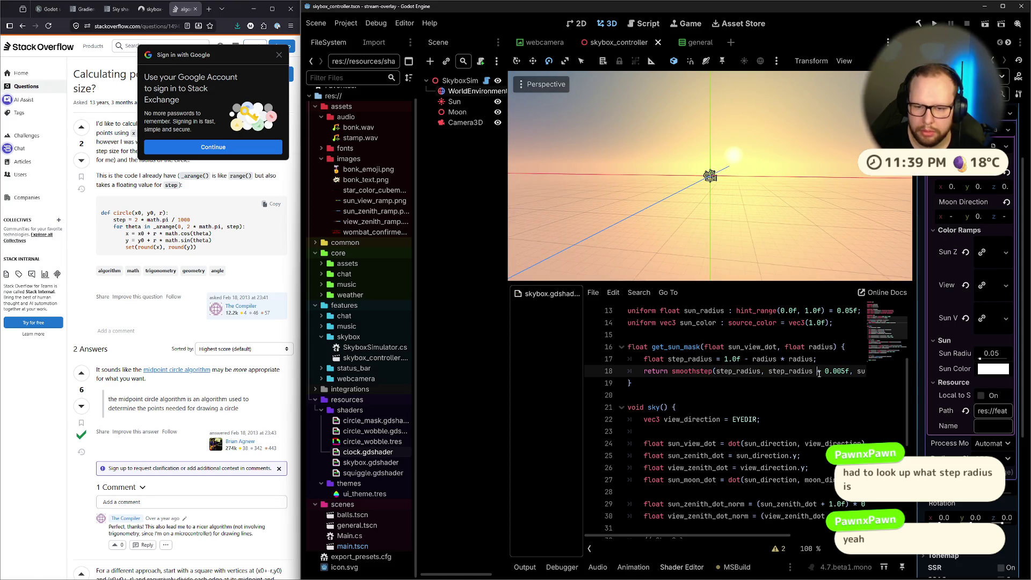
Replace '+ 0.005f' in the smoothstep upper bound with '/ step_radius'.
left_click_drag(819, 372, 848, 376)
type("* ")
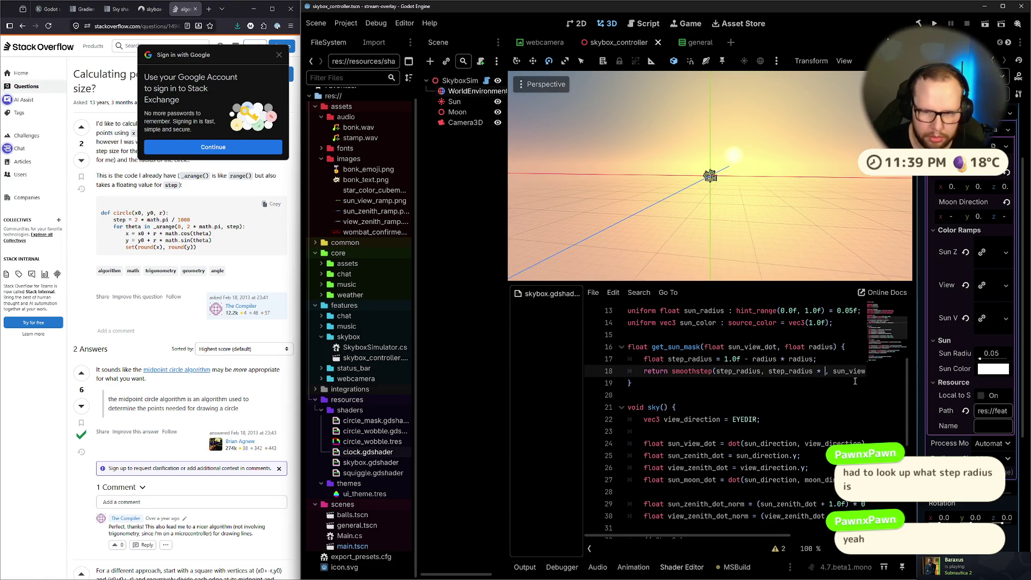
type("step_rad")
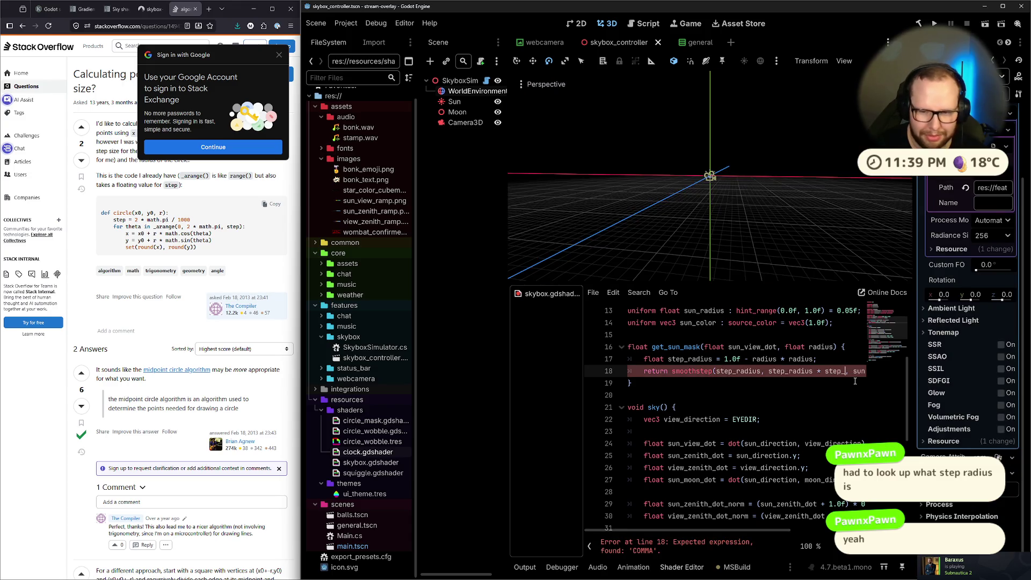
key("Return")
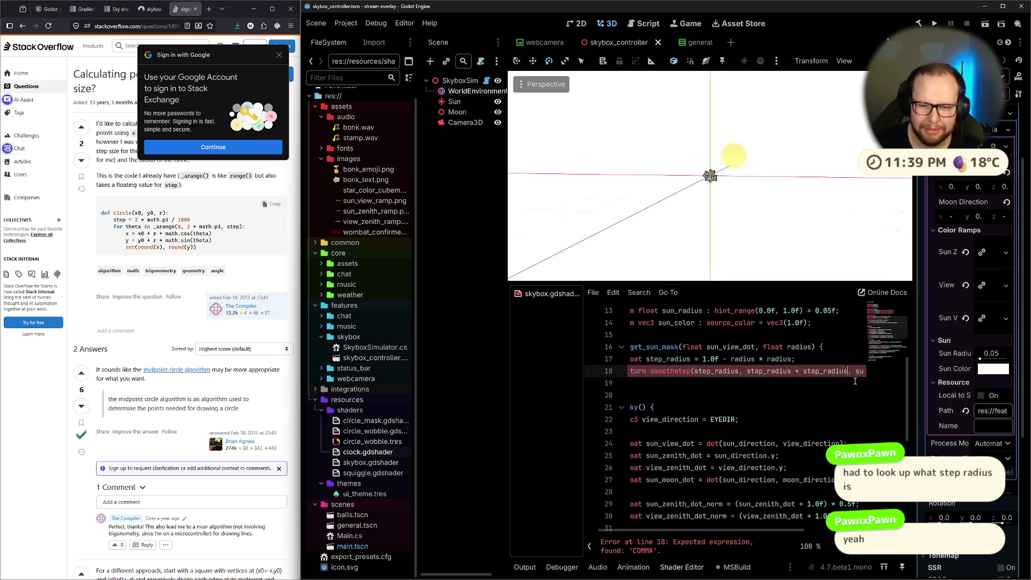
left_click_drag(779, 178, 762, 167)
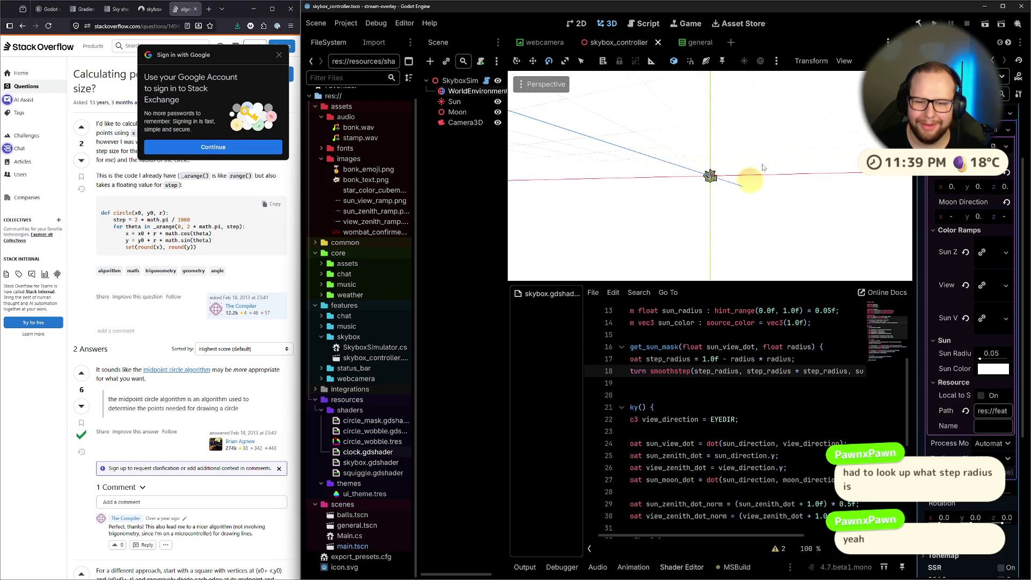
left_click(800, 371)
key("BackSpace")
type("/")
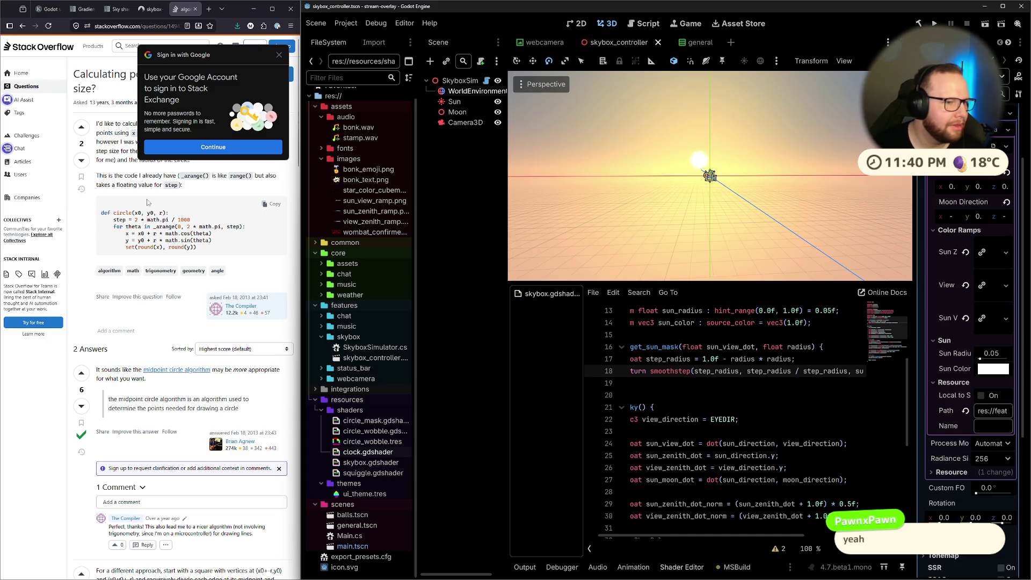
left_click(279, 54)
Search Google for 'what is step radius of a circle'.
scroll(183, 248, "down", 2)
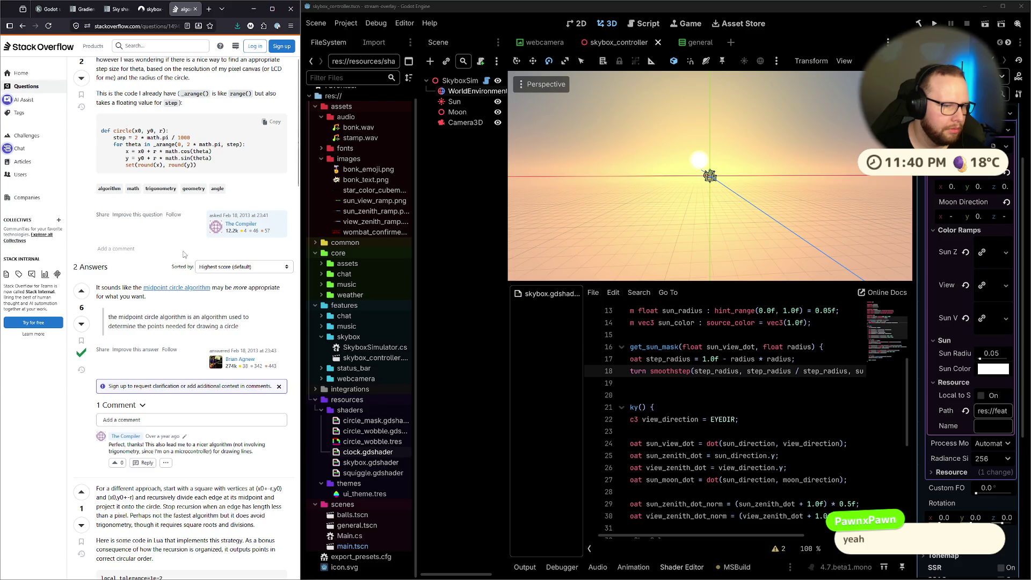
scroll(185, 254, "down", 5)
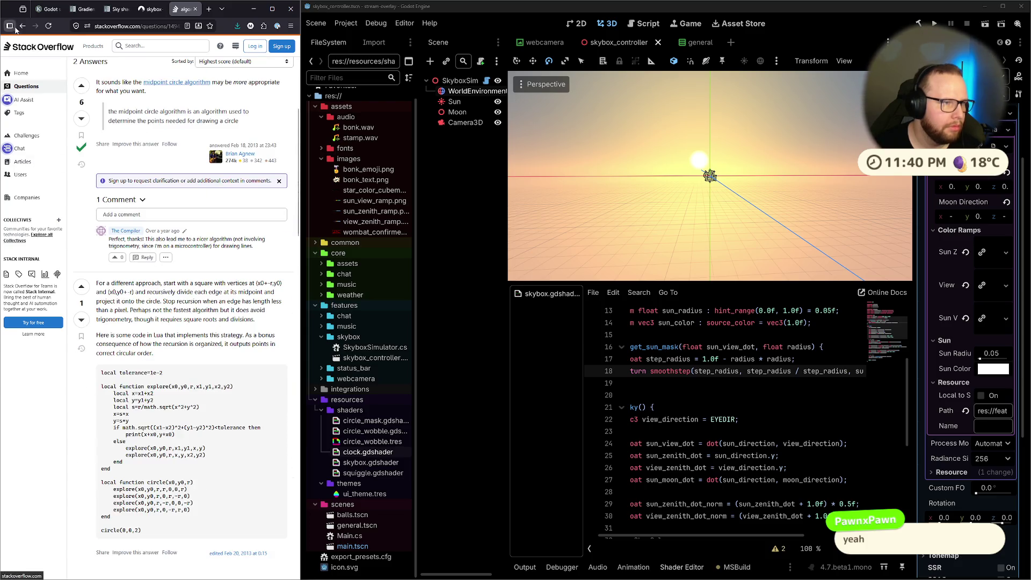
left_click(23, 27)
scroll(107, 207, "down", 5)
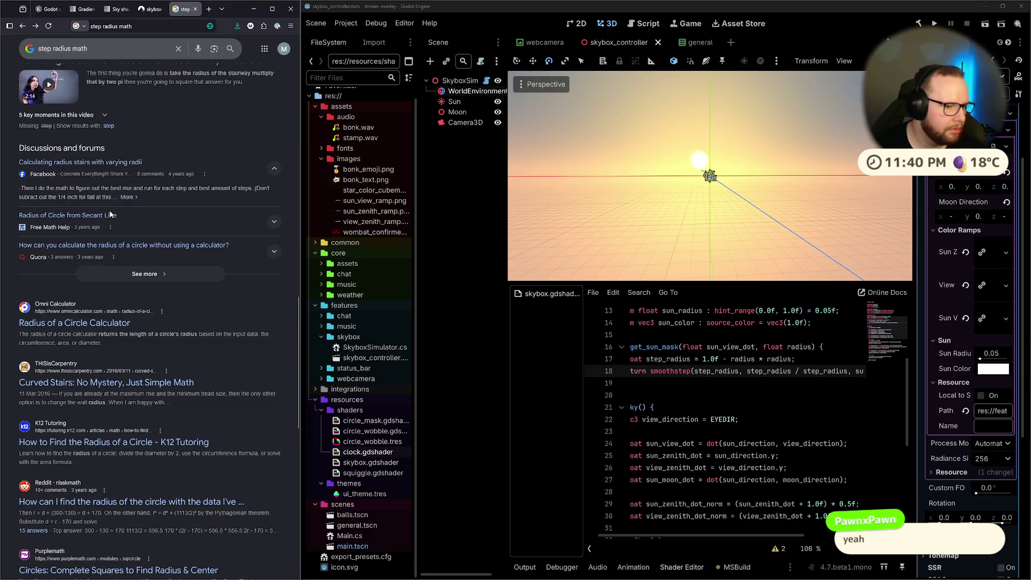
scroll(111, 214, "down", 4)
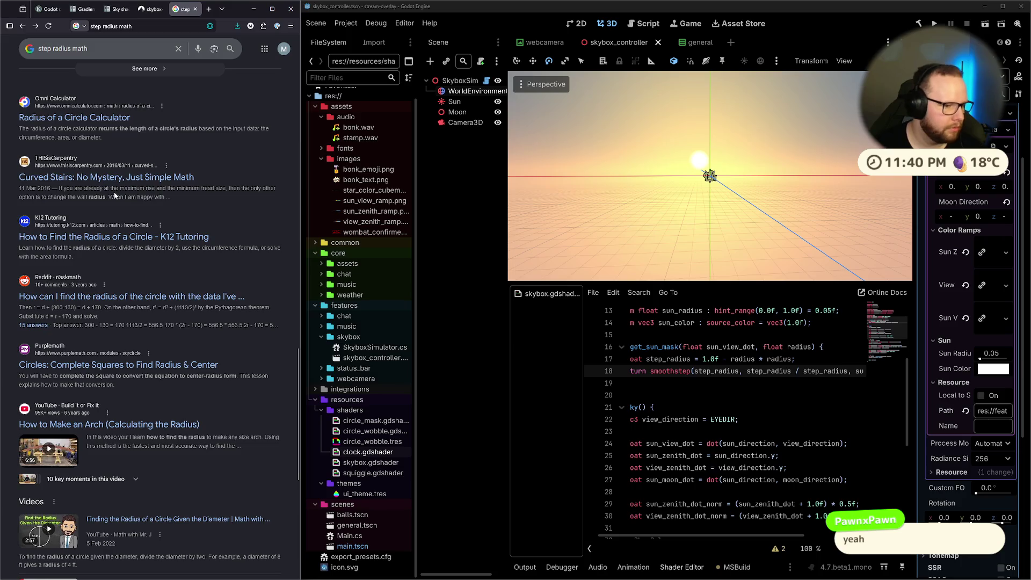
left_click(97, 49)
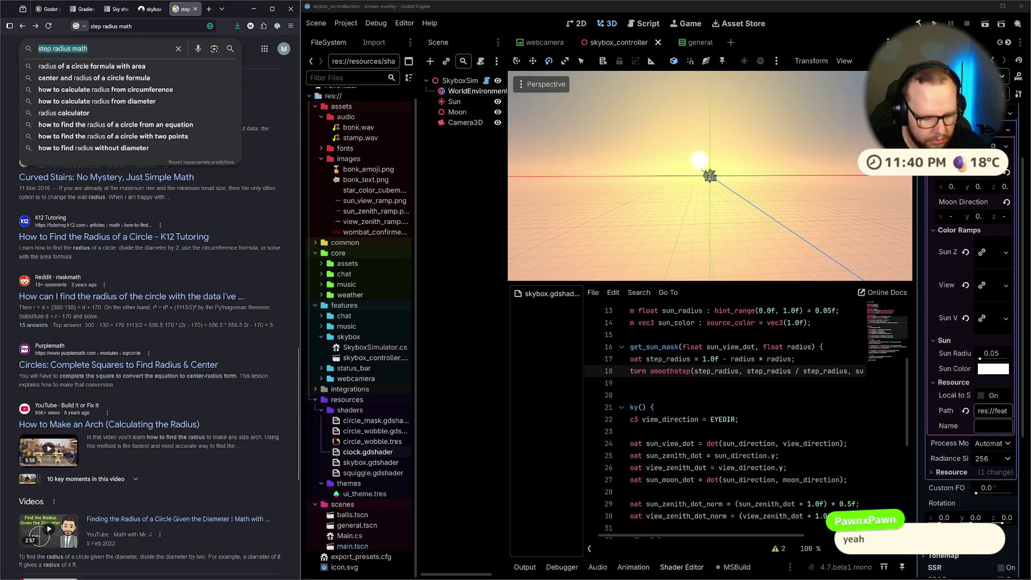
type("what is step r")
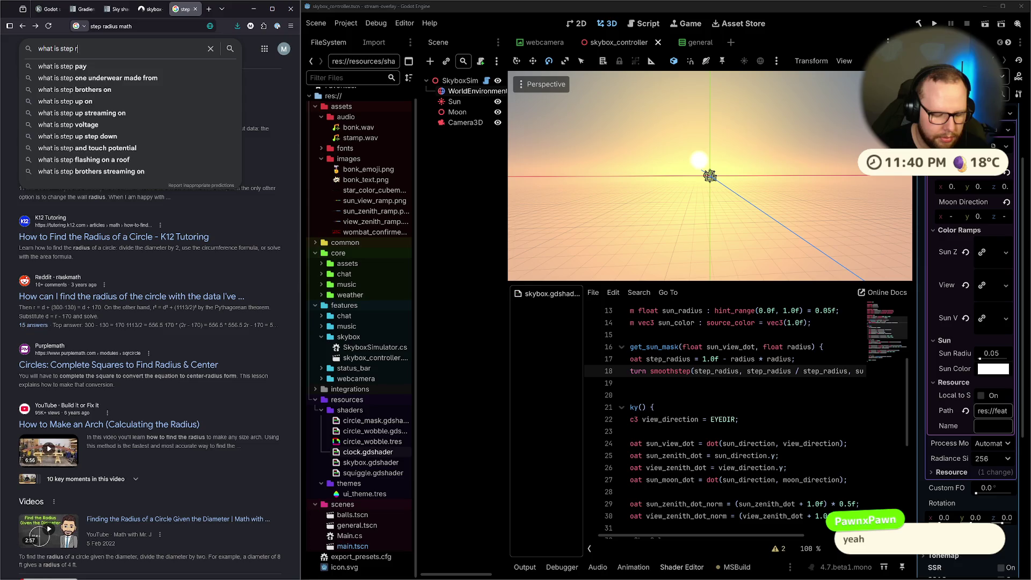
type("adius")
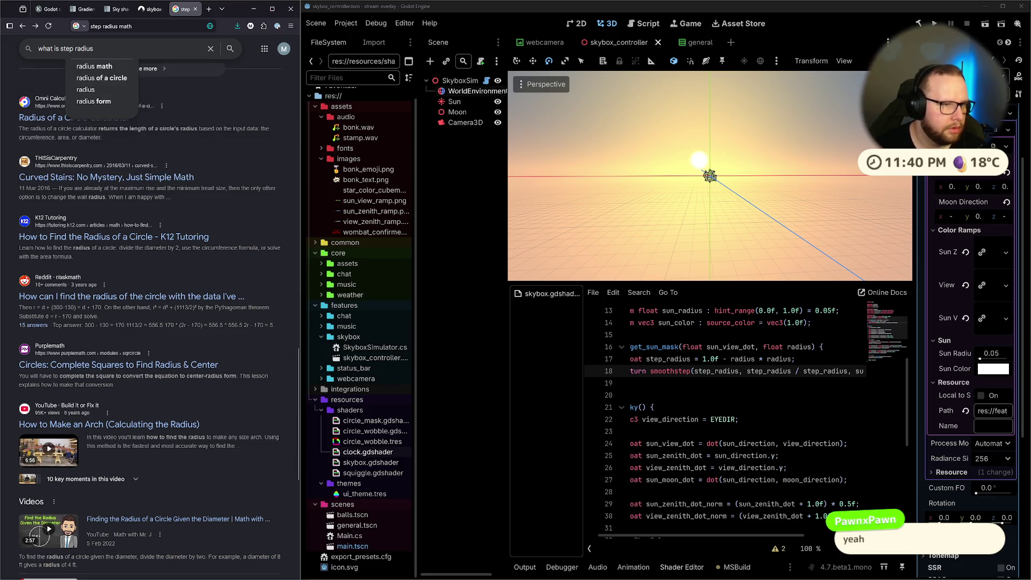
type(" of a circle")
key("Return")
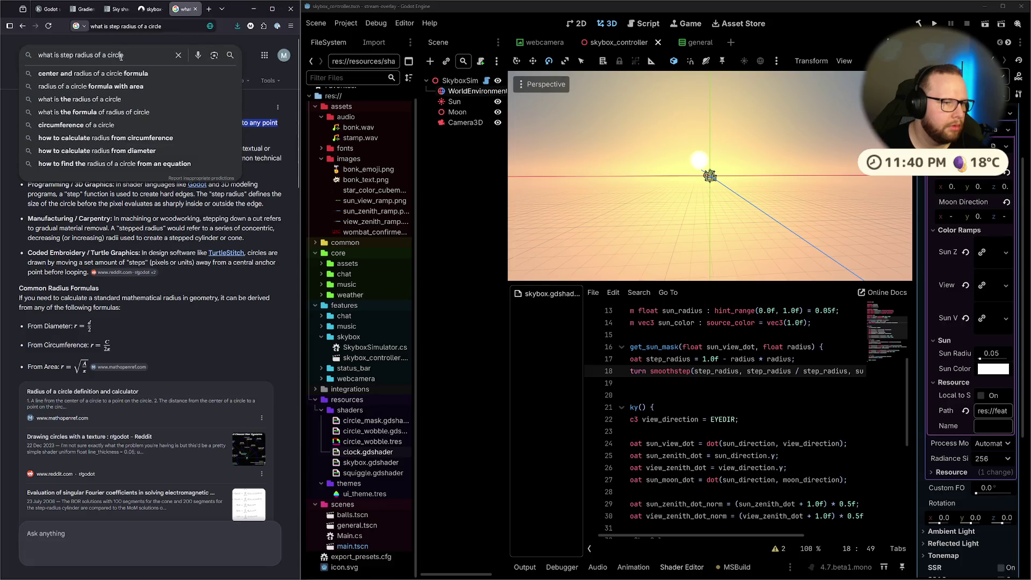
Change the query ending to 'in math', search again and skim the results.
left_click_drag(131, 56, 95, 56)
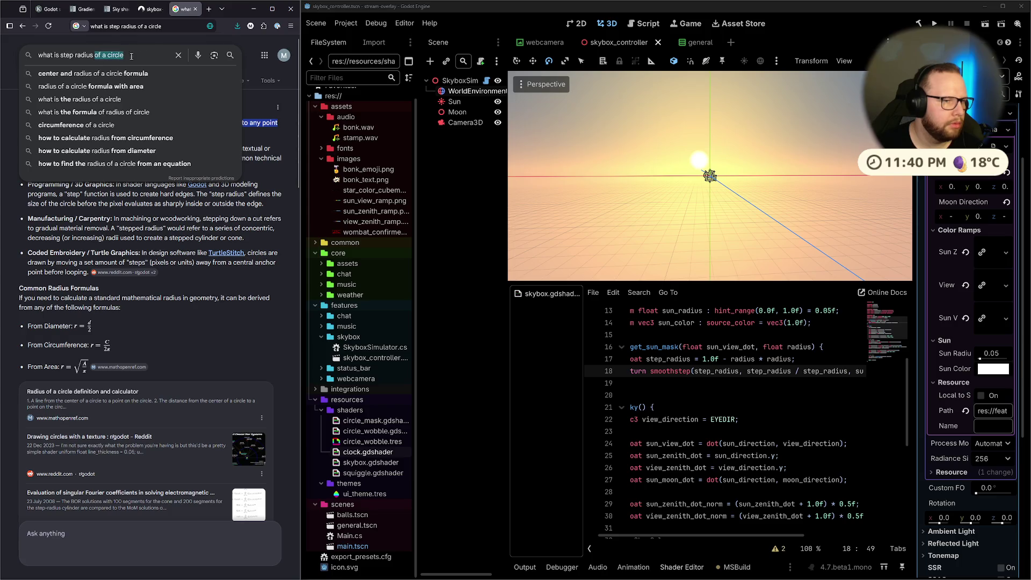
type("in math")
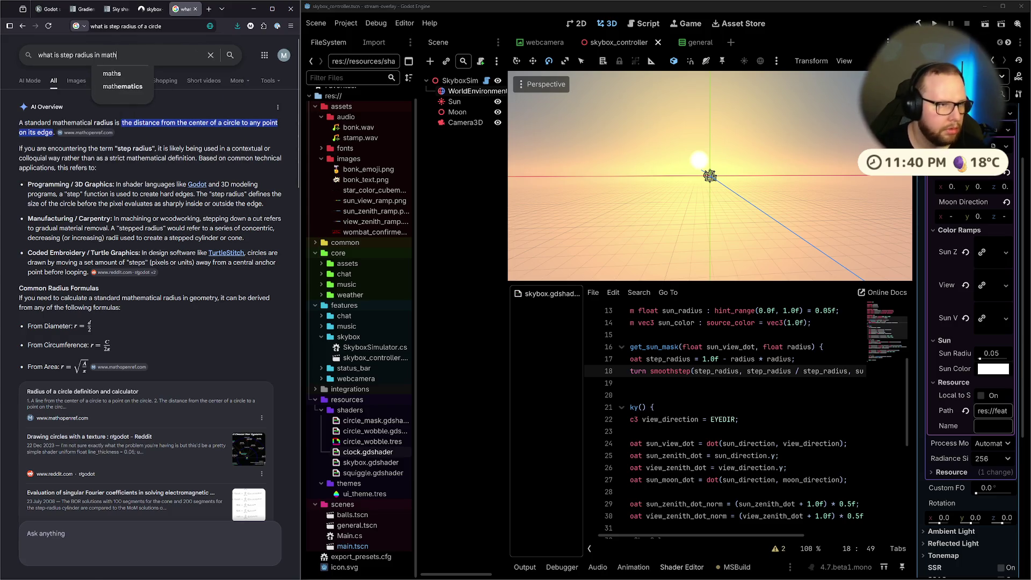
key("Return")
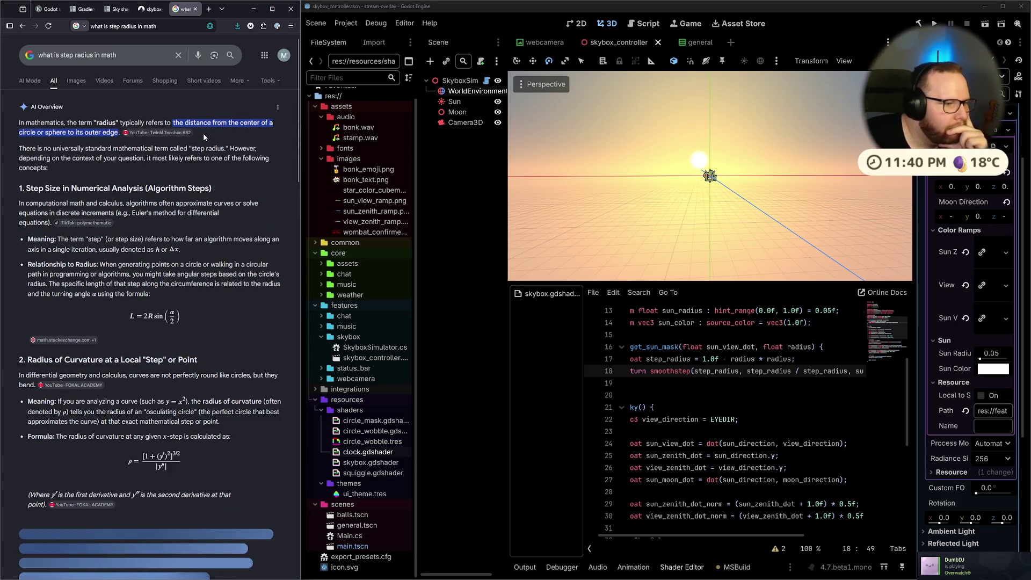
scroll(203, 134, "down", 5)
scroll(201, 135, "down", 10)
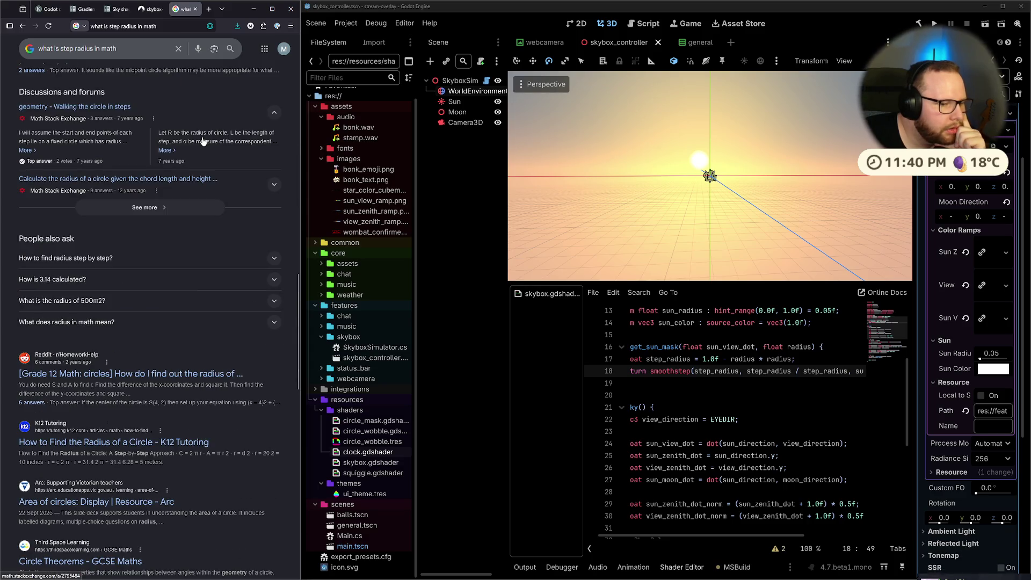
scroll(202, 141, "down", 2)
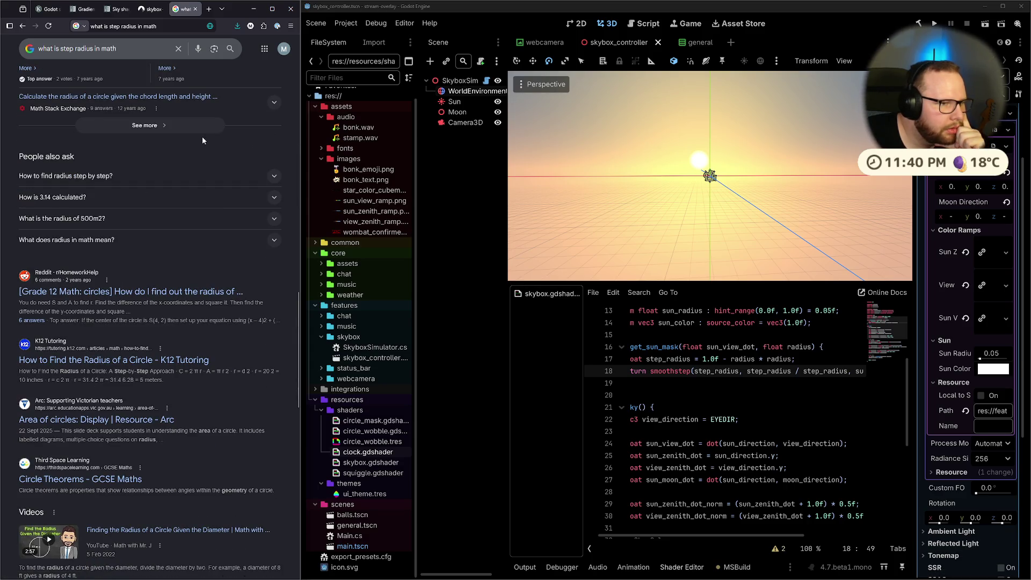
scroll(202, 136, "up", 2)
Change the query to 'what is step radius in shader' and skim the results.
left_click_drag(94, 49, 143, 46)
type("in shader")
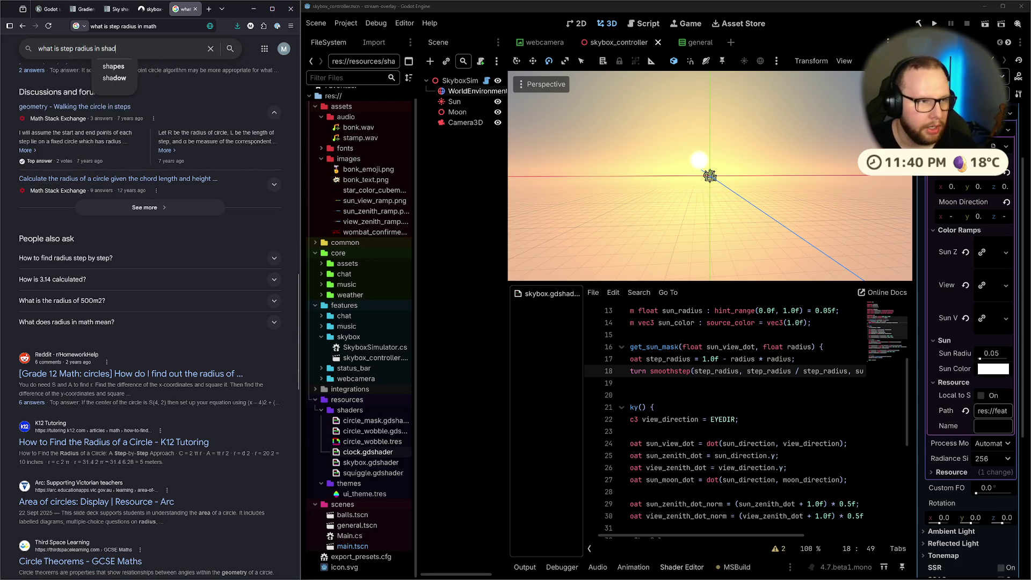
key("Return")
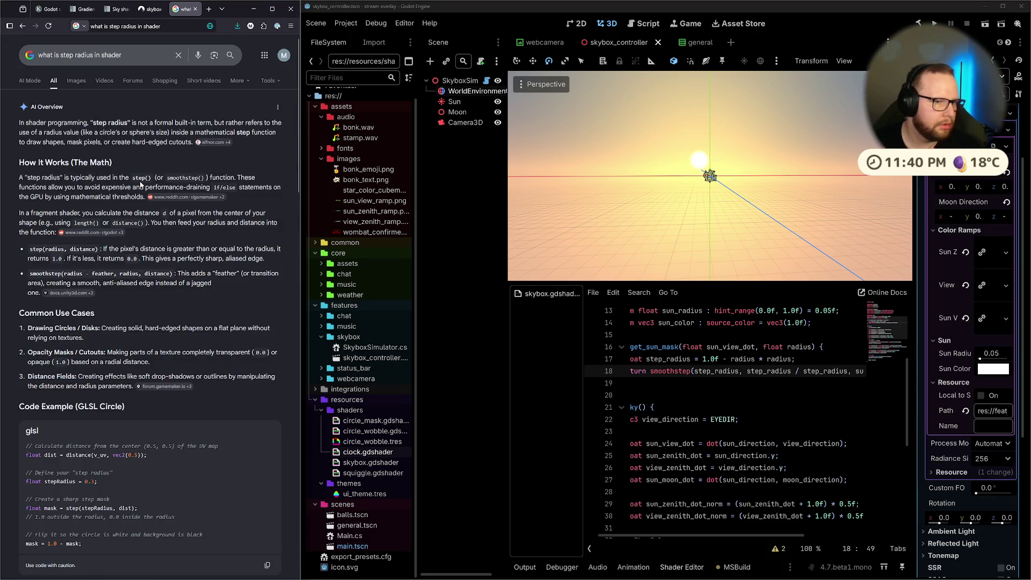
scroll(138, 185, "down", 8)
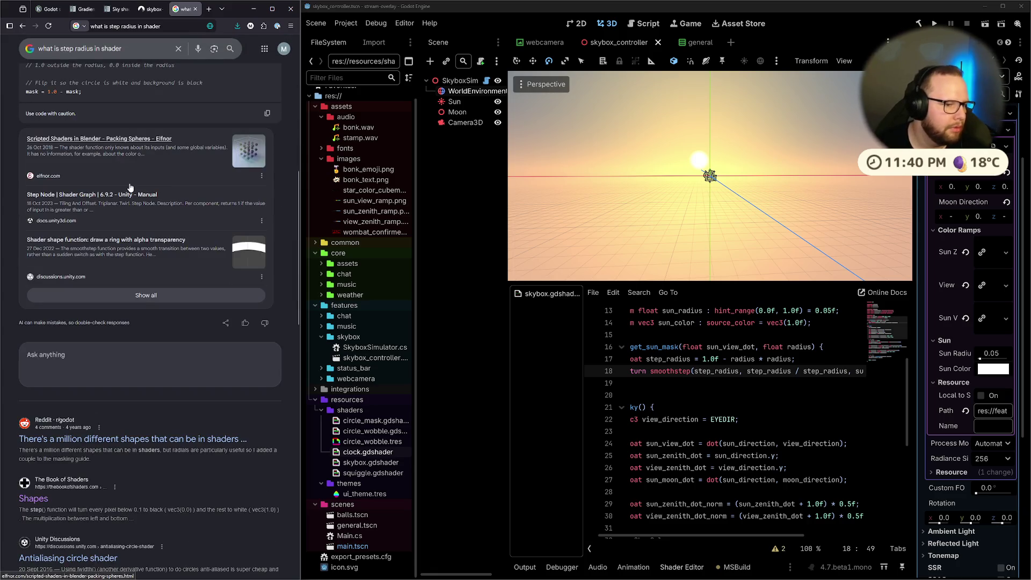
scroll(130, 186, "down", 5)
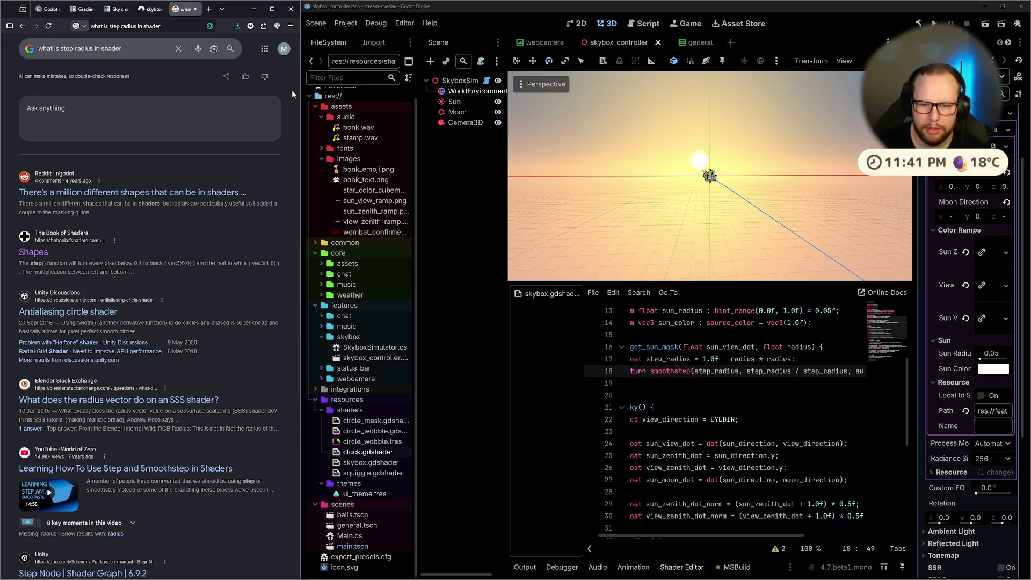
scroll(710, 164, "up", 2)
left_click_drag(709, 162, 666, 164)
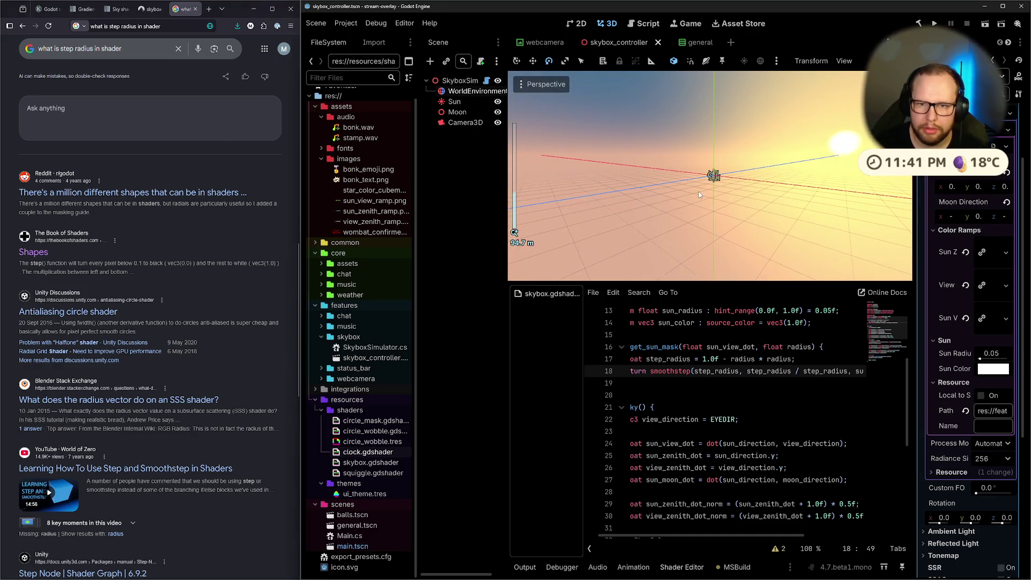
Try 0.5 and then 2 as the line 18 divisor, save, then delete that argument.
double_click(816, 371)
type("0.5")
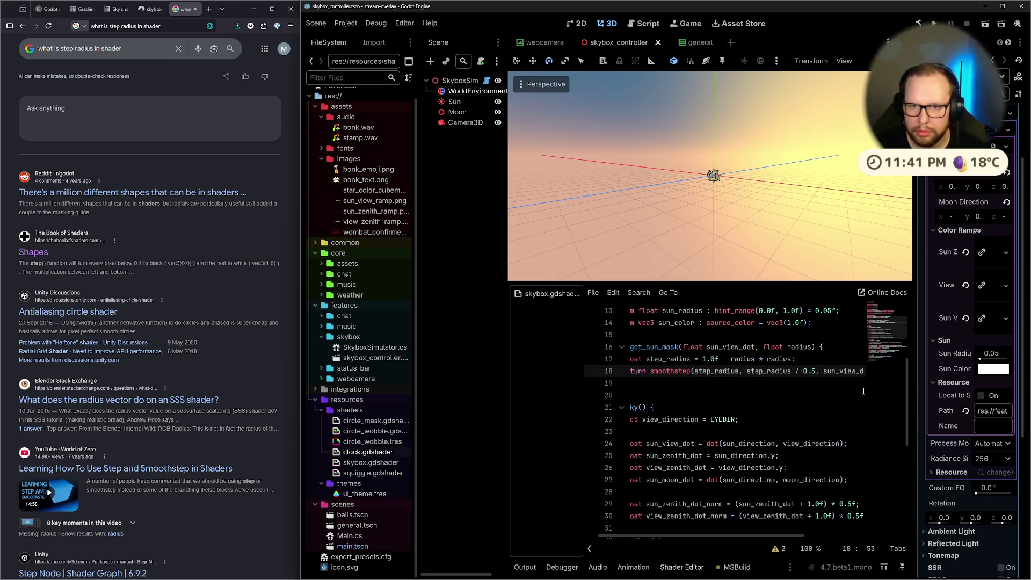
key("BackSpace")
key("BackSpace")
key("BackSpace")
type("2")
key("ctrl+s")
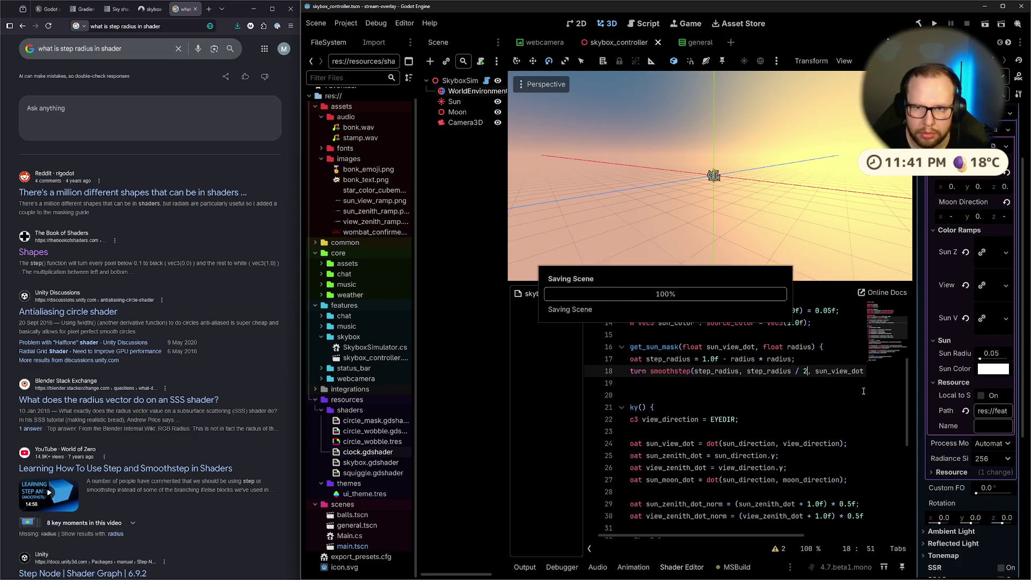
key("ctrl+BackSpace")
key("ctrl+BackSpace")
key("ctrl+BackSpace")
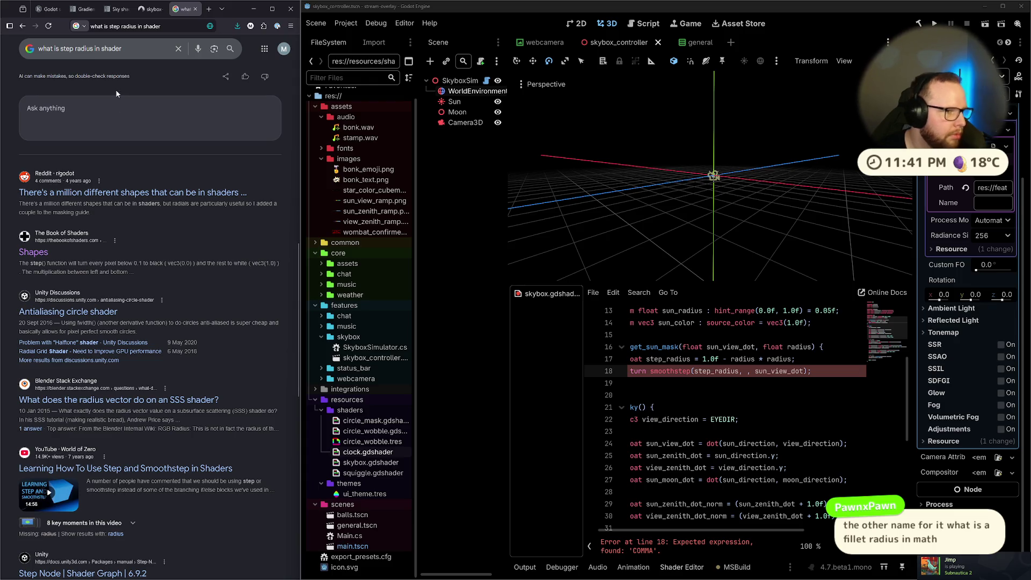
Search Google for 'fillet radius in math'.
left_click(119, 49)
key("ctrl+a")
type("fillet radius in math")
key("Return")
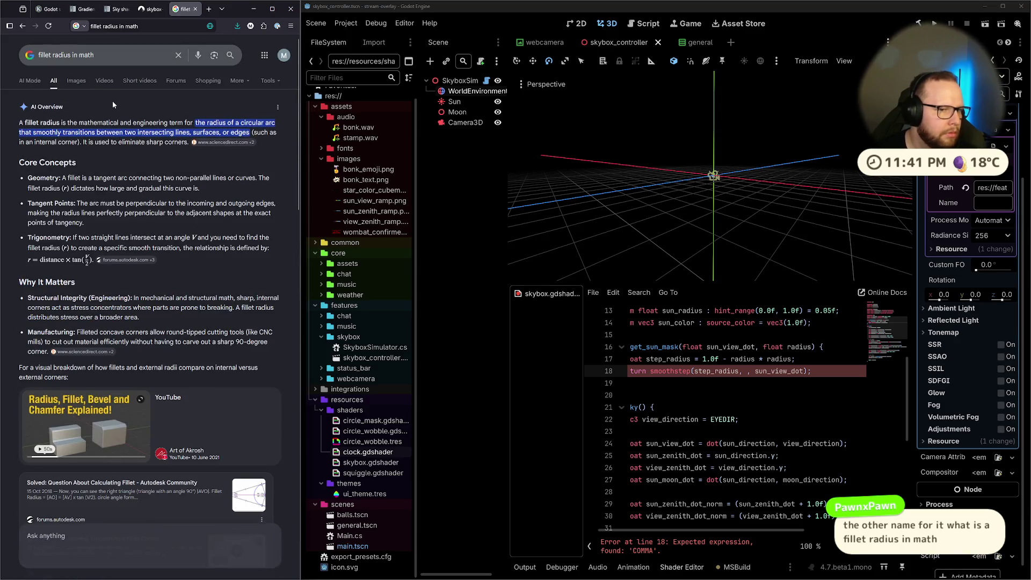
Skim the 'fillet radius in math' overview, then switch to its Images results.
scroll(247, 84, "down", 3)
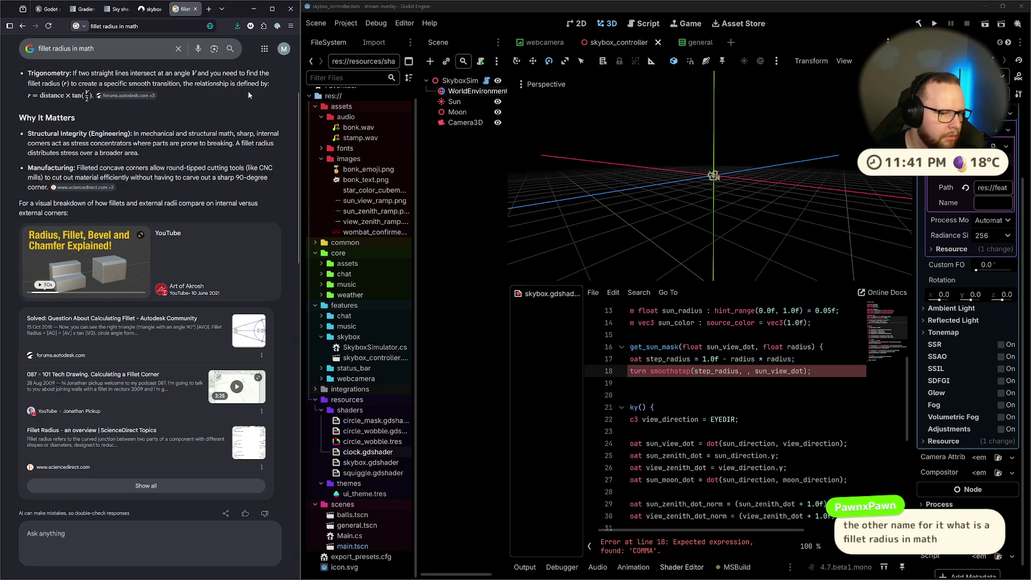
scroll(247, 89, "down", 4)
scroll(250, 95, "down", 3)
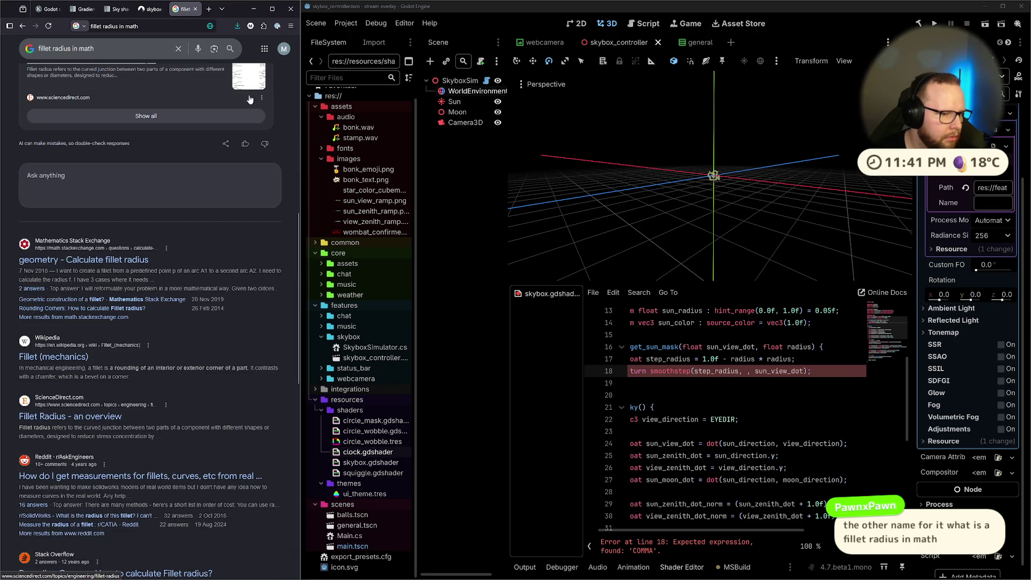
scroll(247, 102, "up", 10)
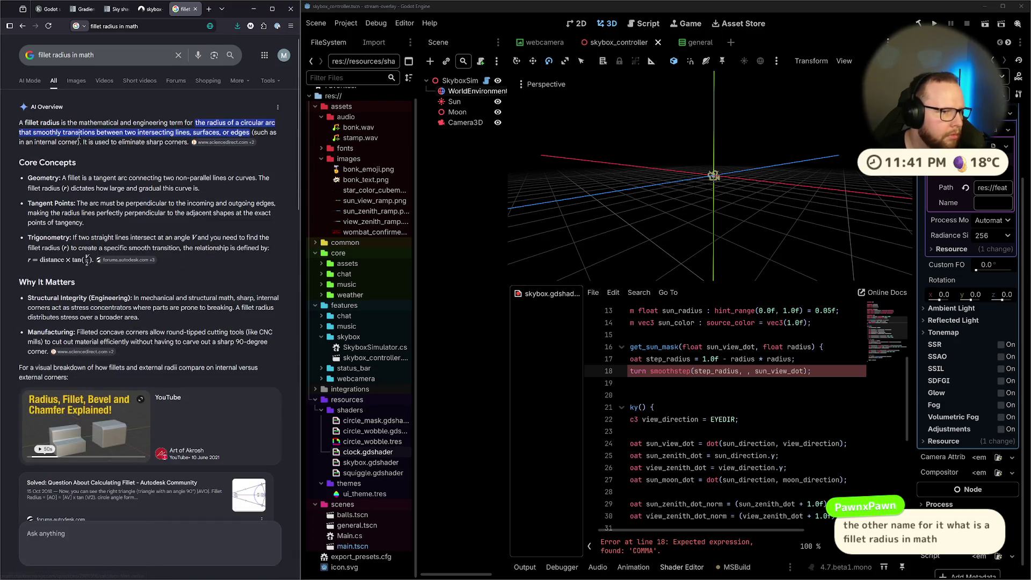
left_click(76, 81)
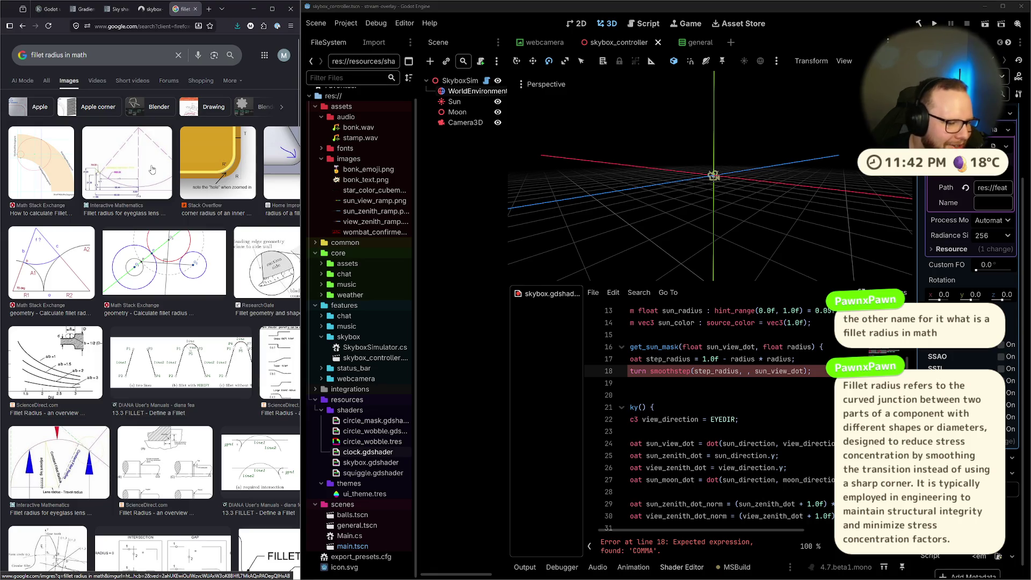
Preview the Stack Overflow, Math Stack Exchange and eyeglass-lens fillet diagrams, then scroll the image grid.
left_click(224, 179)
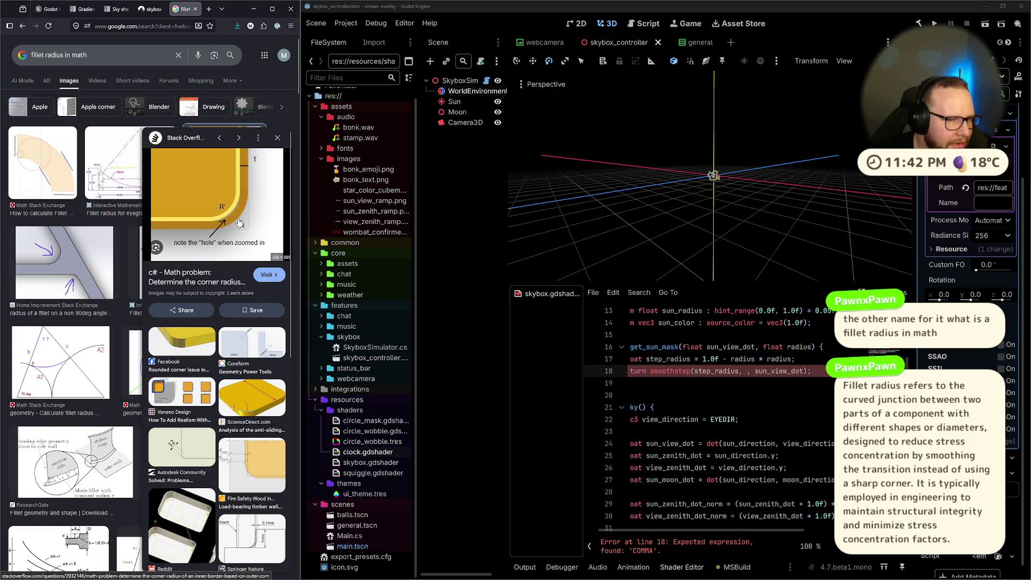
left_click(277, 138)
left_click(33, 156)
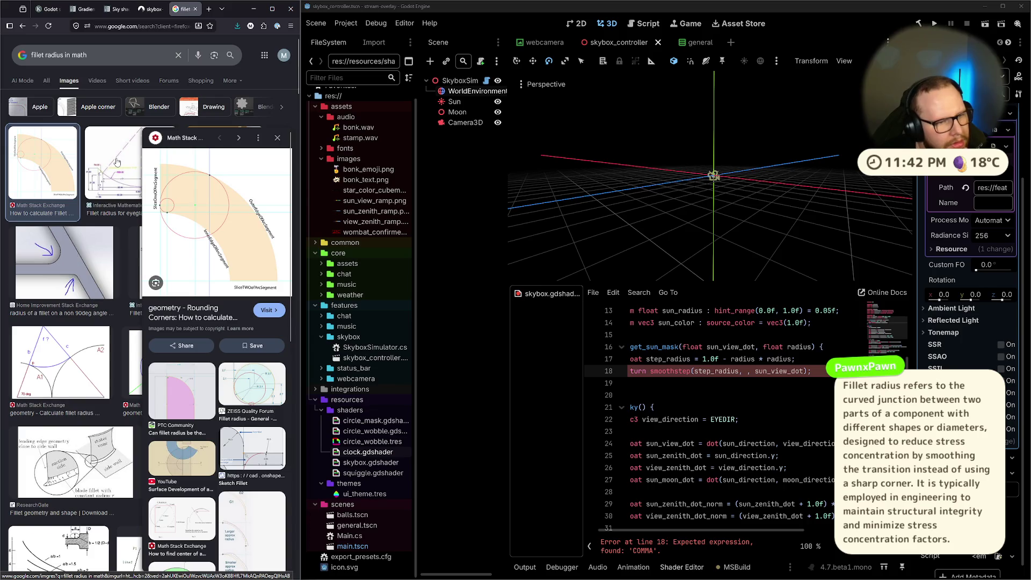
left_click(132, 163)
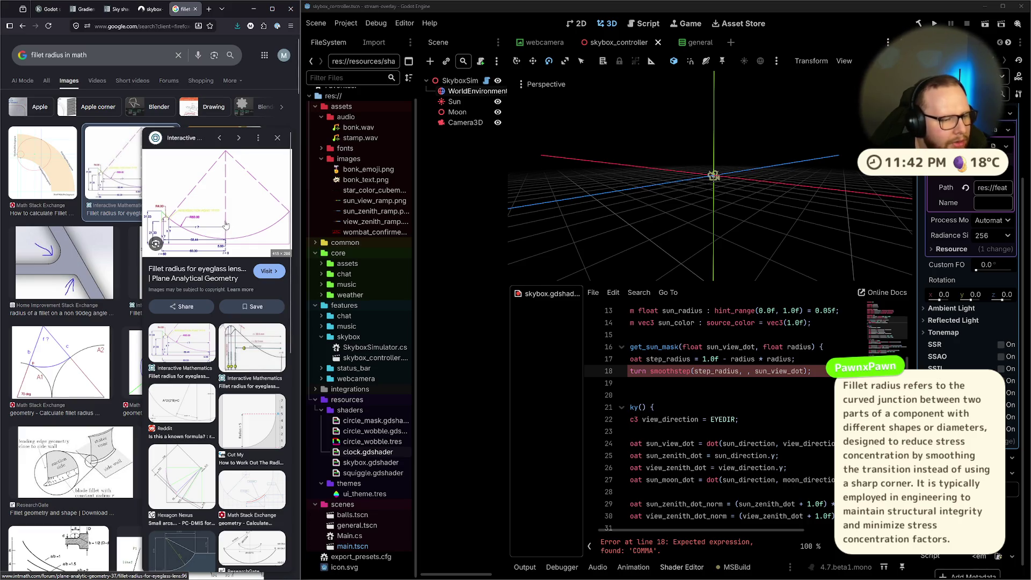
left_click(277, 138)
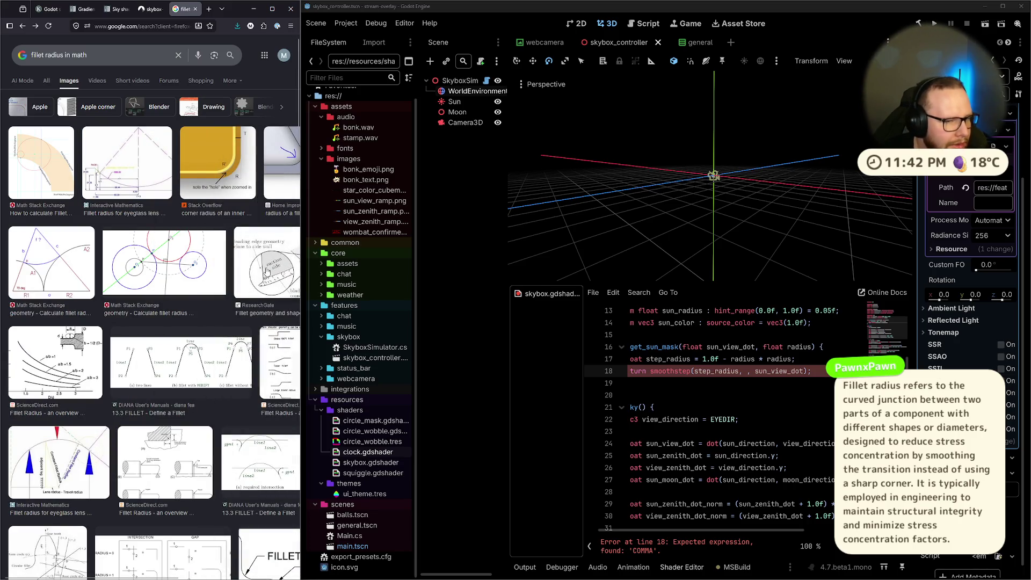
scroll(269, 273, "down", 3)
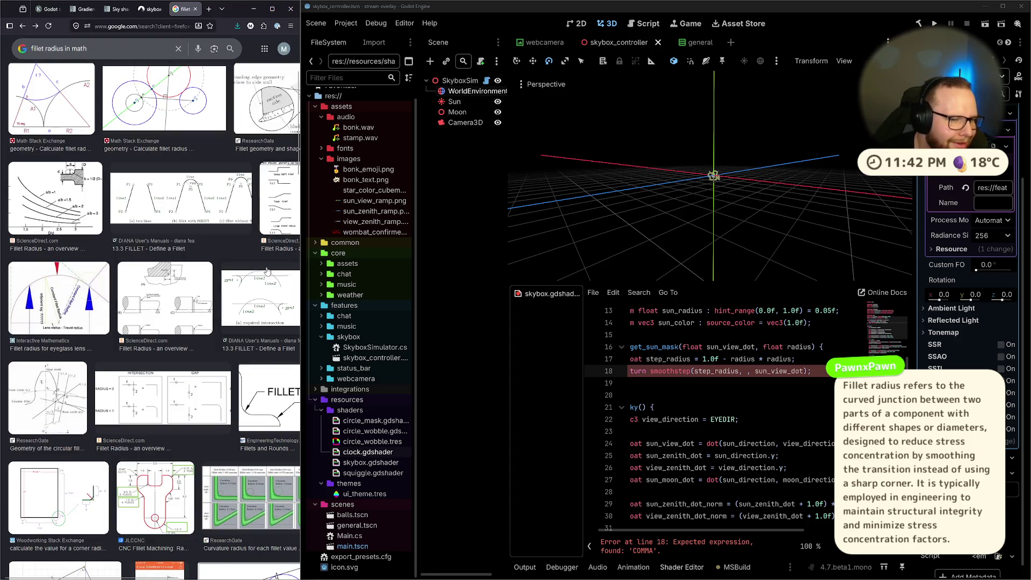
scroll(267, 270, "down", 4)
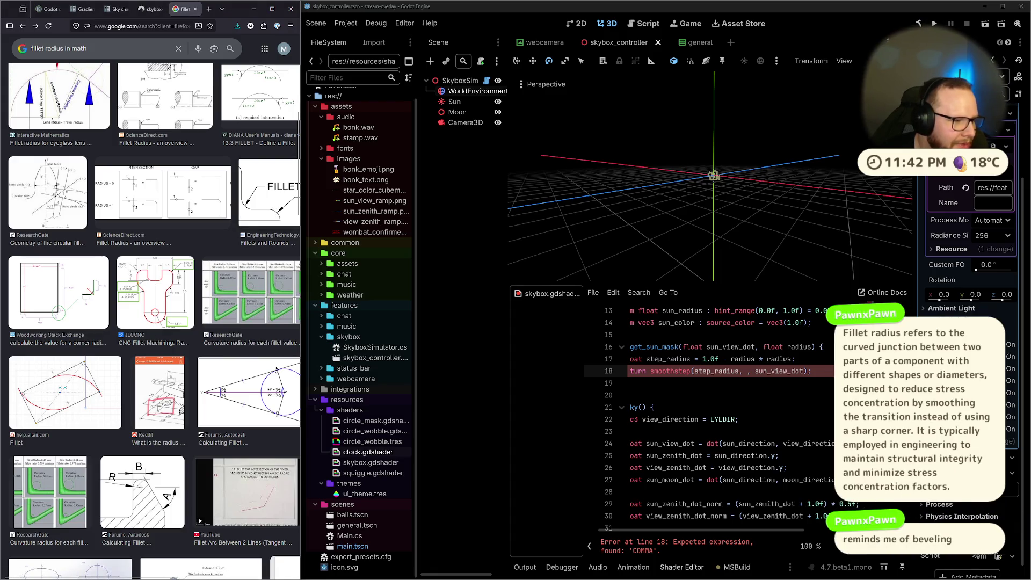
scroll(92, 271, "down", 2)
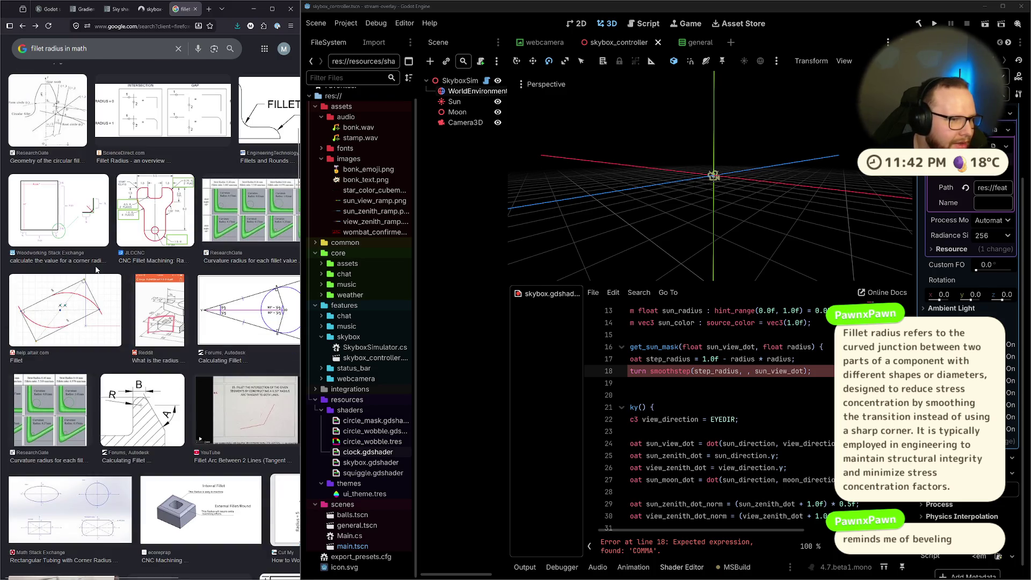
scroll(96, 270, "up", 3)
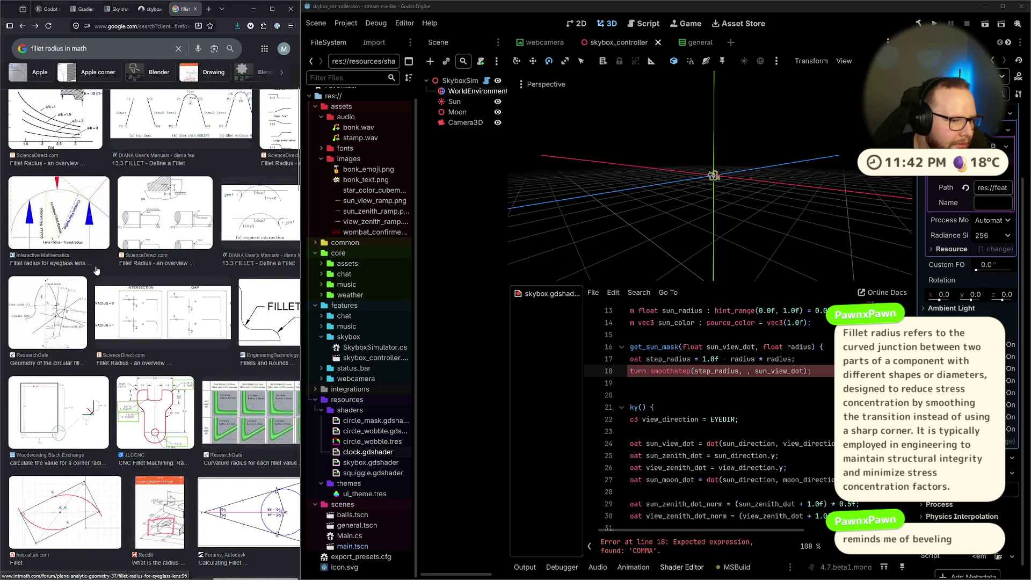
scroll(95, 265, "up", 4)
Return to the All web results, skim them, and close the fillet radius search.
left_click(71, 83)
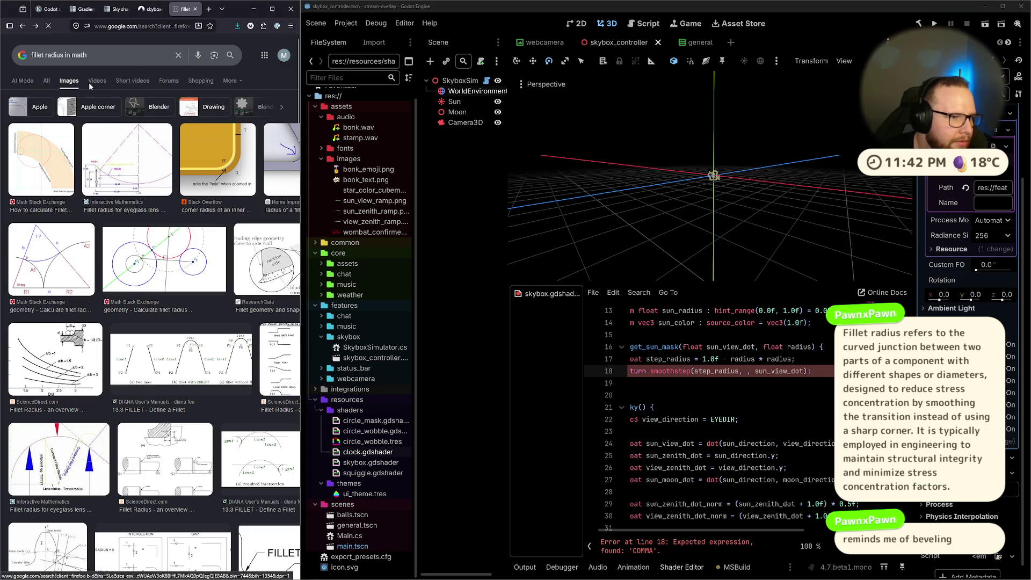
scroll(119, 259, "down", 3)
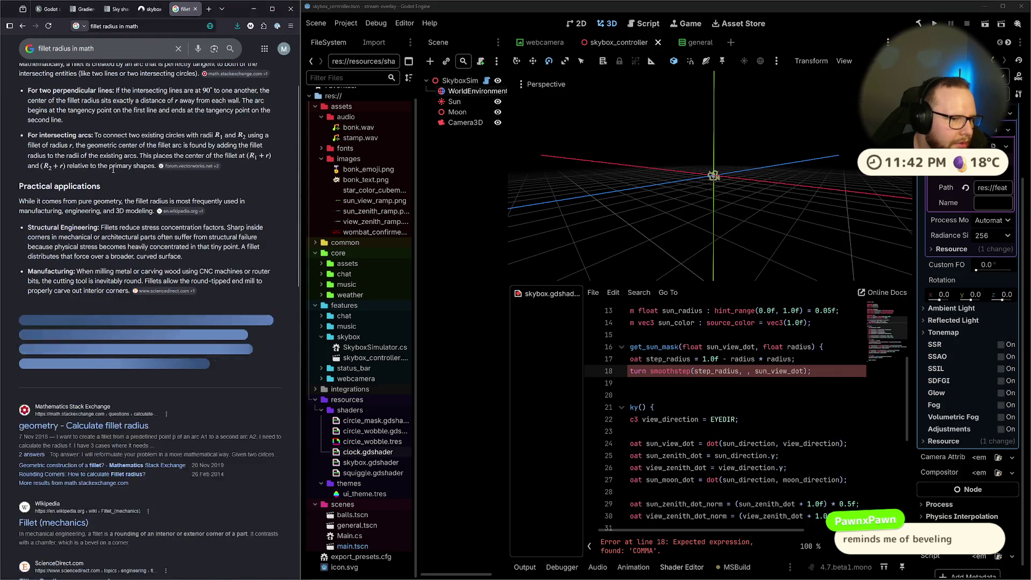
scroll(118, 177, "down", 5)
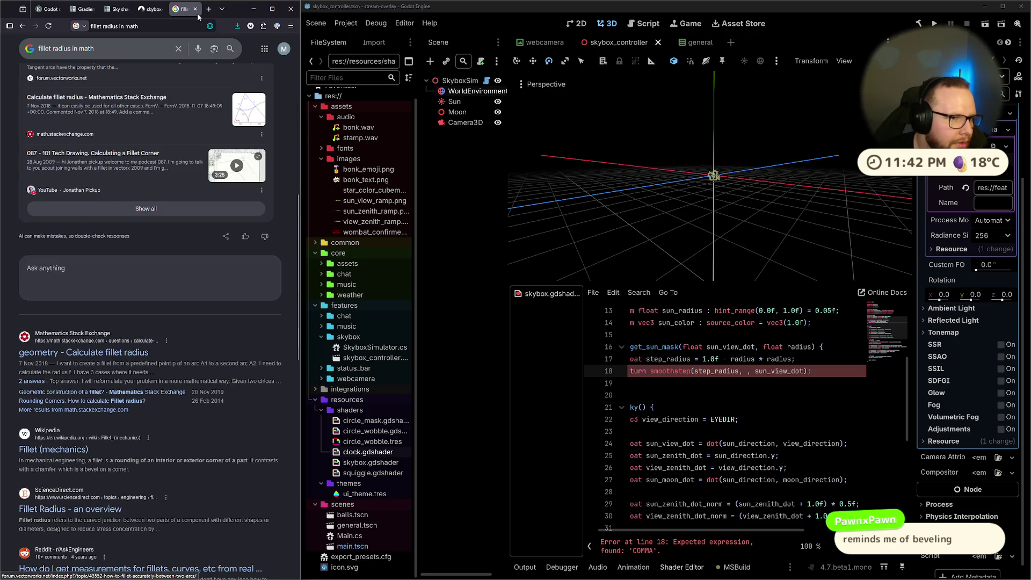
left_click(195, 10)
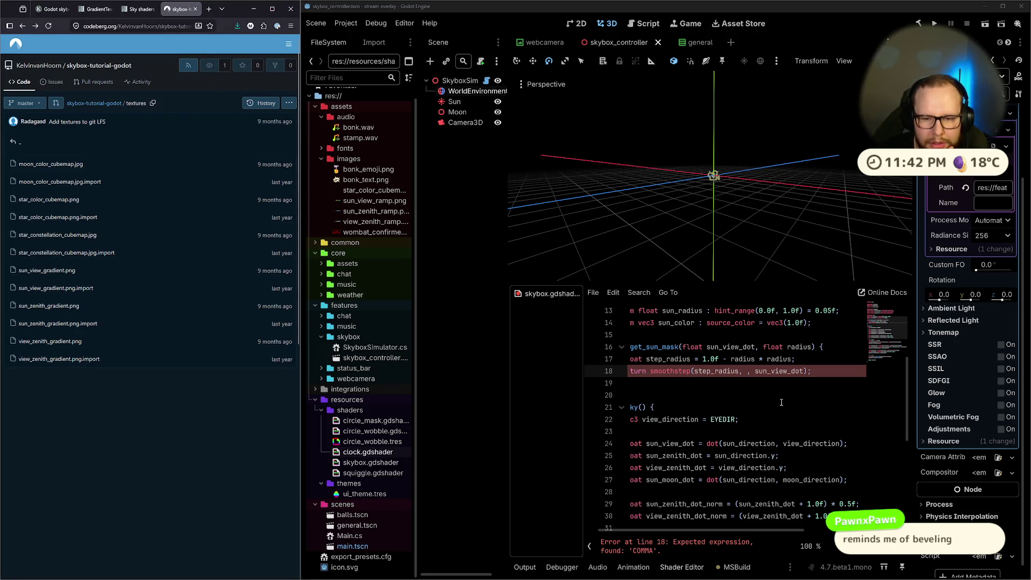
Fill the smoothstep upper bound with step_radius, try '* 0.05f/2' and '* step_radius', revert to '+ 0.005f', and save.
left_click(750, 371)
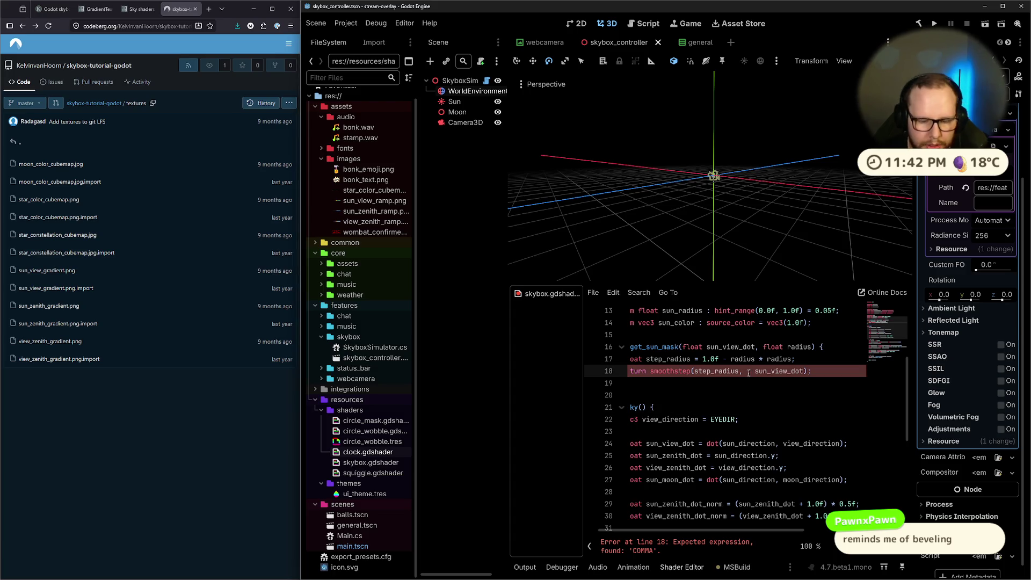
type("ste")
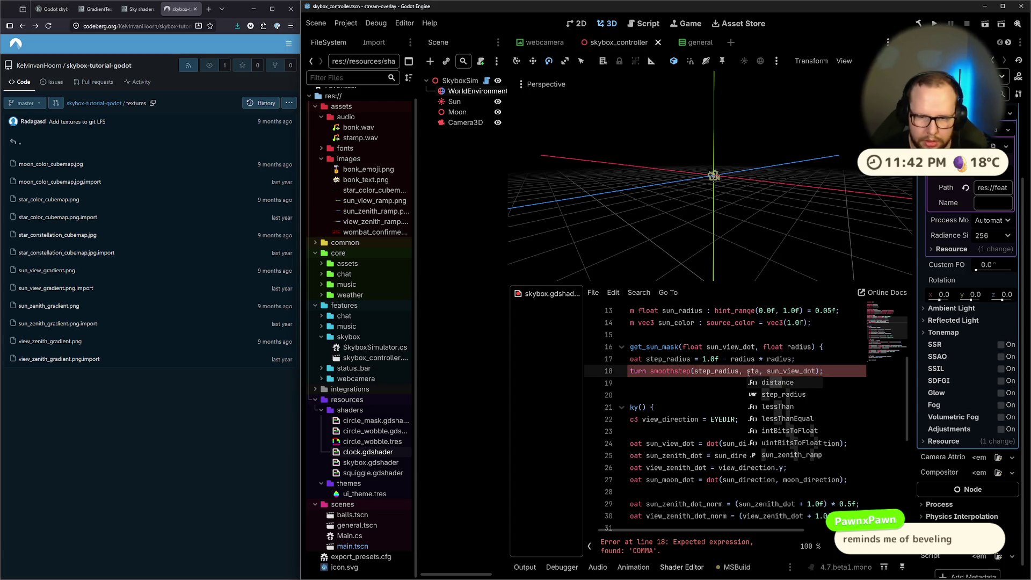
key("Return")
type("* 0.0")
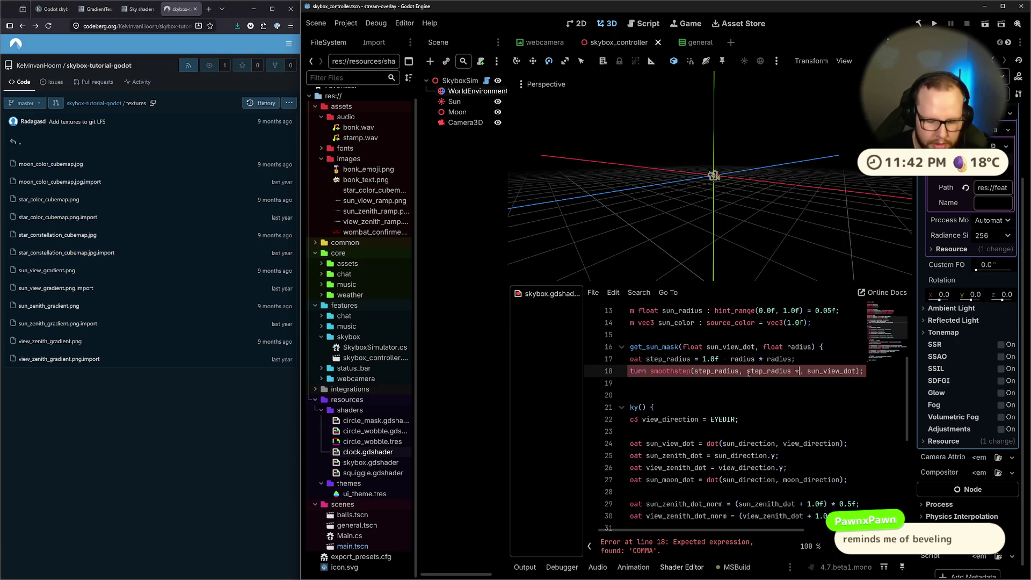
type("5")
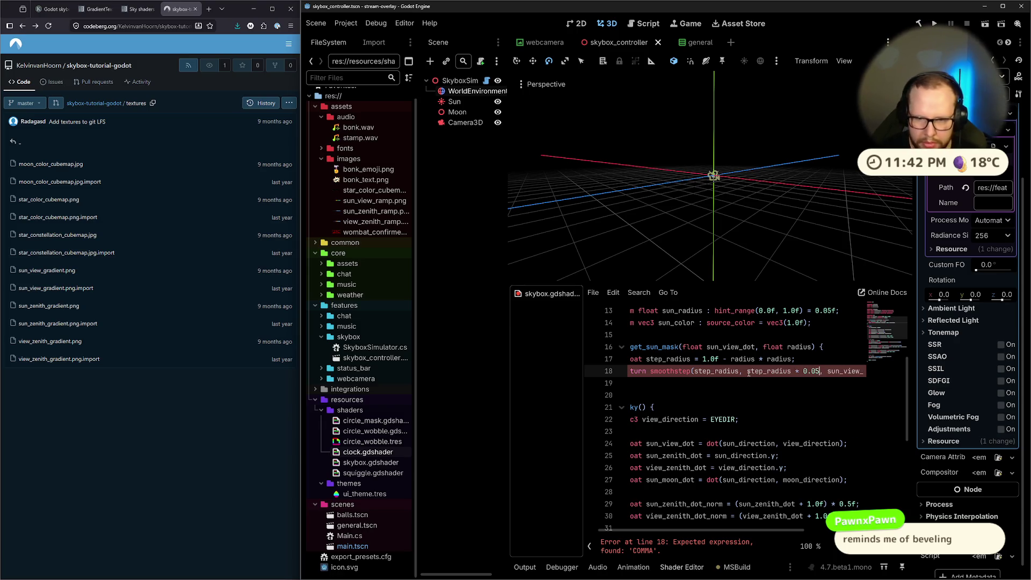
type("f")
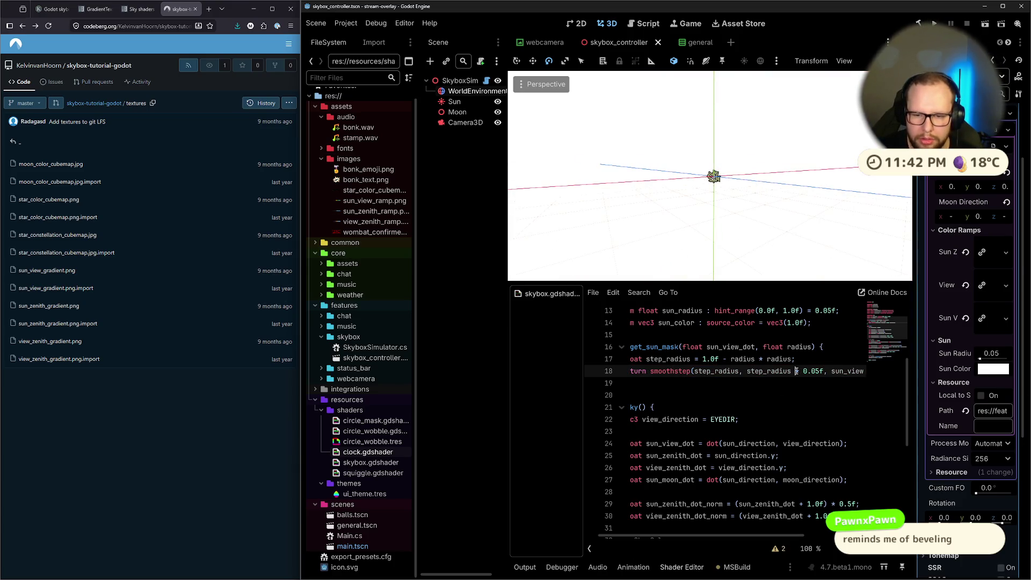
type("/")
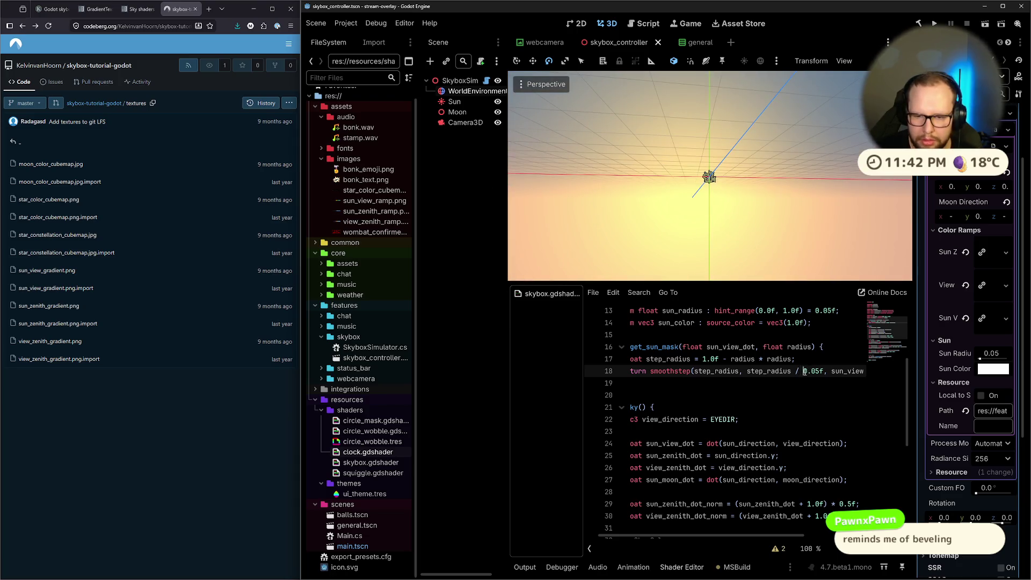
type("2")
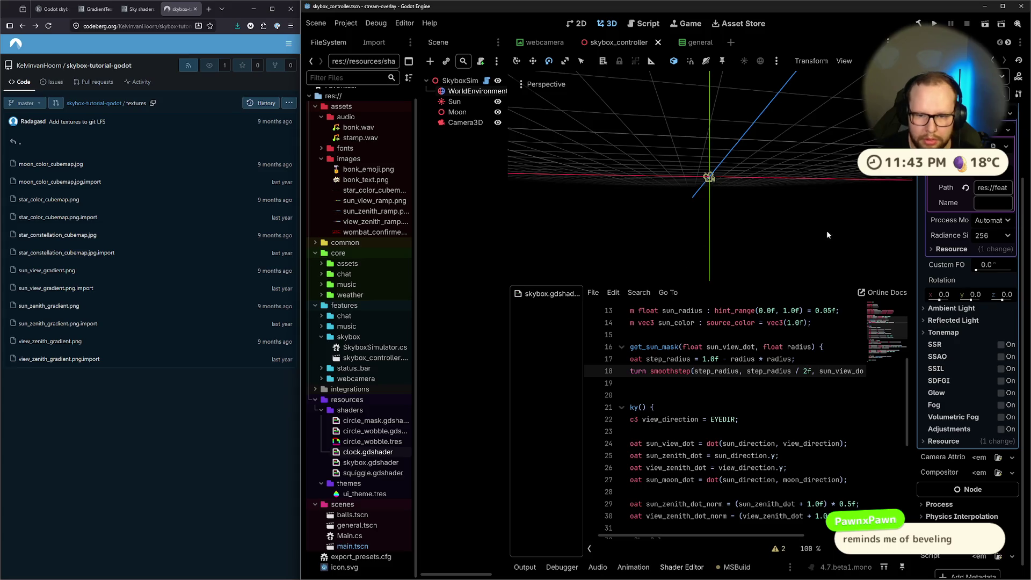
key("Delete")
key("BackSpace")
key("BackSpace")
key("BackSpace")
type("* step_radius")
key("ctrl+z")
key("ctrl+z")
key("ctrl+s")
mouse_move(759, 232)
left_mouse_down()
mouse_move(741, 182)
mouse_move(736, 256)
mouse_move(751, 280)
left_mouse_up()
Shrink the edge offset until it reads 0.001f, saving each change to inspect the sun.
left_click(820, 371)
type("0")
key("ctrl+s")
left_click_drag(777, 218, 781, 166)
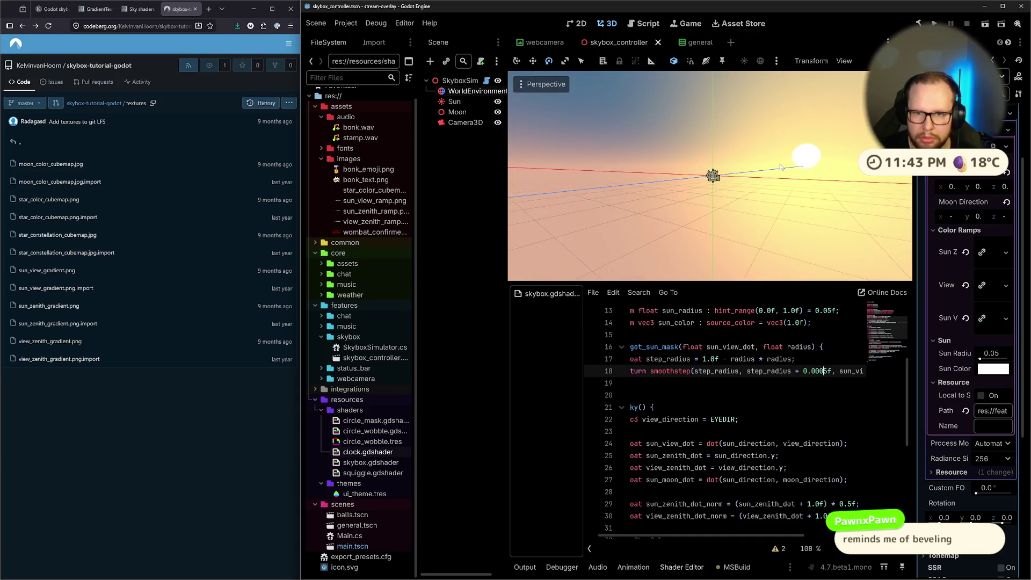
key("BackSpace")
type("1")
key("ctrl+s")
scroll(896, 251, "down", 2)
left_click_drag(719, 191, 816, 181)
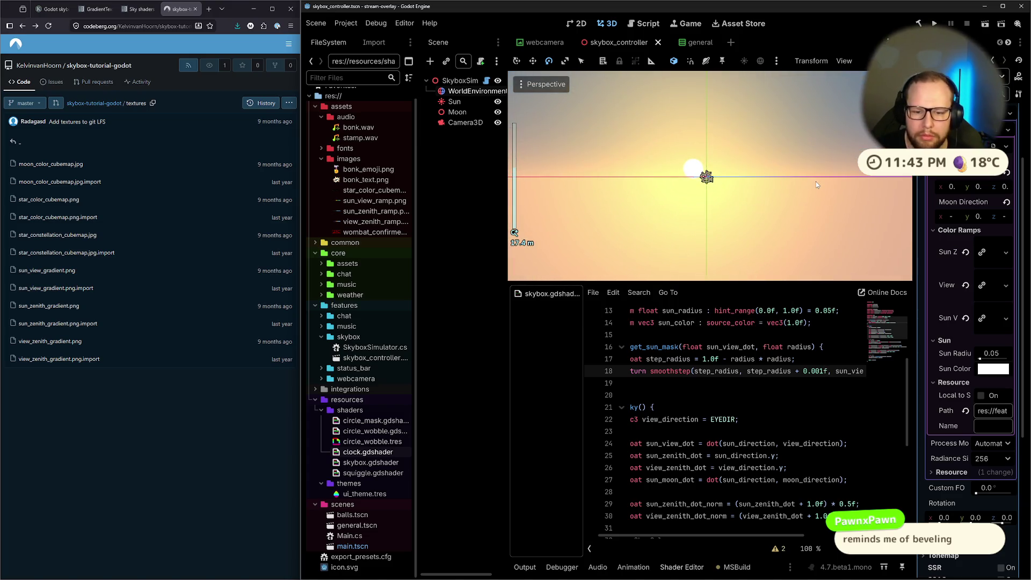
Delete the '+ 0.001f' offset and change smoothstep to step(step_radius, sun_view_dot).
left_click_drag(792, 371, 827, 376)
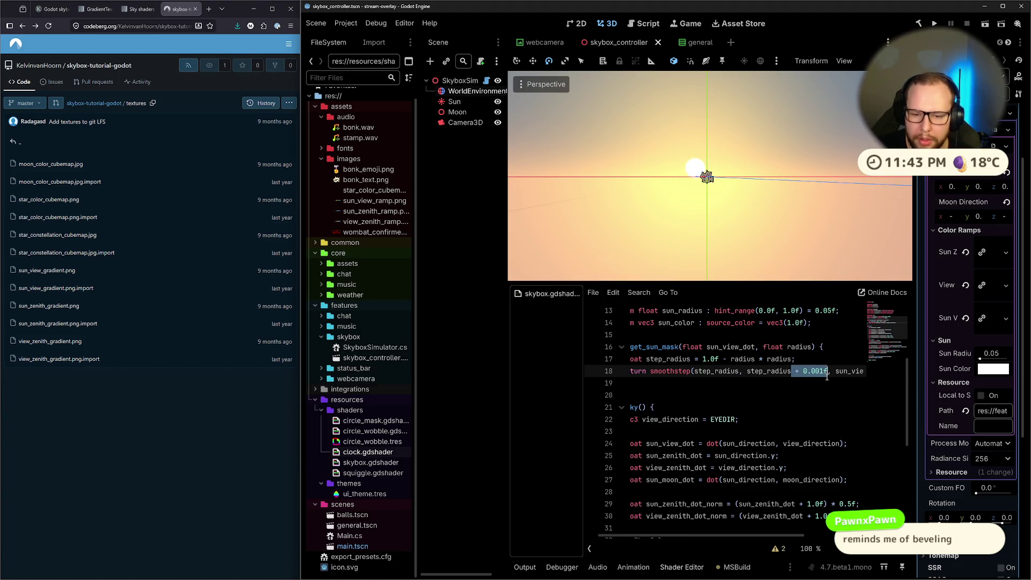
key("Delete")
key("ctrl+z")
key("Delete")
left_click(679, 372)
key("BackSpace")
key("BackSpace")
key("BackSpace")
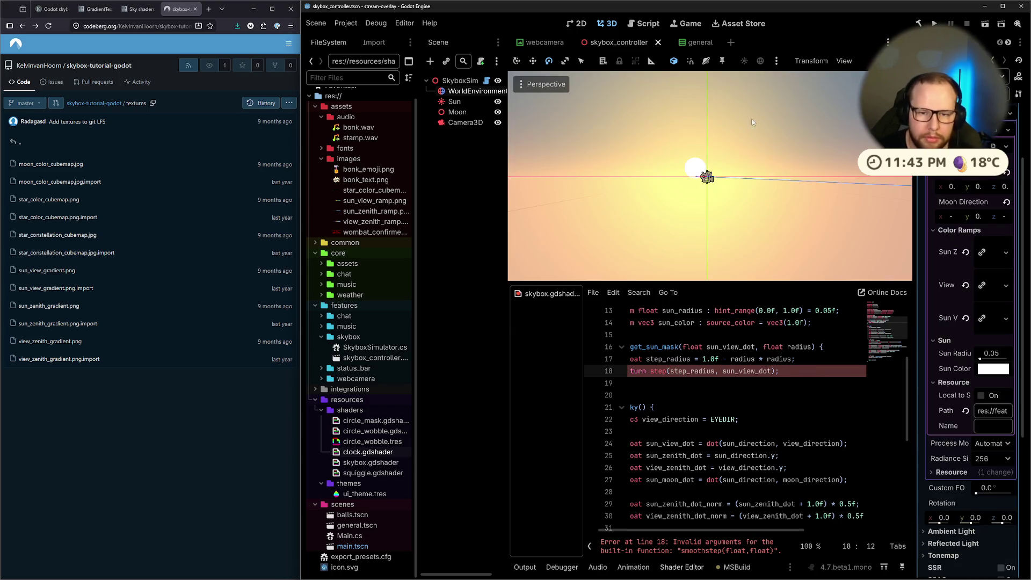
Glance at the Sky shaders docs, return to the skybox tutorial, and drag the inspector divider left.
left_click(135, 9)
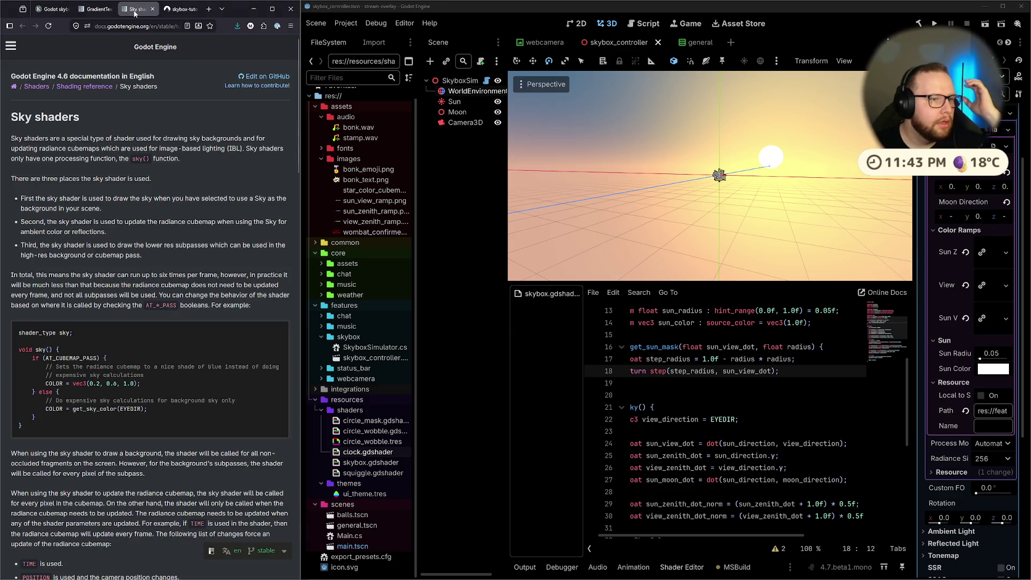
left_click(52, 10)
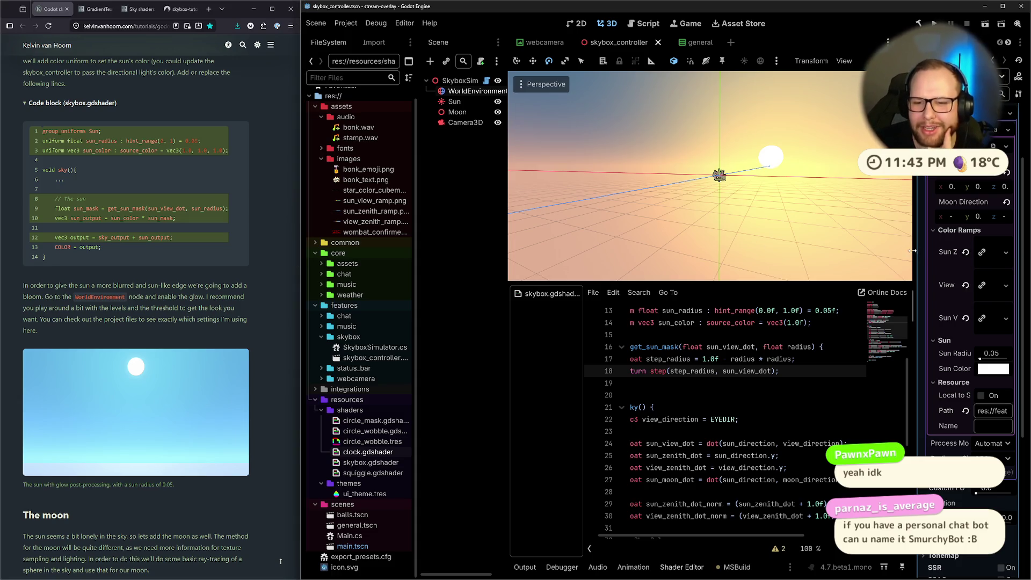
left_click_drag(917, 259, 867, 258)
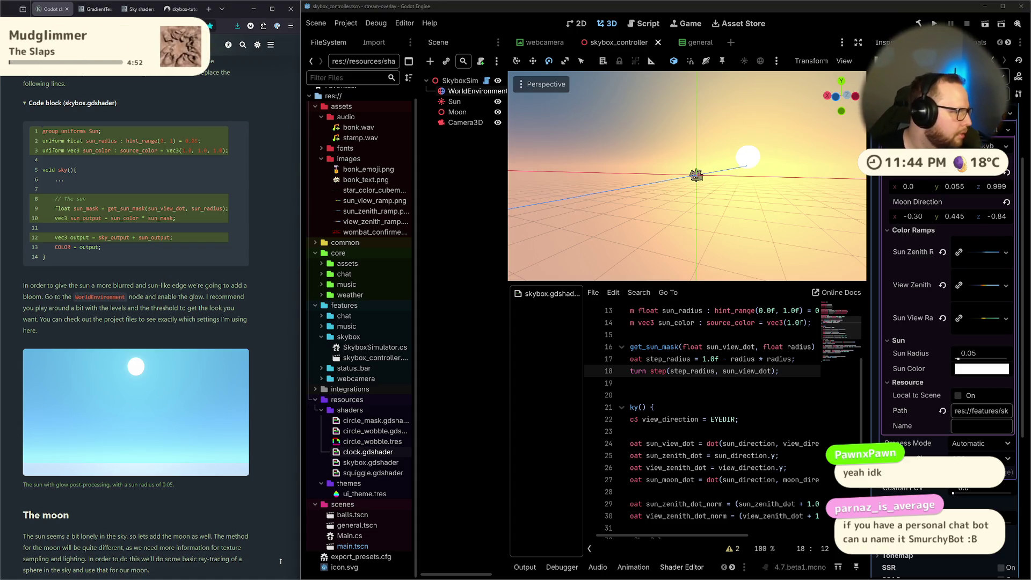
Close the stream-overlay window from the taskbar and its leftover debug window.
key("ctrl+super+Left")
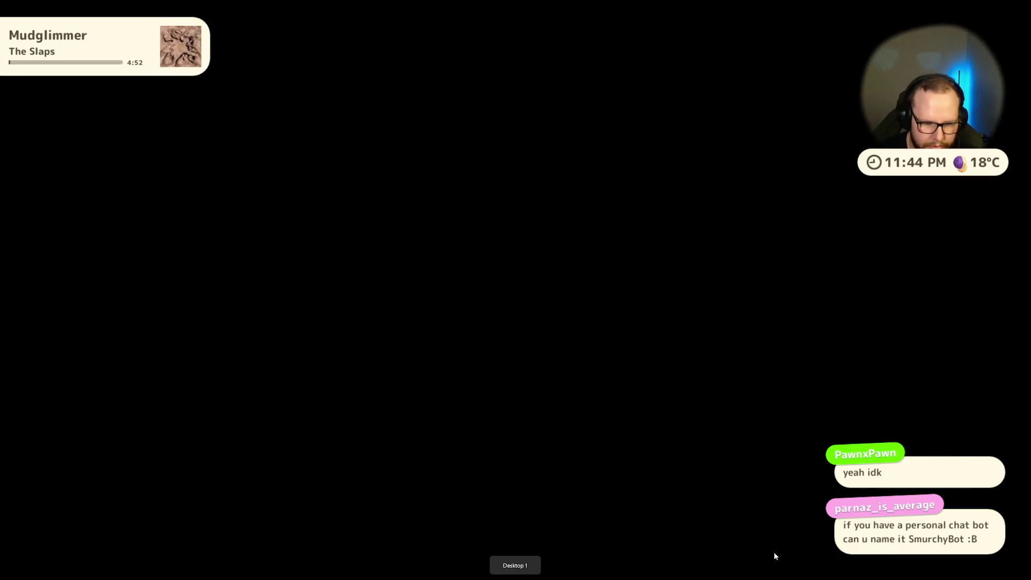
key("super")
right_click(612, 569)
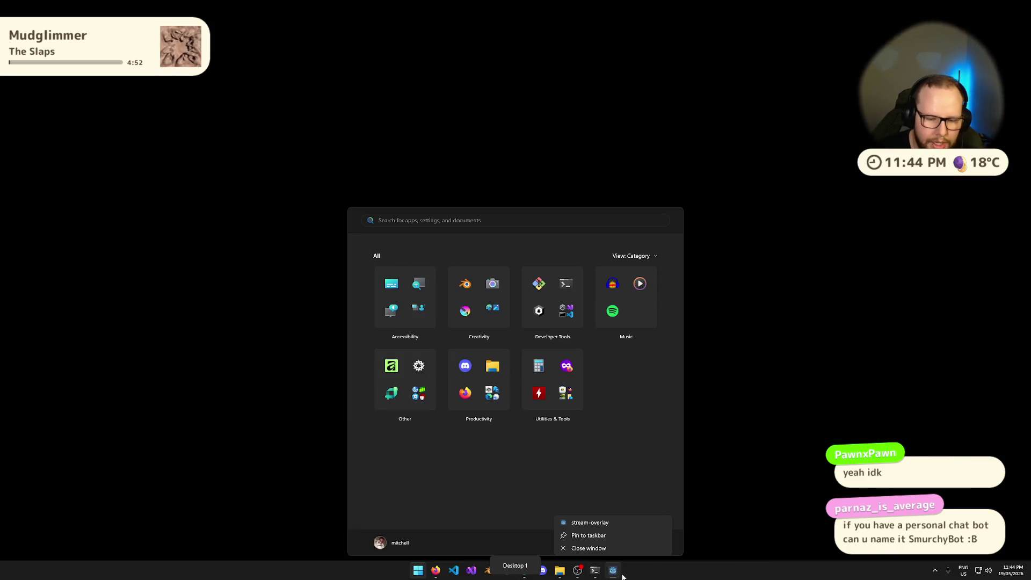
left_click(600, 549)
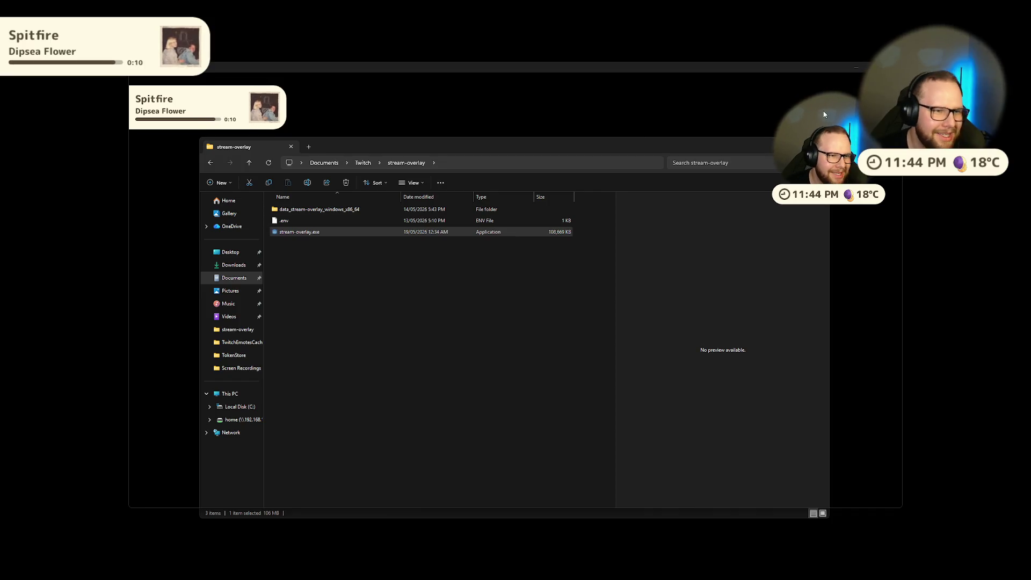
left_click(889, 67)
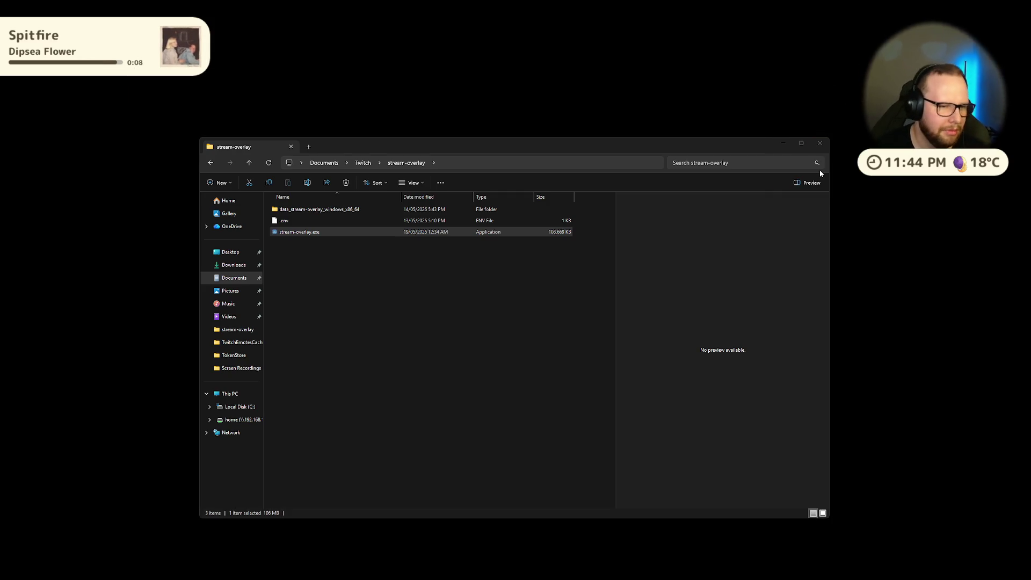
Switch through the Visual Studio and browser desktops back to the Godot desktop.
key("ctrl+super+Right")
key("ctrl+super+Right")
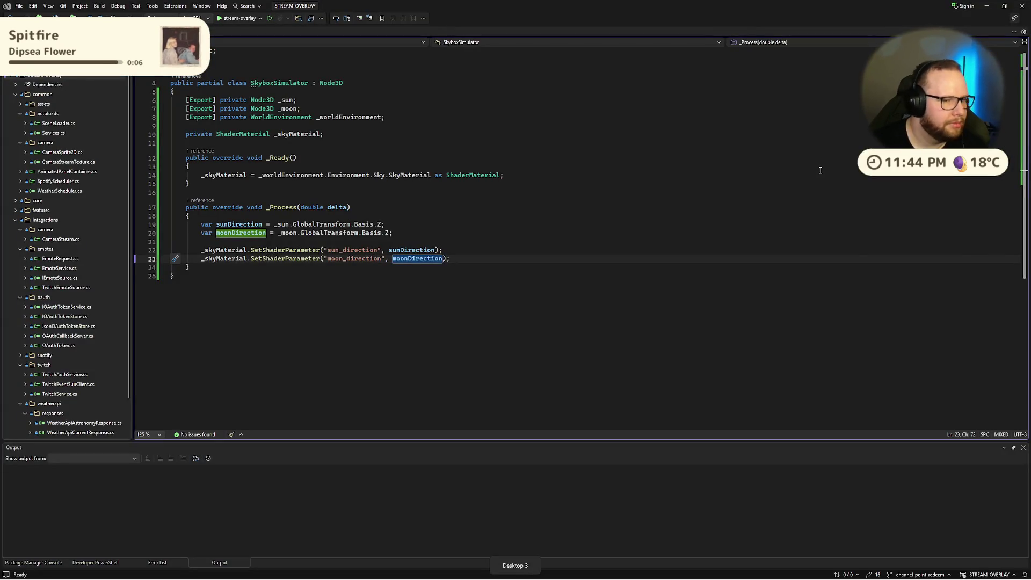
left_click(451, 232)
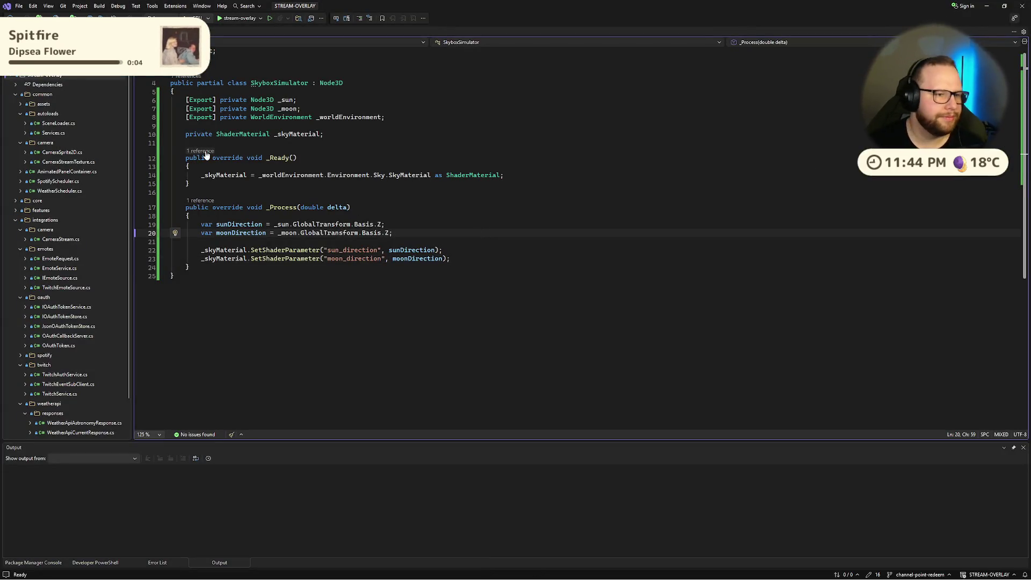
key("ctrl+super+Right")
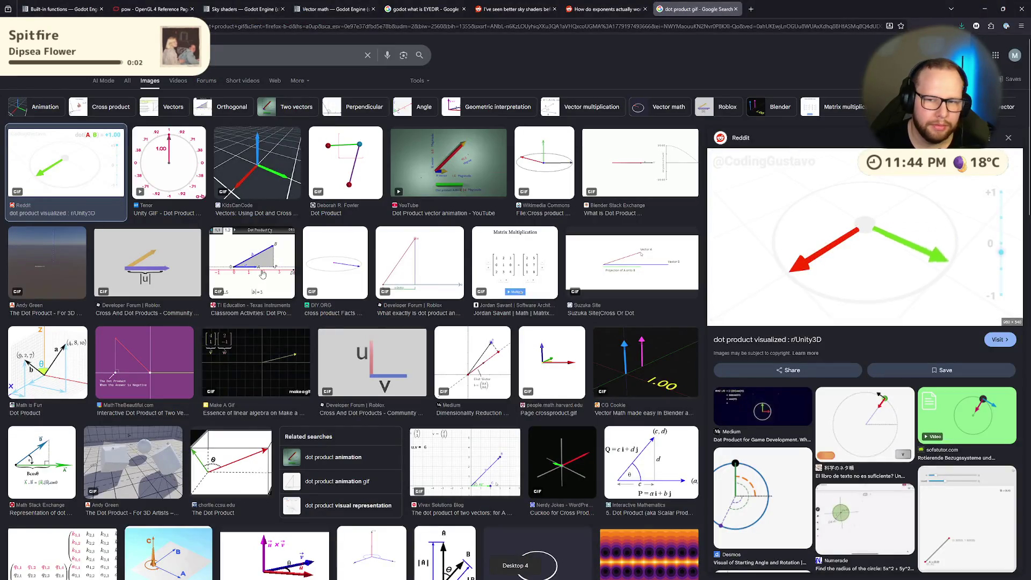
key("ctrl+super+Left")
key("ctrl+super+Left")
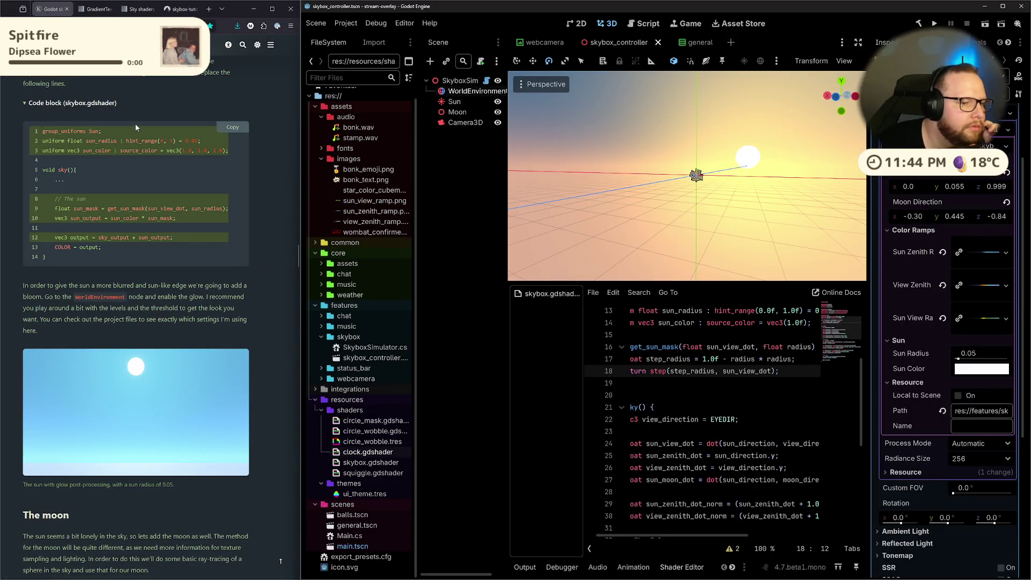
Enable glow on the WorldEnvironment while reading the tutorial's glow-level advice, then check the sun's glow.
scroll(892, 217, "down", 5)
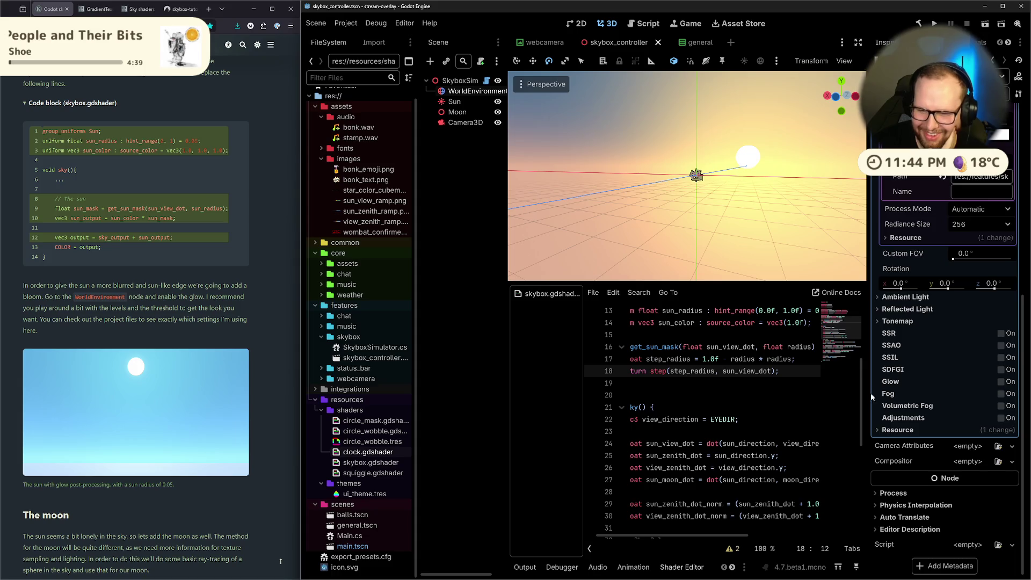
left_click(1001, 381)
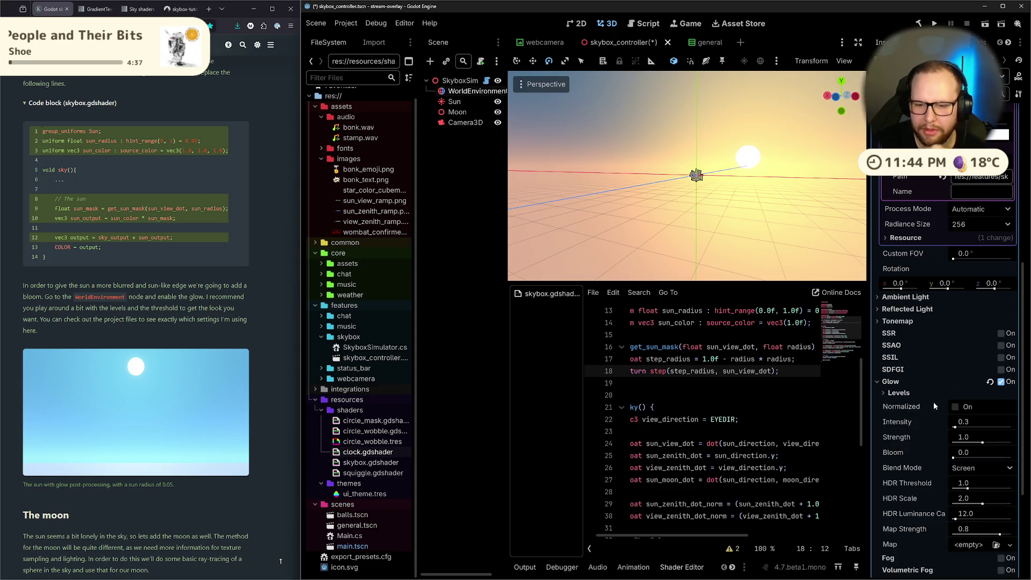
mouse_move(30, 308)
left_mouse_down()
mouse_move(105, 319)
mouse_move(149, 309)
left_mouse_up()
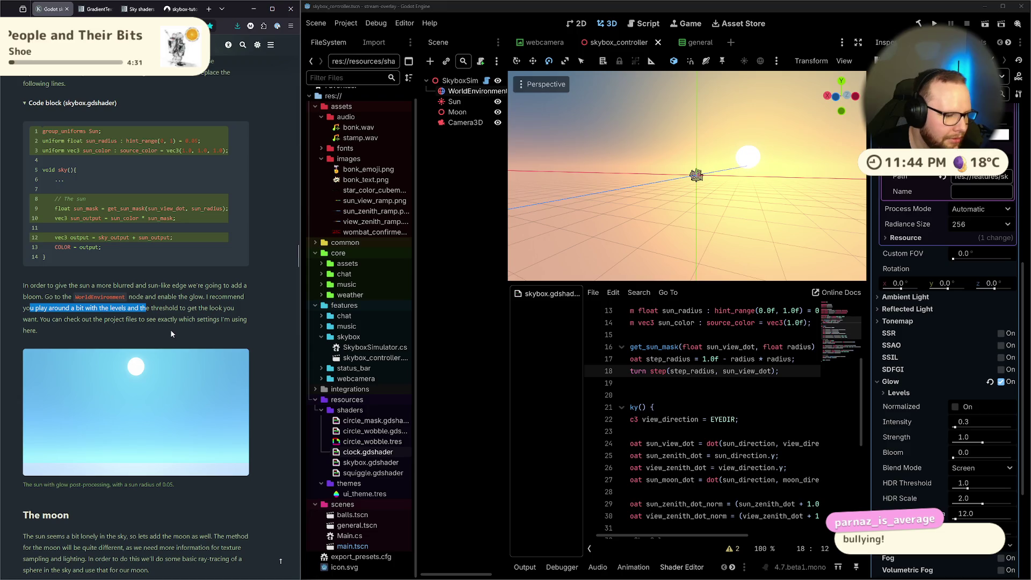
left_click(174, 309)
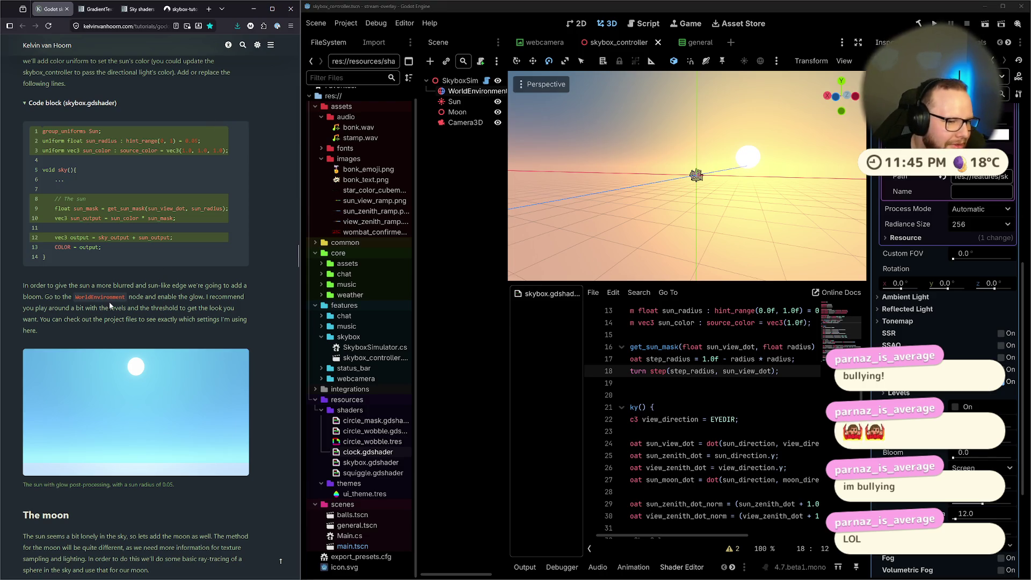
mouse_move(29, 308)
left_mouse_down()
mouse_move(240, 312)
mouse_move(245, 327)
left_mouse_up()
left_click(245, 326)
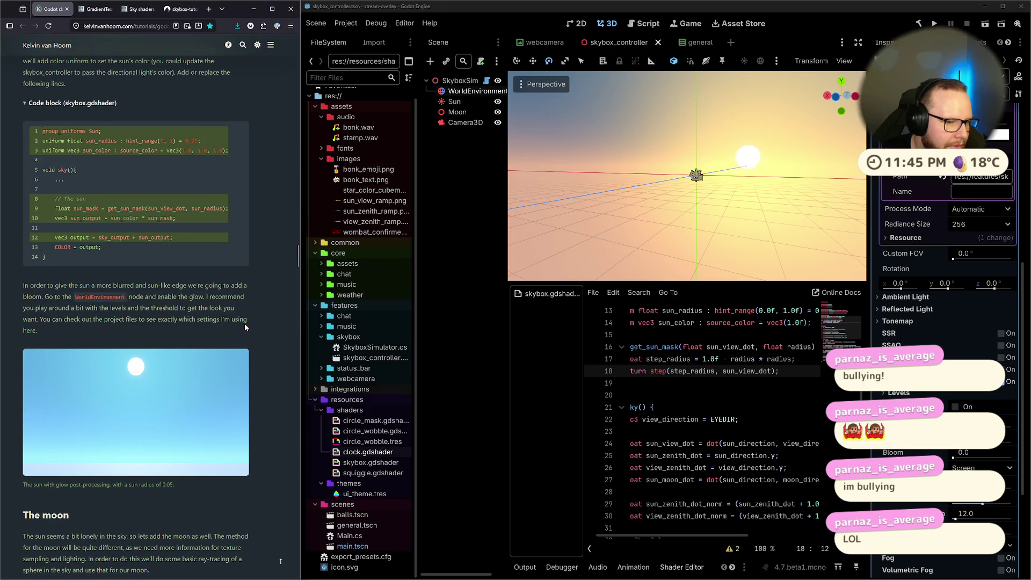
left_click(1000, 382)
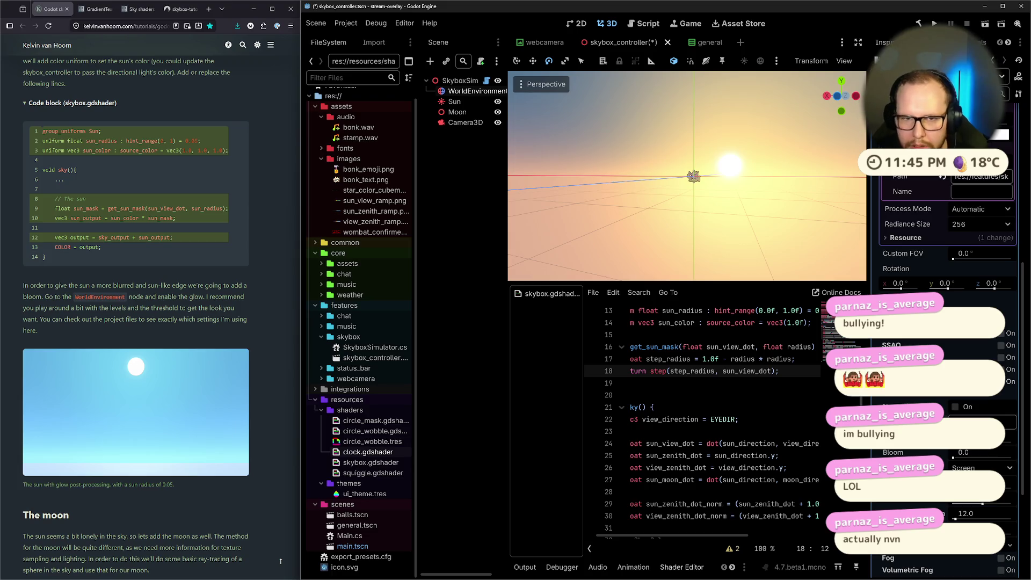
mouse_move(698, 178)
left_mouse_down()
mouse_move(731, 168)
mouse_move(854, 207)
mouse_move(738, 162)
left_mouse_up()
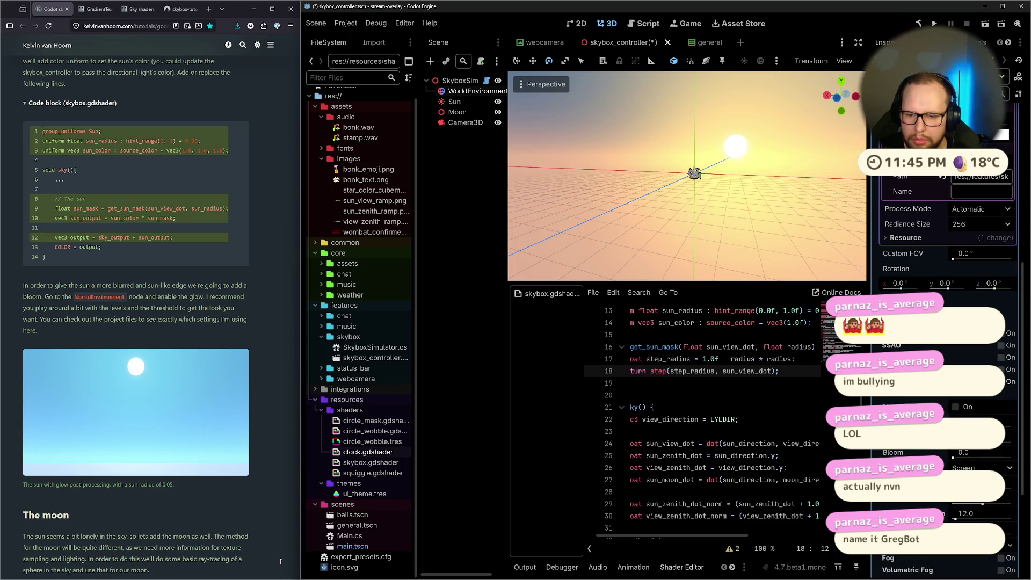
Collapse the Glow settings and return to reading the tutorial's glow advice.
scroll(945, 457, "down", 5)
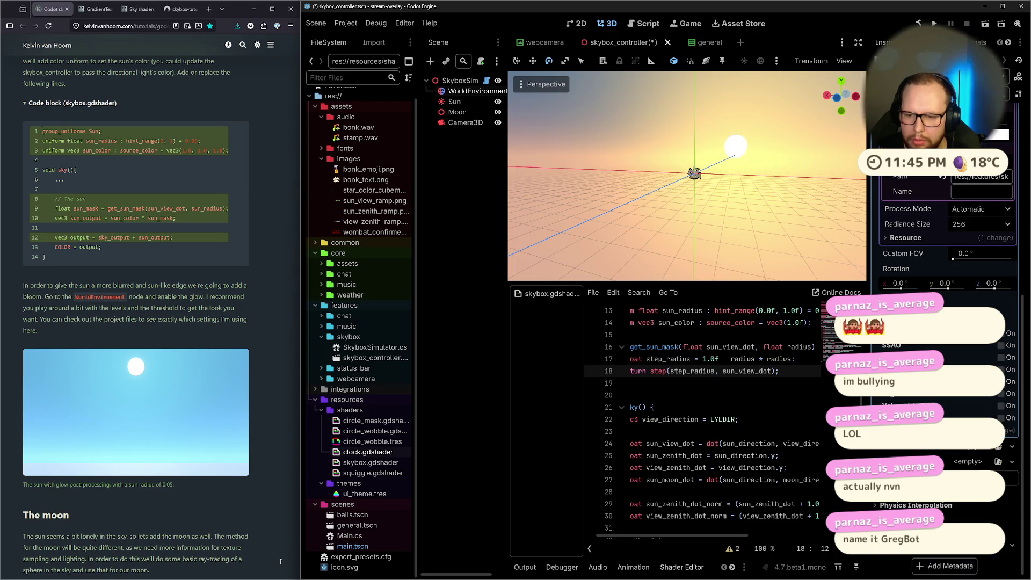
left_click(1005, 381)
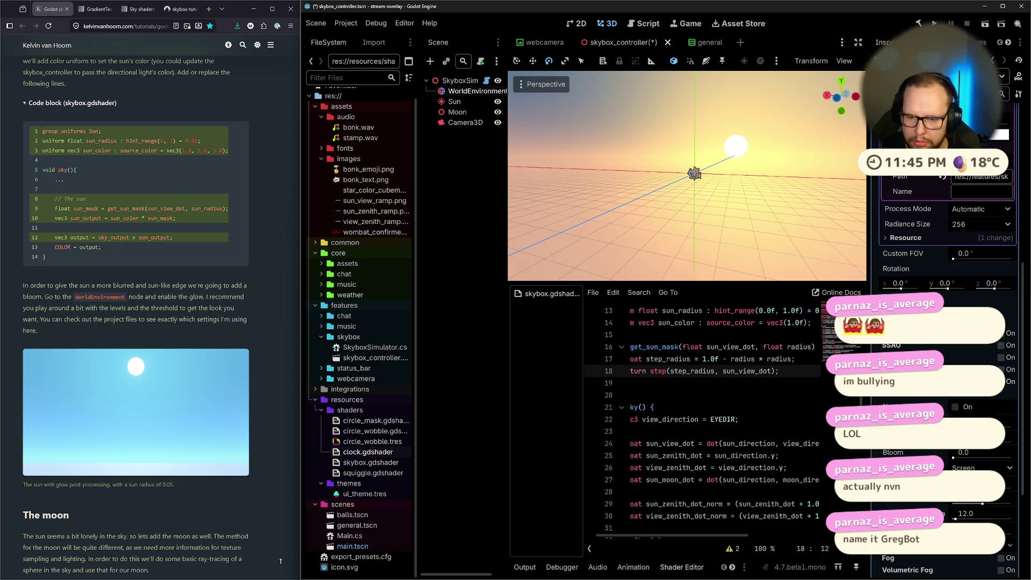
left_click(1005, 381)
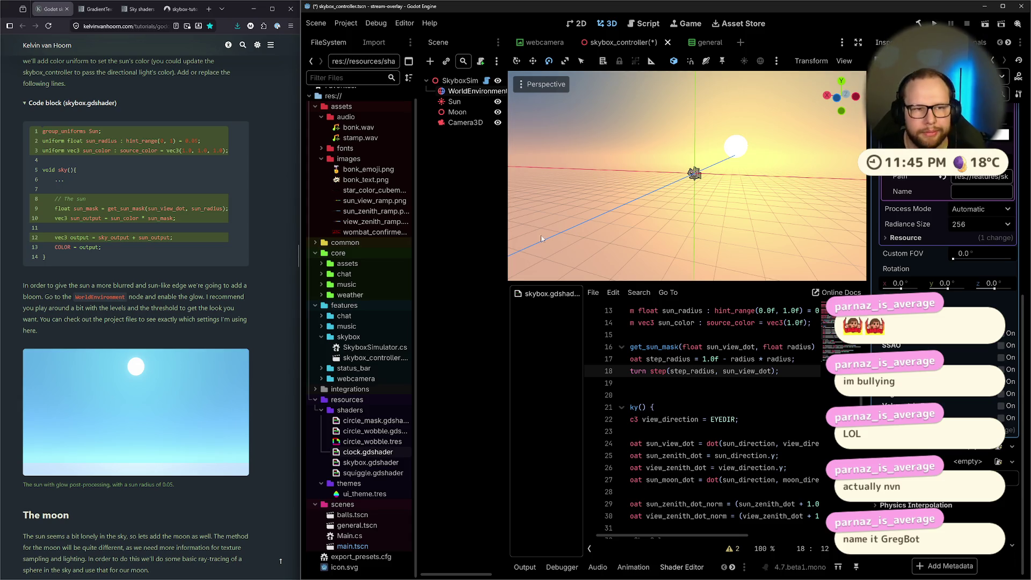
left_click(228, 286)
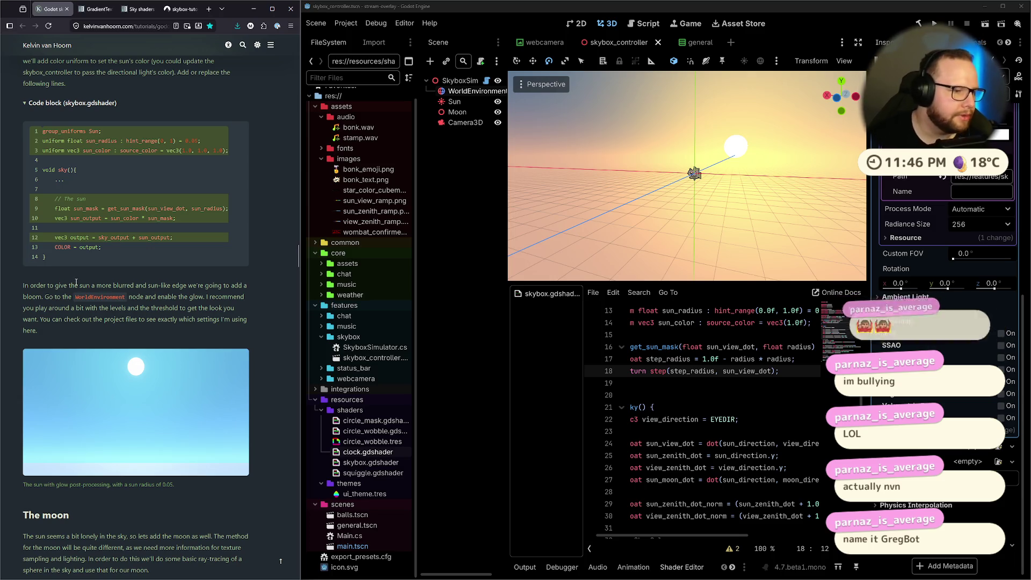
left_click_drag(40, 318, 48, 331)
left_click(48, 330)
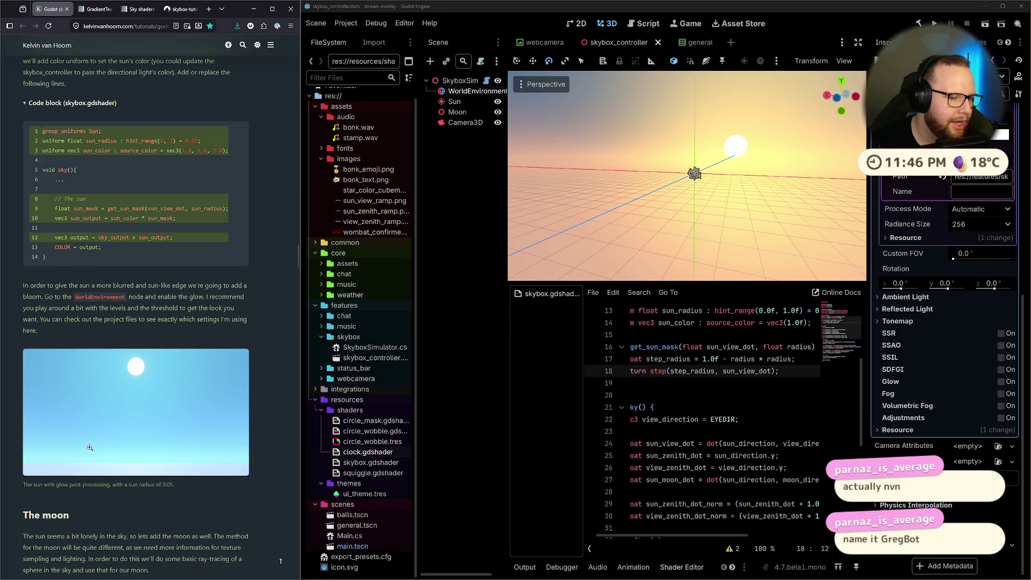
Scroll to 'The moon' heading and read its opening ray-tracing paragraph.
scroll(95, 460, "down", 2)
scroll(97, 463, "down", 3)
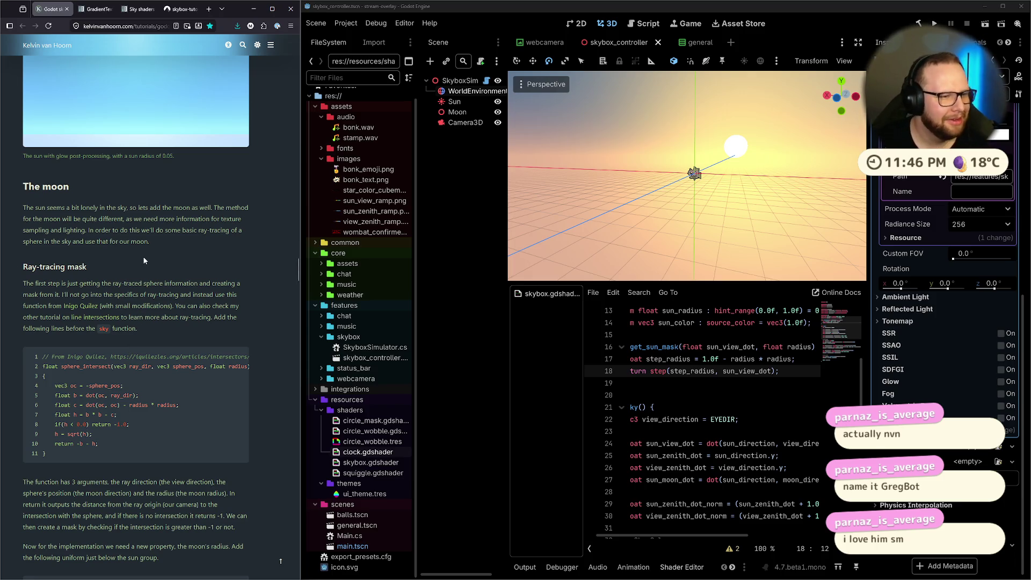
scroll(66, 253, "up", 2)
left_click_drag(20, 293, 206, 292)
left_click(58, 298)
left_click(242, 293)
scroll(164, 314, "down", 1)
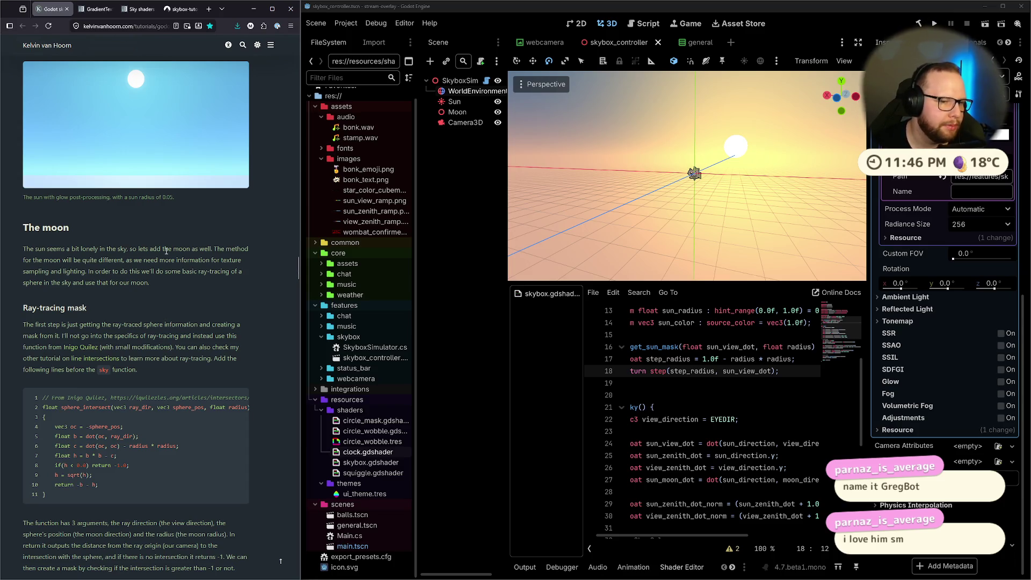
left_click_drag(23, 248, 75, 262)
left_click(86, 271)
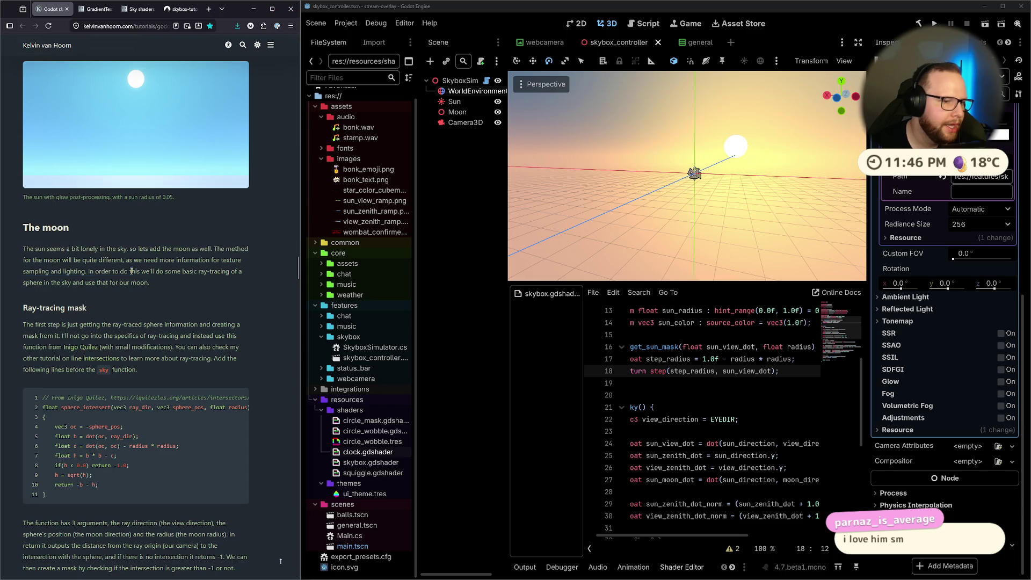
left_click_drag(171, 271, 177, 271)
mouse_move(95, 272)
left_mouse_down()
mouse_move(210, 272)
mouse_move(181, 288)
left_mouse_up()
left_click(158, 290)
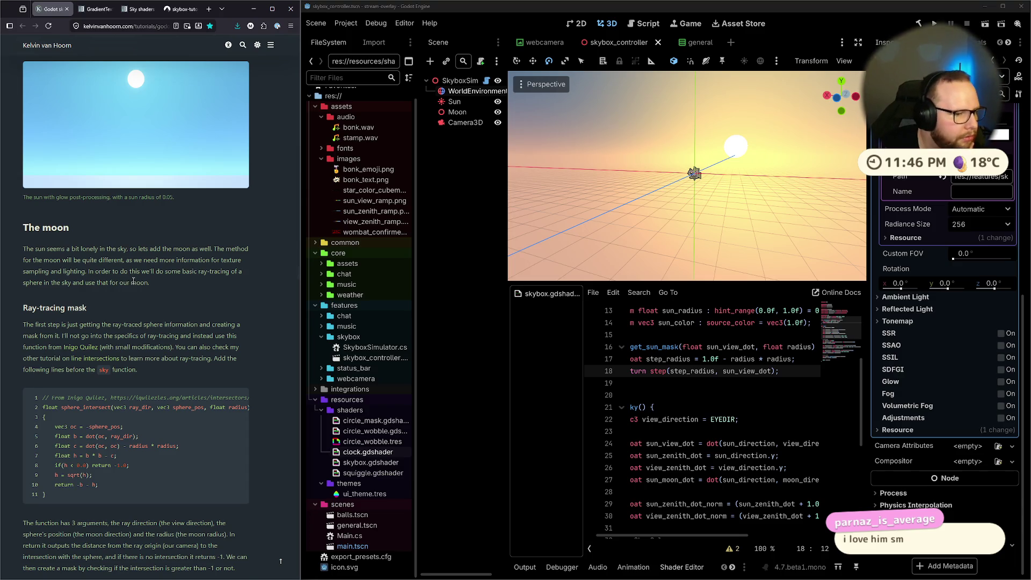
Scroll down to the 'Ray-tracing mask' paragraph and its sphere_intersect code.
scroll(134, 281, "down", 3)
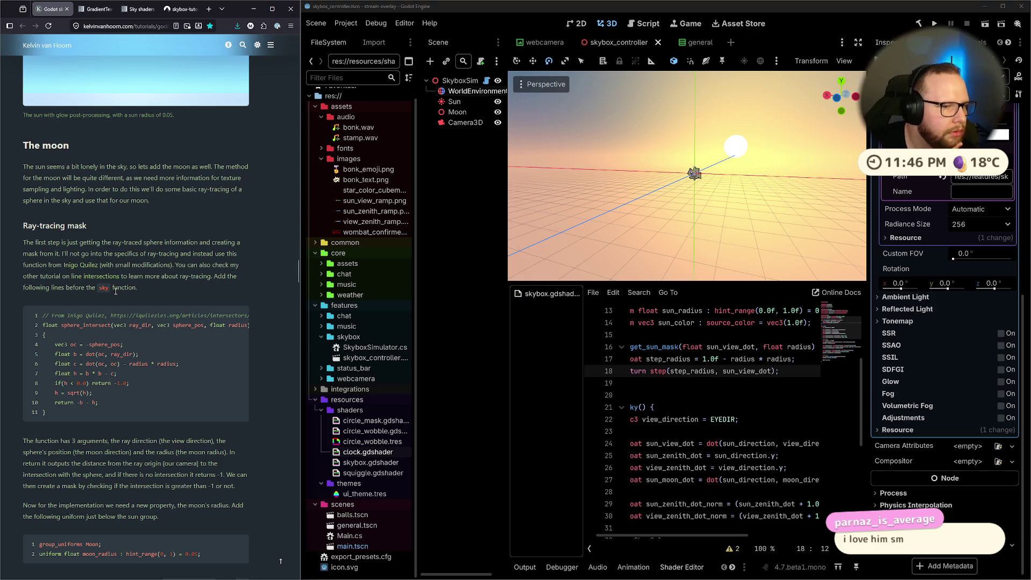
mouse_move(23, 243)
left_mouse_down()
mouse_move(219, 244)
mouse_move(233, 256)
left_mouse_up()
left_click(232, 256)
scroll(232, 257, "down", 1)
scroll(231, 260, "down", 1)
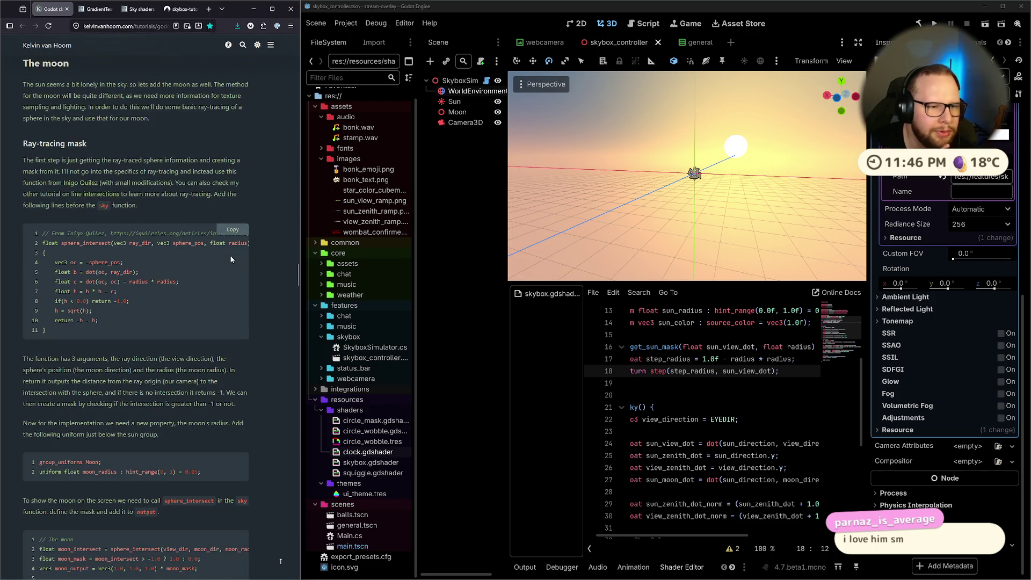
scroll(231, 259, "up", 3)
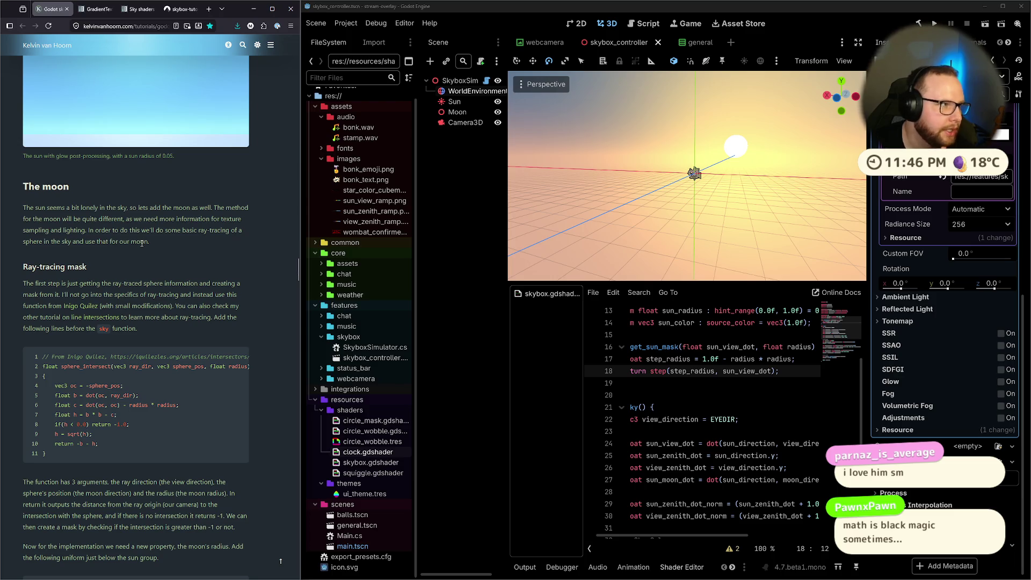
mouse_move(27, 215)
left_mouse_down()
mouse_move(164, 245)
mouse_move(24, 230)
mouse_move(24, 208)
left_mouse_up()
left_click(91, 205)
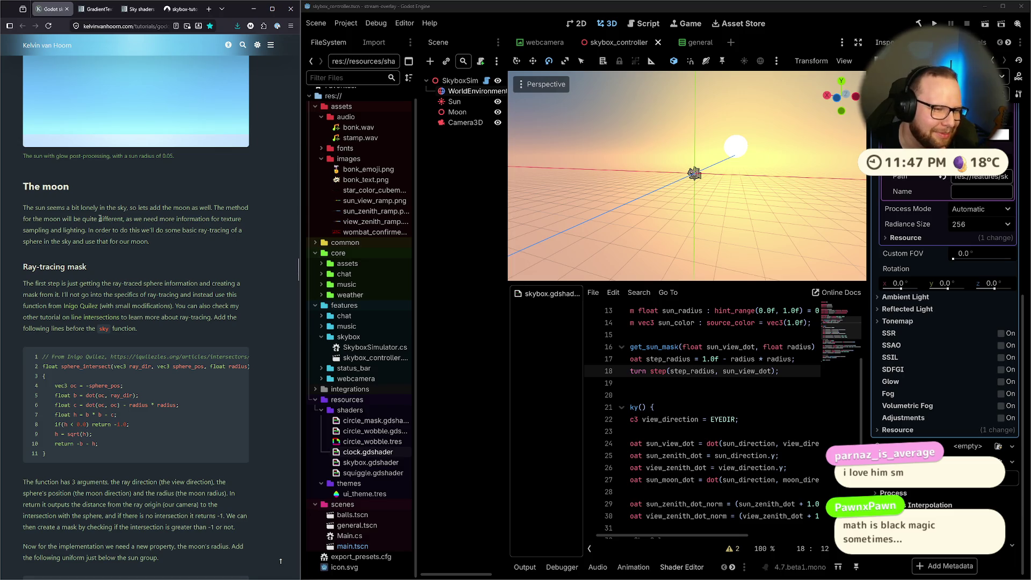
Highlight and reread the tutorial's moon introduction paragraph and its ray-tracing sentence.
mouse_move(24, 209)
left_mouse_down()
mouse_move(240, 219)
mouse_move(131, 241)
mouse_move(159, 243)
mouse_move(90, 241)
mouse_move(87, 230)
mouse_move(164, 251)
mouse_move(177, 244)
mouse_move(88, 233)
mouse_move(161, 244)
left_mouse_up()
left_click(87, 230)
left_click(88, 233)
left_click(164, 245)
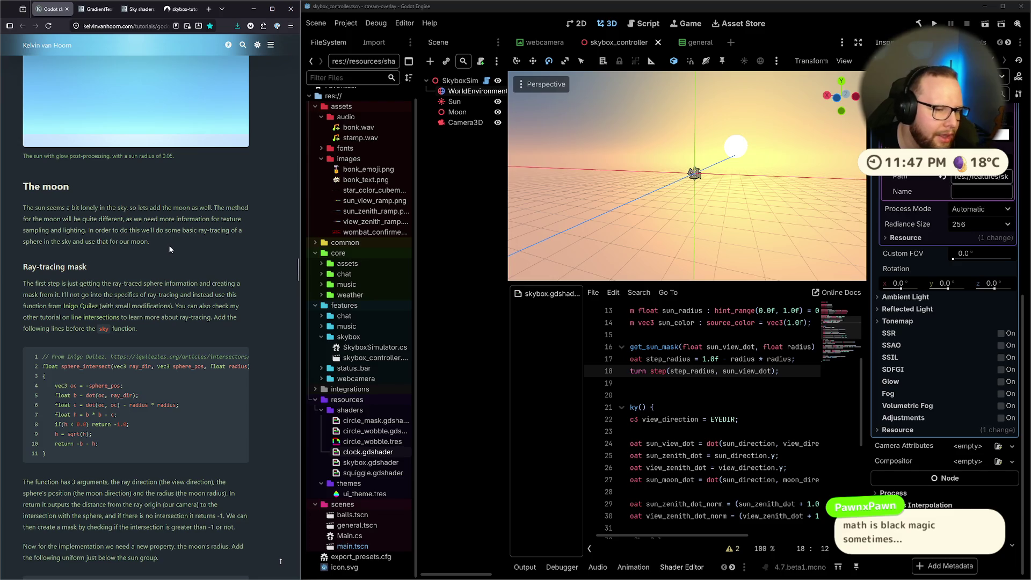
left_click_drag(157, 245, 17, 208)
left_click_drag(163, 240, 19, 206)
left_click(109, 198)
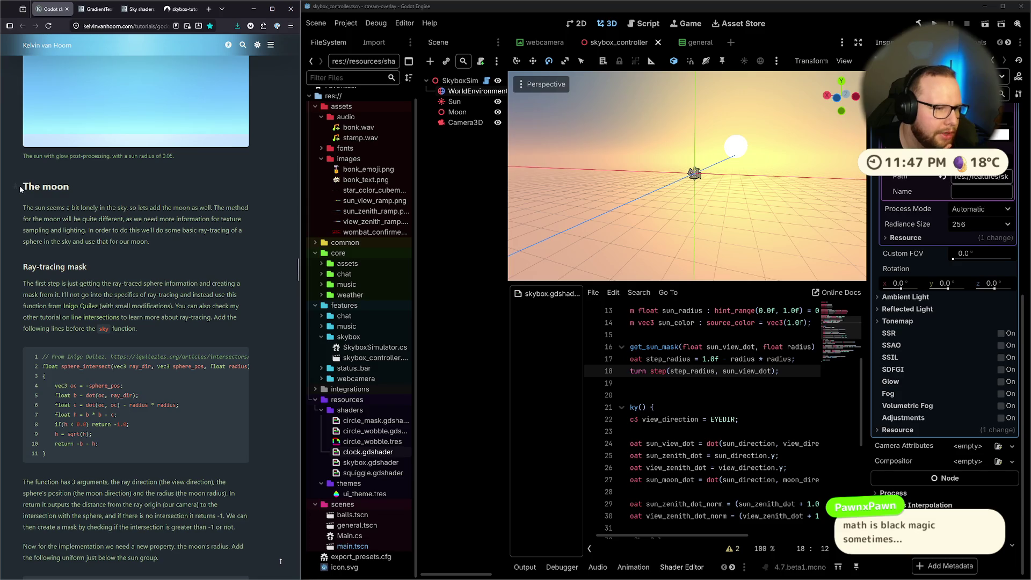
mouse_move(172, 241)
left_mouse_down()
mouse_move(24, 216)
mouse_move(46, 194)
left_mouse_up()
left_click(124, 189)
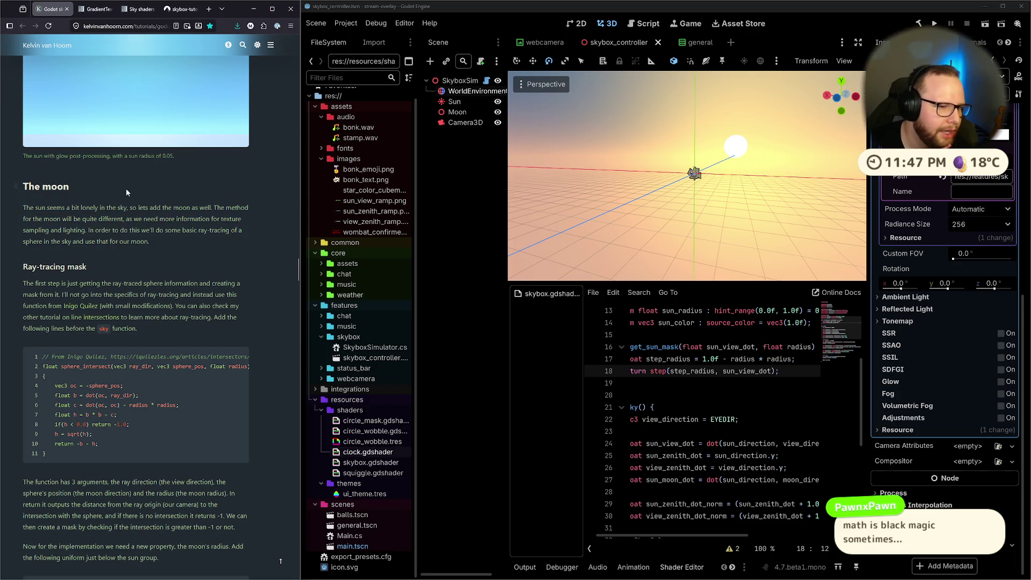
mouse_move(150, 242)
left_mouse_down()
mouse_move(46, 230)
mouse_move(23, 212)
left_mouse_up()
left_click(23, 212)
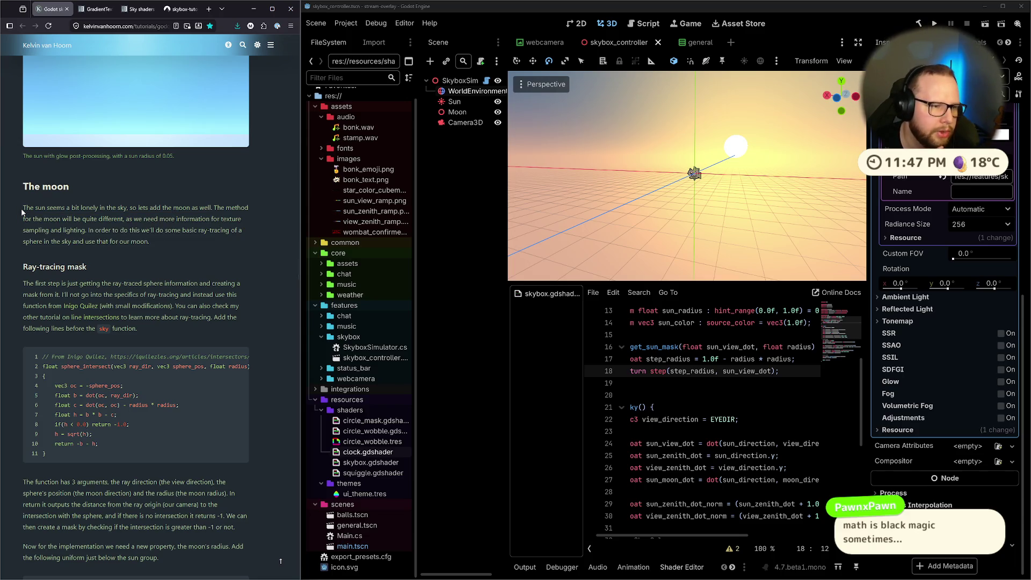
left_click_drag(21, 207, 169, 236)
left_click(170, 240)
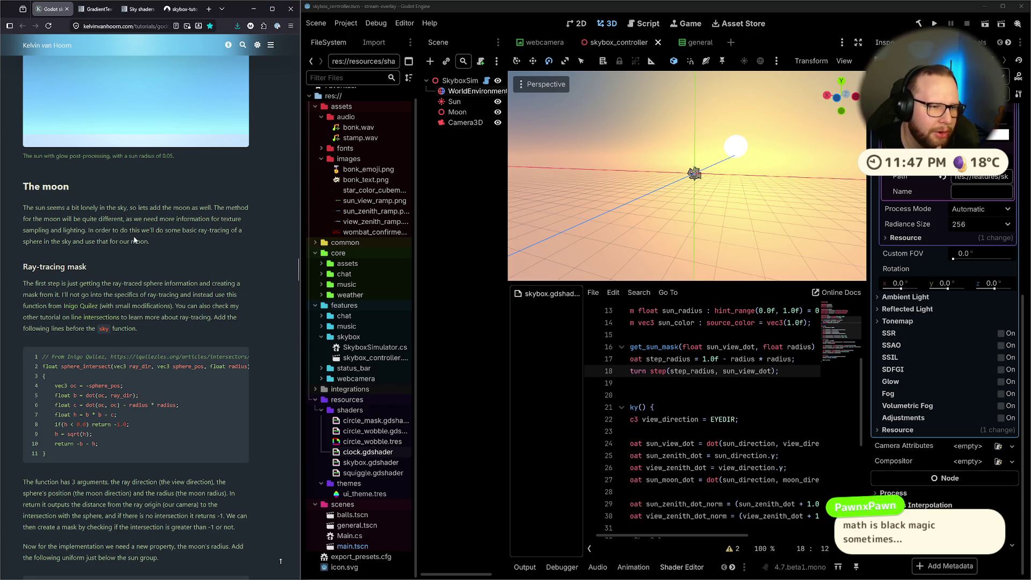
left_click_drag(88, 234, 166, 244)
left_click(166, 243)
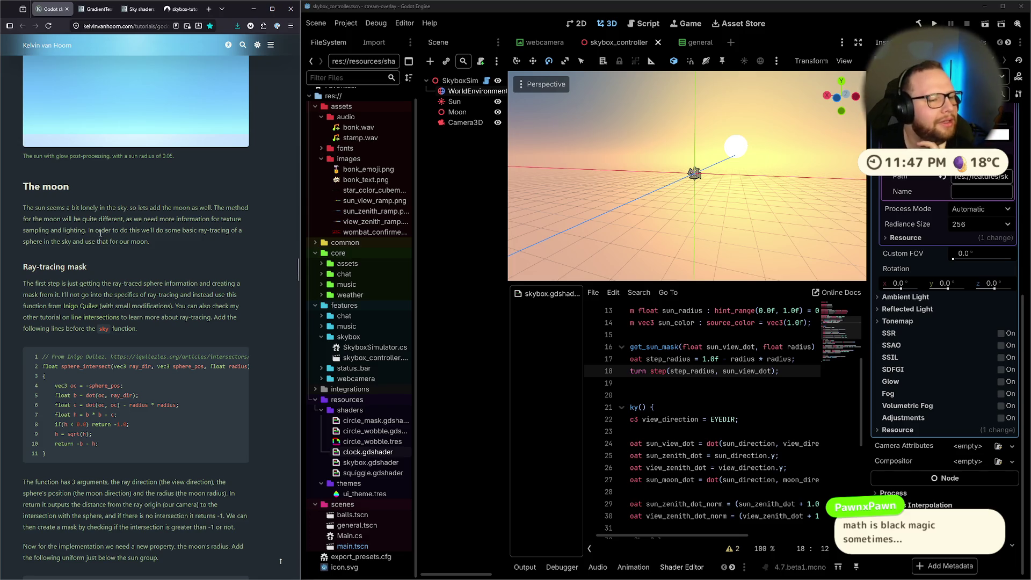
Scroll down to the ray-tracing mask paragraph and mark the sphere_intersect ray direction argument.
scroll(105, 228, "down", 2)
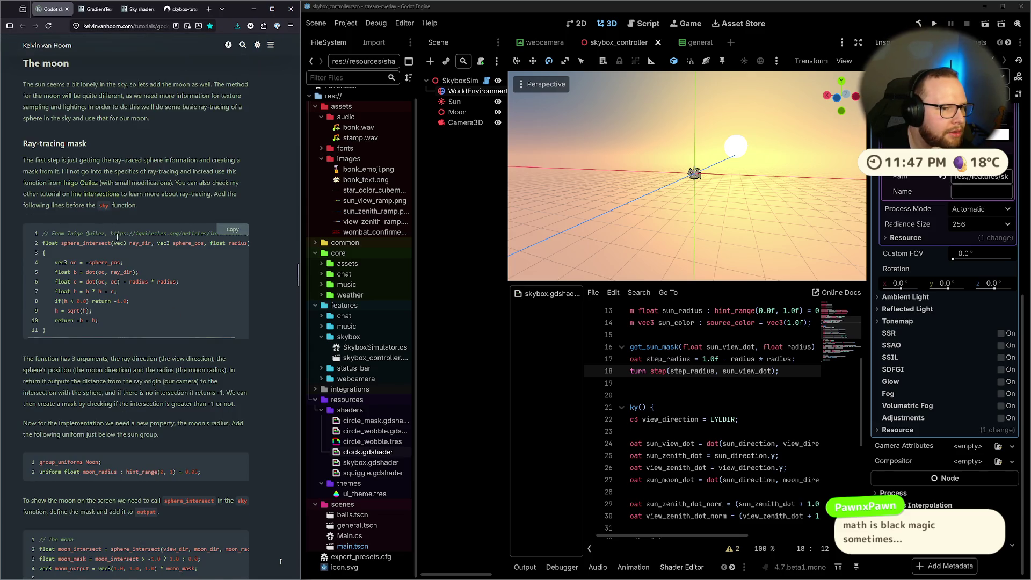
left_click_drag(174, 183, 203, 194)
left_click(201, 195)
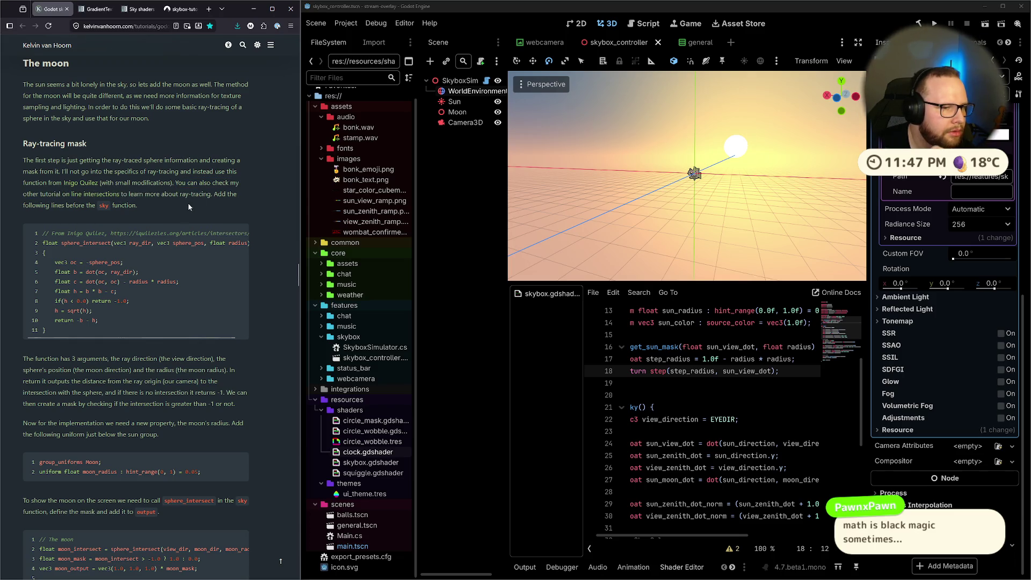
scroll(190, 206, "down", 2)
left_click_drag(34, 235, 195, 235)
left_click(191, 235)
left_click_drag(106, 235, 217, 235)
left_click(217, 235)
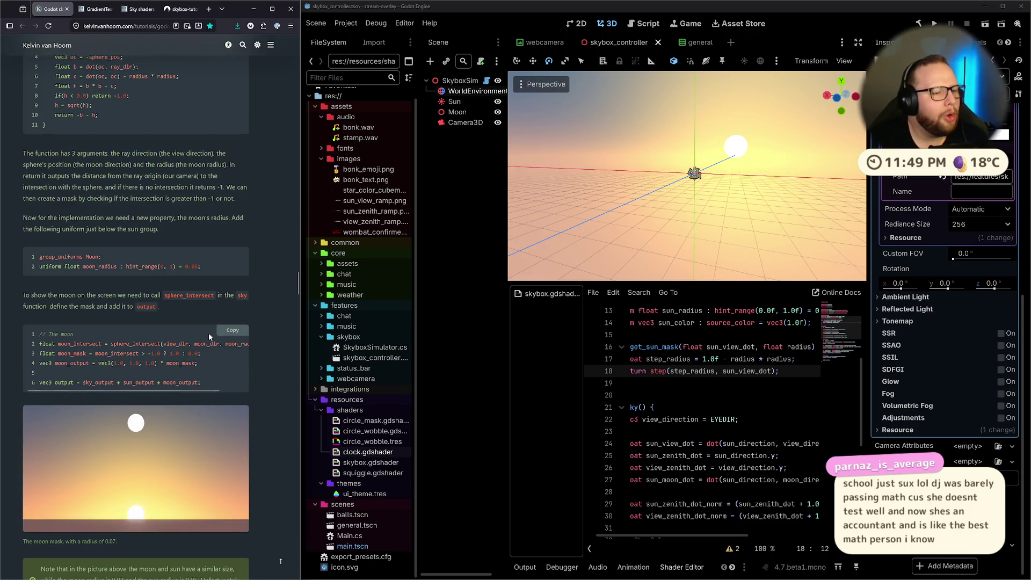
Scroll down and select the arguments explanation and the moon radius property paragraphs.
scroll(208, 333, "down", 1)
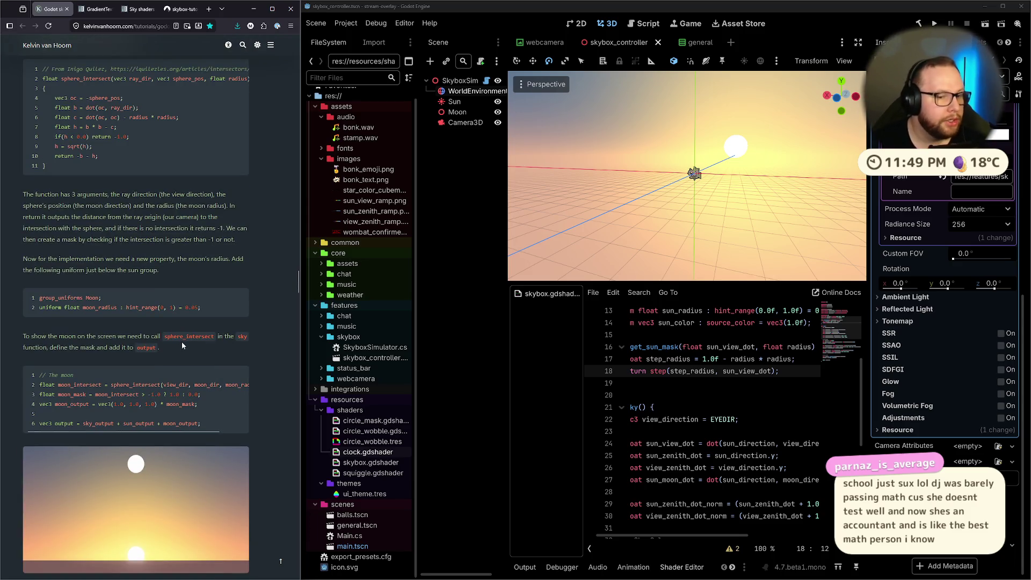
triple_click(21, 193)
left_click(185, 269)
triple_click(185, 270)
left_click(127, 256)
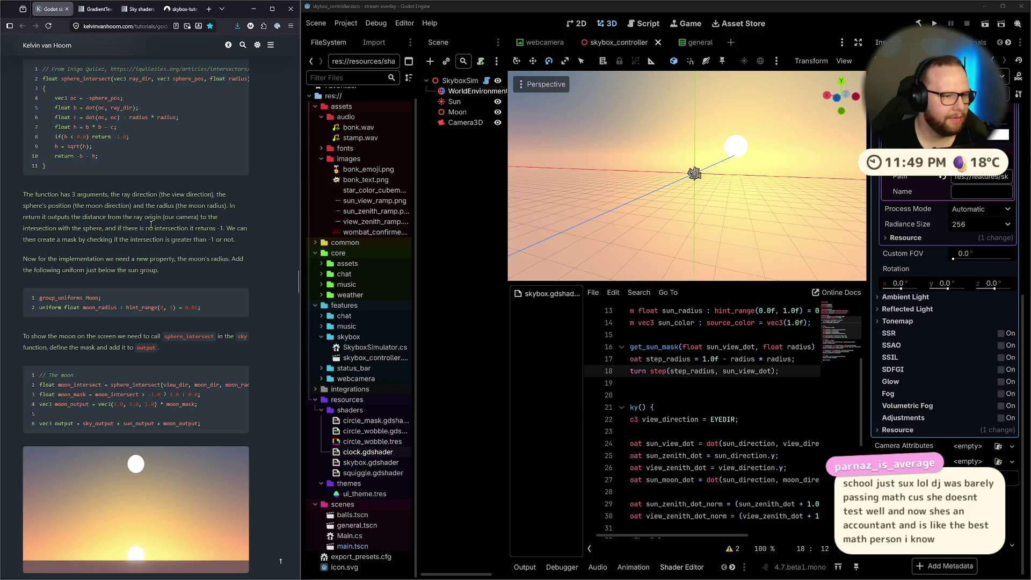
Scroll back up and highlight the lines on the arguments, returned distance and building the mask.
scroll(157, 217, "up", 3)
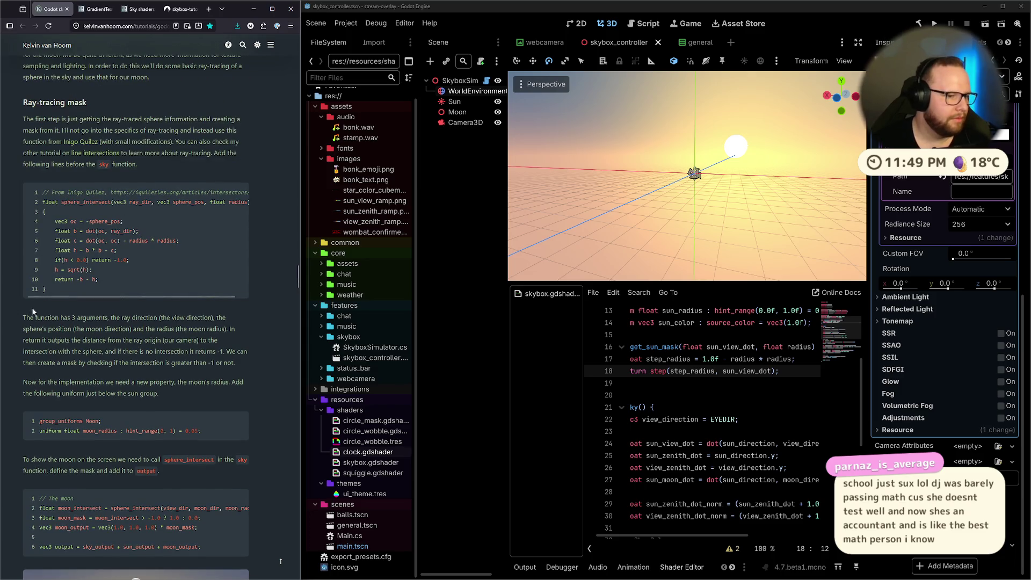
mouse_move(32, 318)
left_mouse_down()
mouse_move(232, 322)
mouse_move(50, 340)
mouse_move(95, 329)
mouse_move(235, 330)
left_mouse_up()
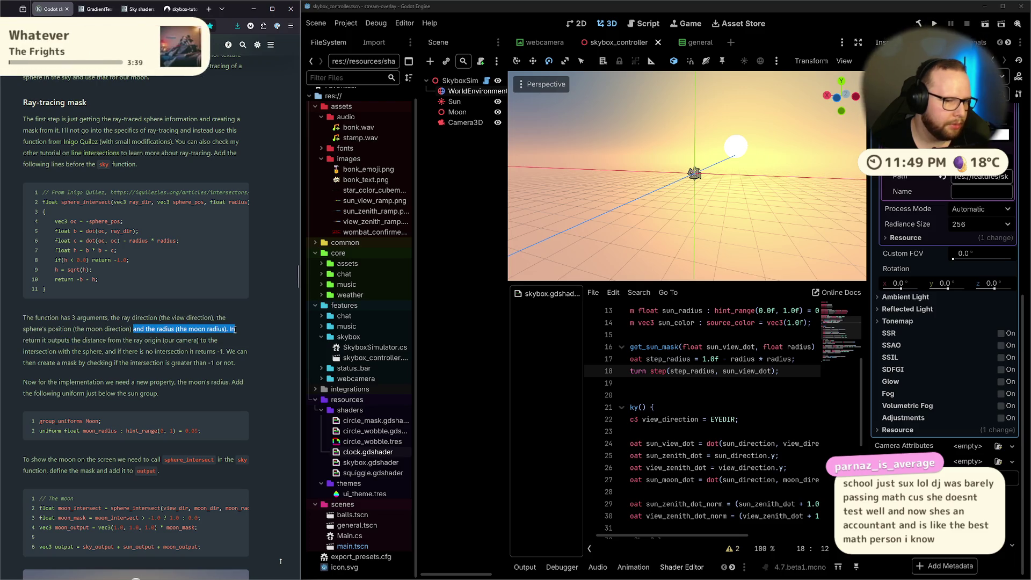
left_click(234, 330)
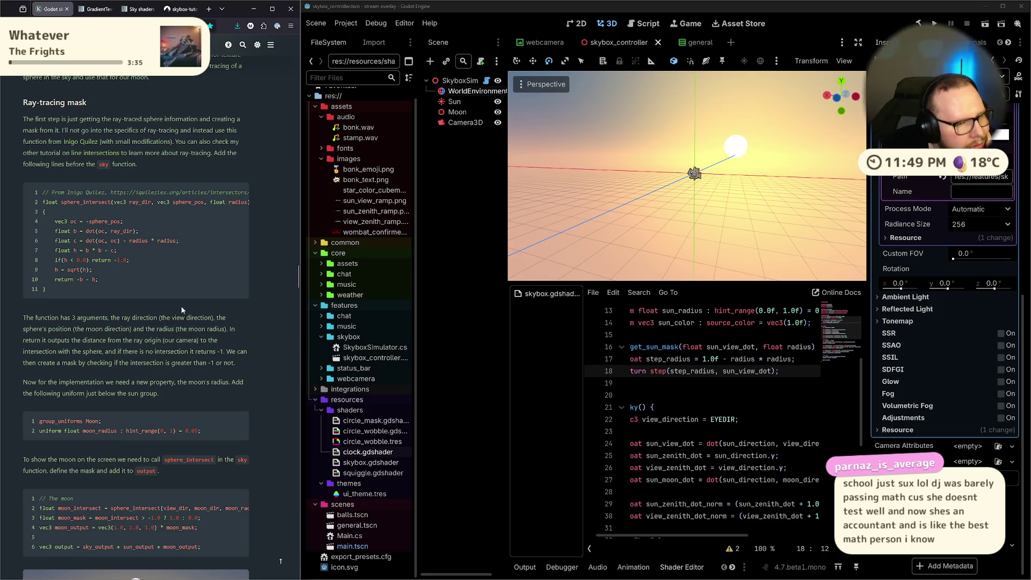
left_click_drag(98, 340, 192, 340)
left_click(227, 345)
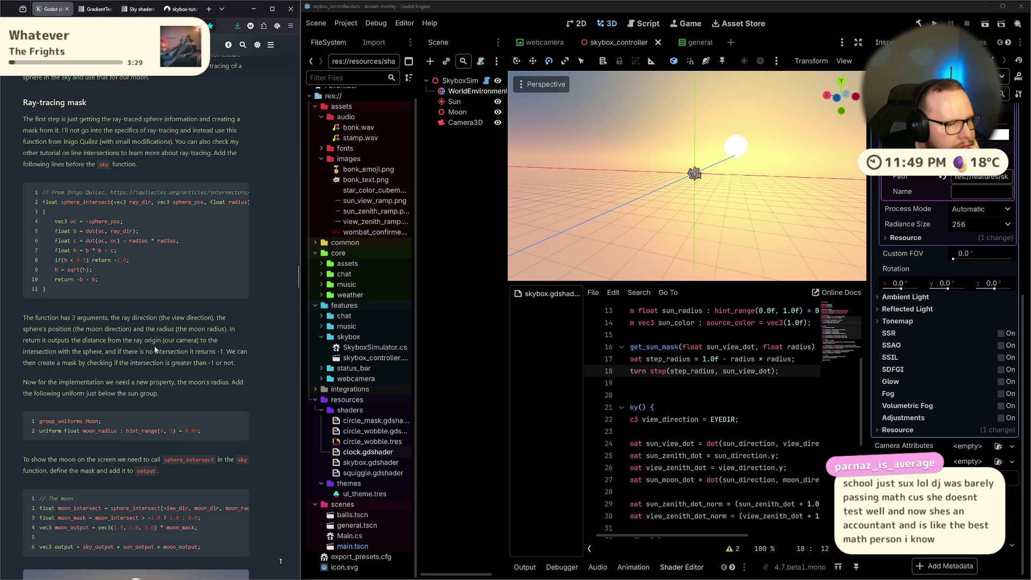
left_click_drag(23, 340, 131, 340)
left_click(129, 344)
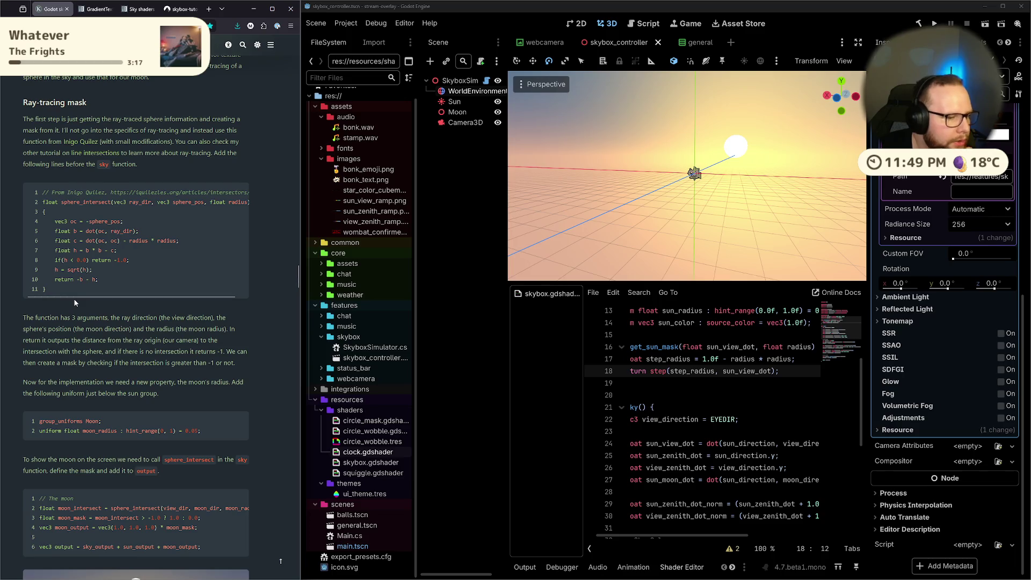
left_click_drag(61, 362, 236, 363)
left_click(235, 366)
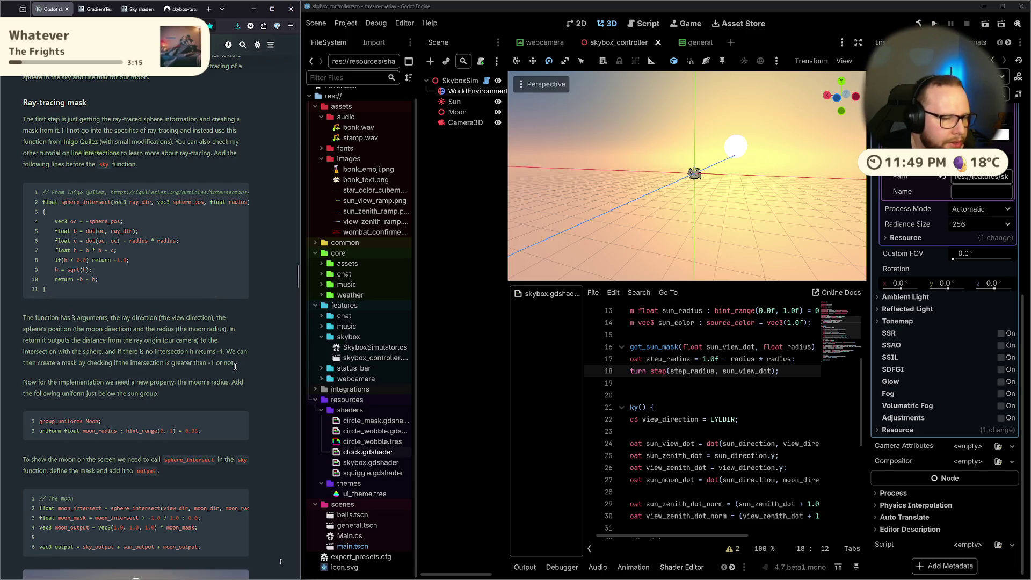
left_click_drag(20, 385, 162, 393)
left_click(162, 393)
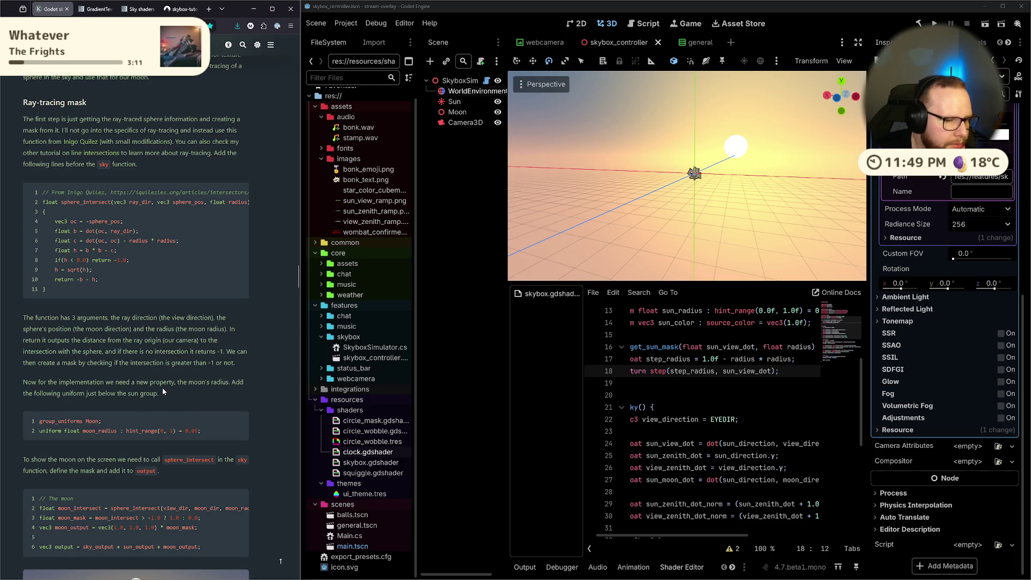
Scroll on through the moon display instructions and the note on moon and sun radii to Moon lighting.
scroll(164, 390, "down", 3)
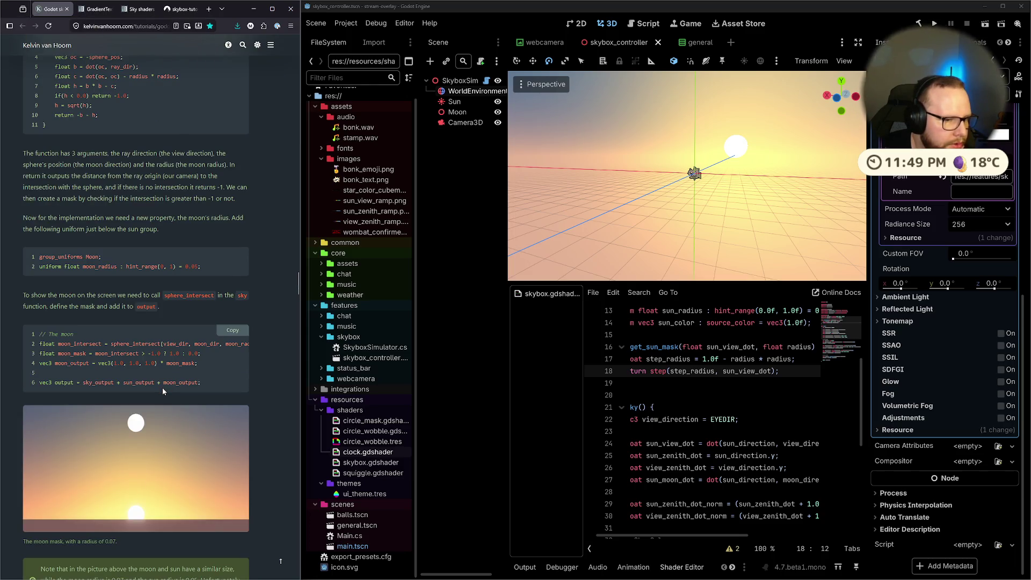
left_click_drag(9, 299, 160, 307)
left_click(179, 310)
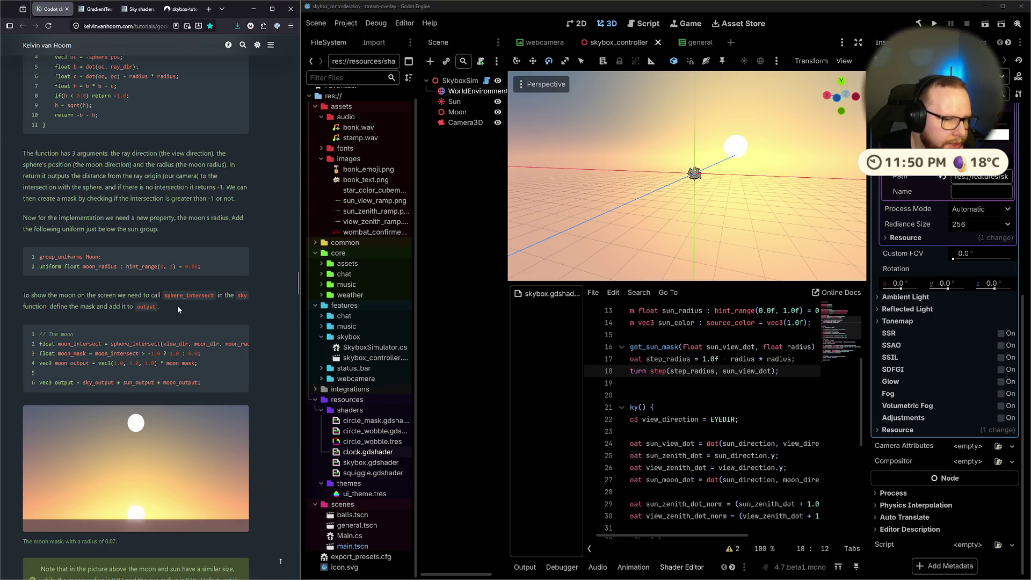
left_click_drag(39, 306, 113, 306)
left_click(114, 308)
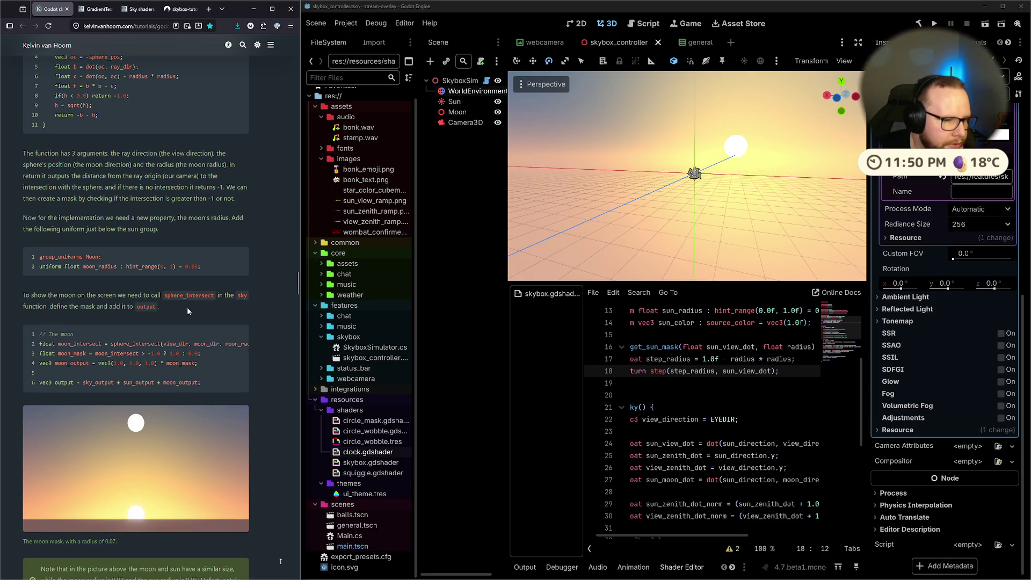
scroll(188, 311, "down", 4)
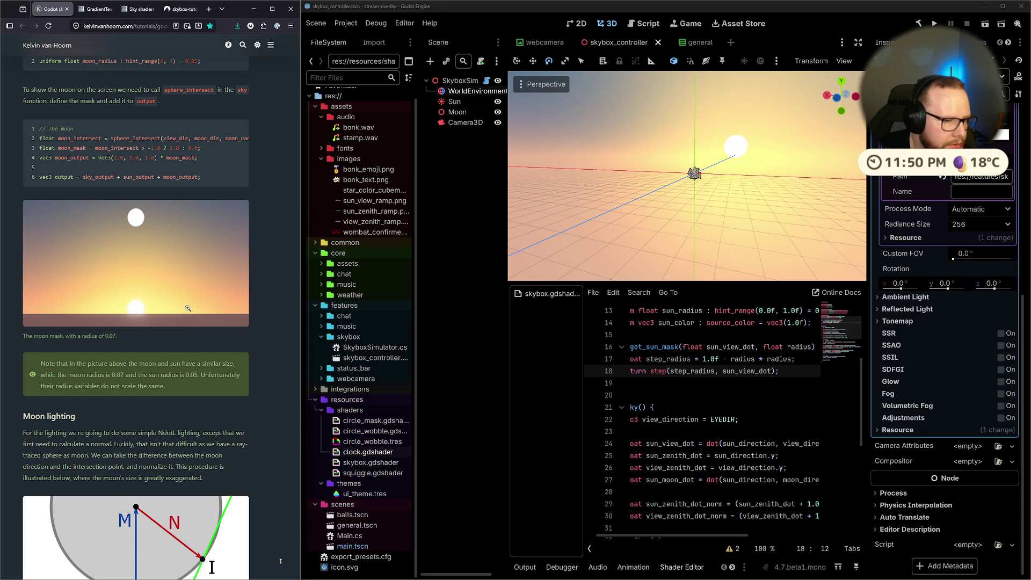
scroll(187, 308, "down", 1)
mouse_move(41, 322)
left_mouse_down()
mouse_move(233, 331)
mouse_move(62, 345)
mouse_move(90, 334)
mouse_move(124, 335)
mouse_move(132, 346)
mouse_move(123, 328)
mouse_move(202, 334)
mouse_move(189, 343)
mouse_move(42, 321)
mouse_move(188, 334)
mouse_move(174, 344)
left_mouse_up()
left_click(42, 321)
left_click(171, 346)
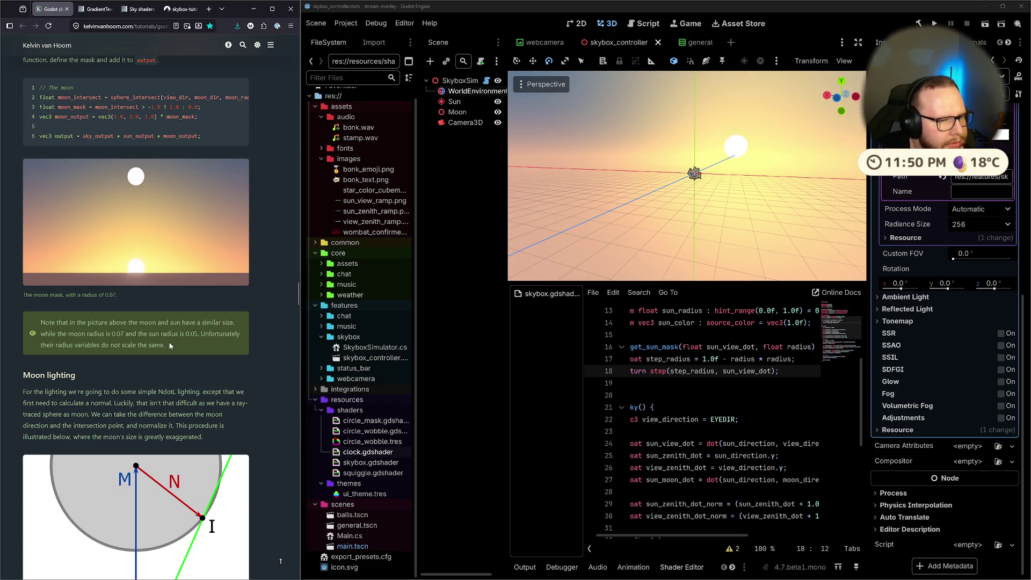
scroll(169, 345, "down", 3)
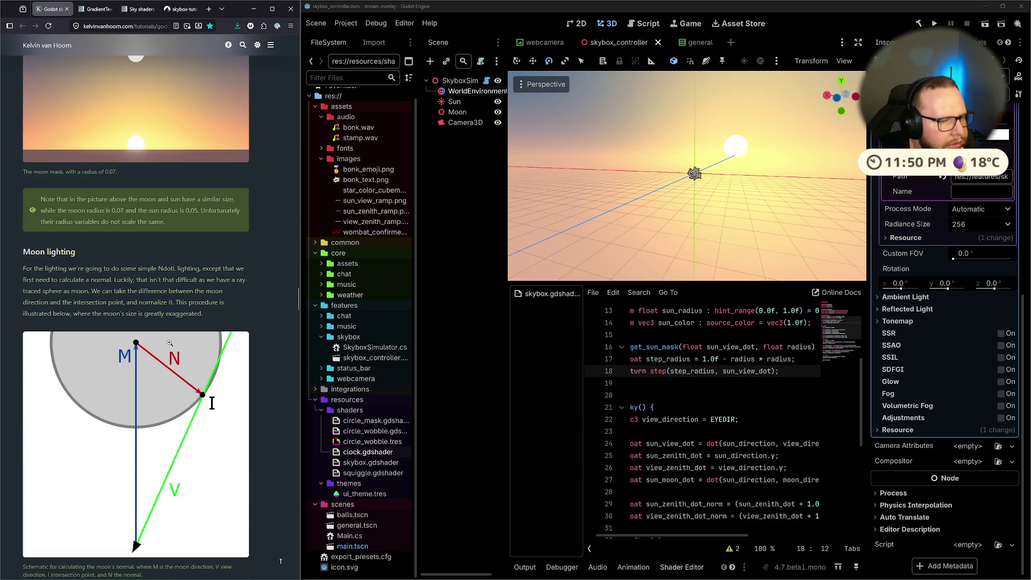
Scroll down to Moon texture, then back up to the moon_exposure code and partially lit moon image.
scroll(170, 342, "down", 15)
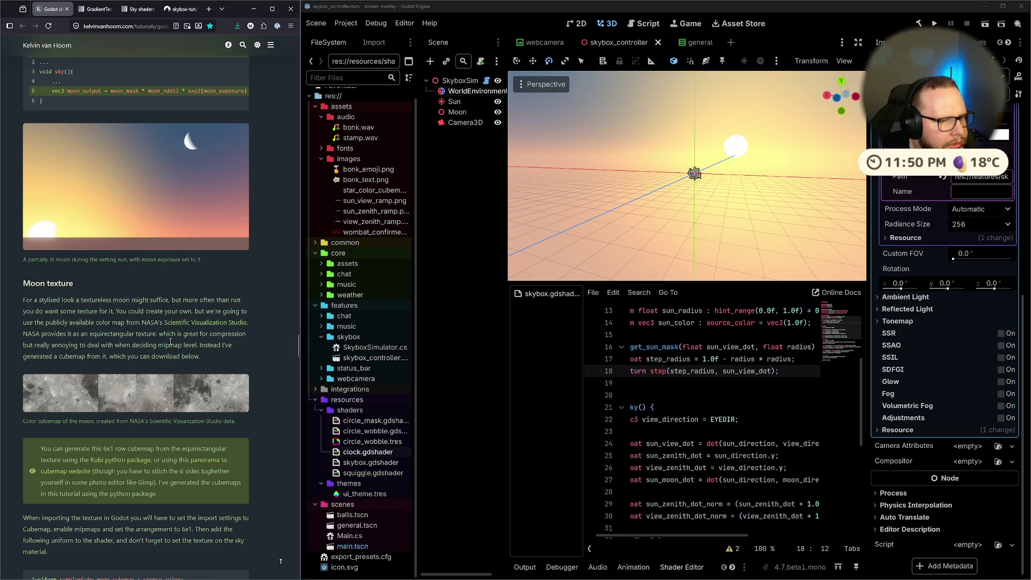
scroll(170, 341, "up", 2)
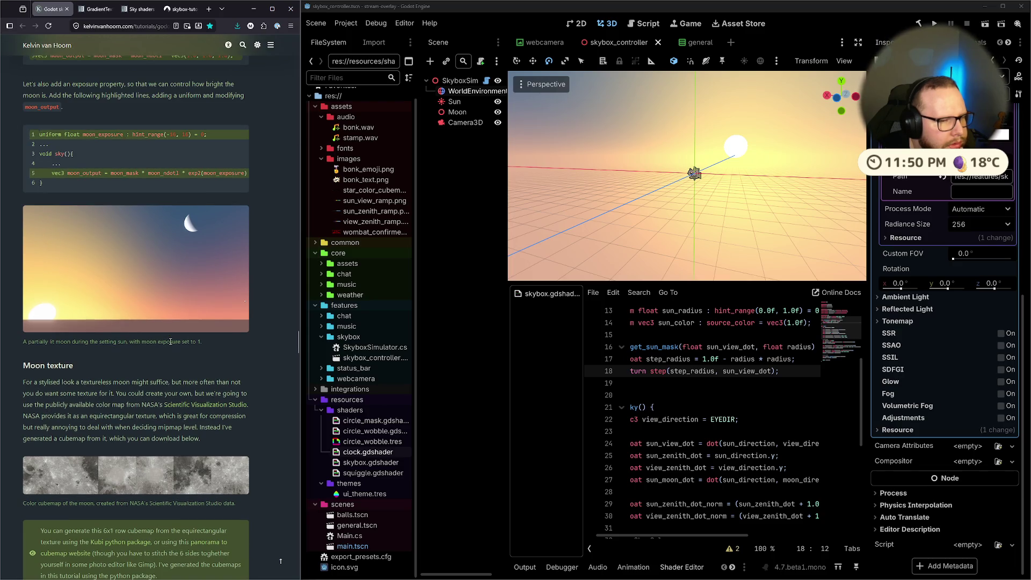
scroll(170, 341, "up", 9)
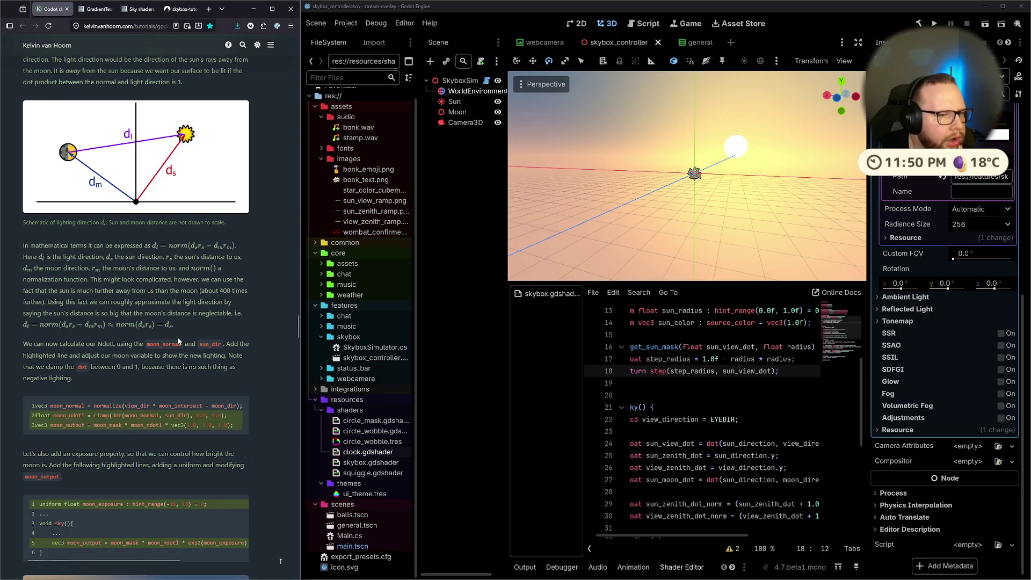
scroll(179, 340, "down", 7)
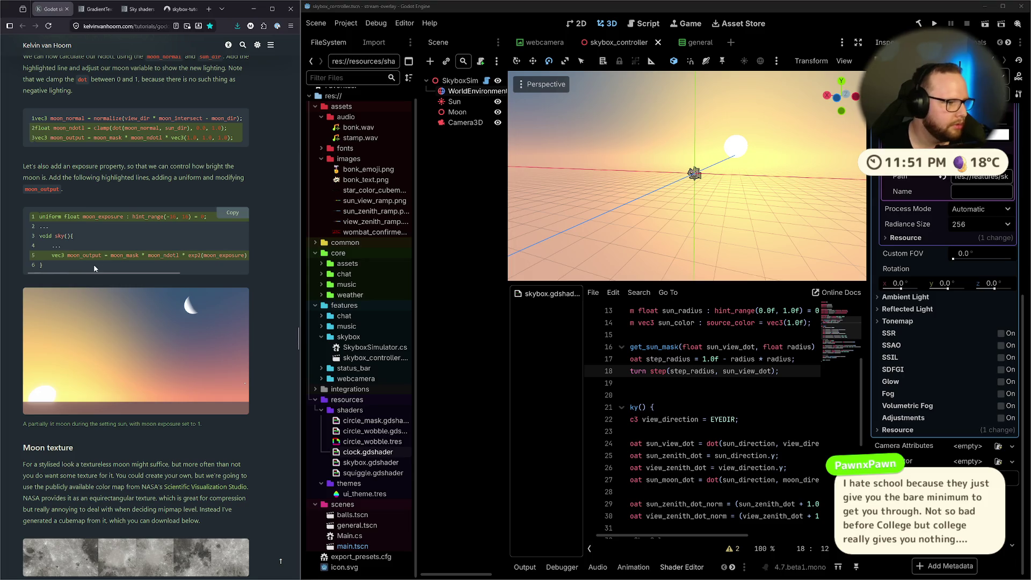
mouse_move(137, 272)
left_mouse_down()
mouse_move(201, 275)
mouse_move(135, 273)
left_mouse_up()
scroll(175, 240, "down", 2)
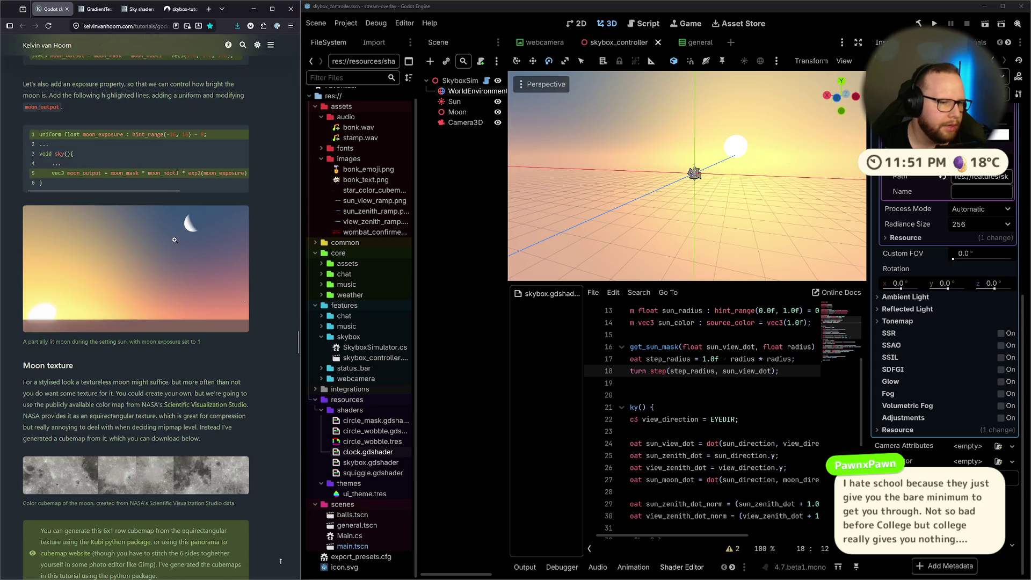
scroll(174, 240, "down", 2)
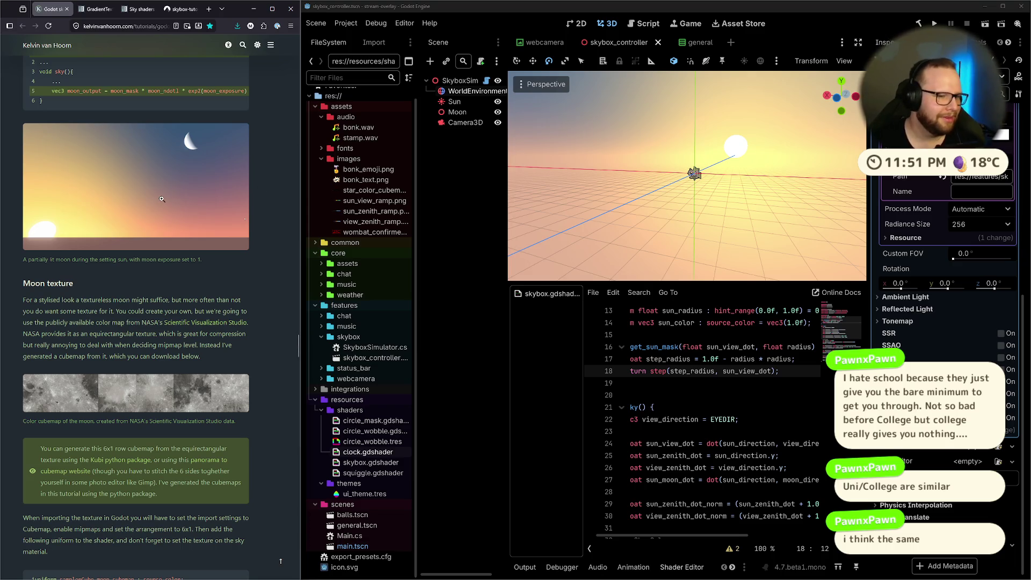
scroll(156, 239, "up", 3)
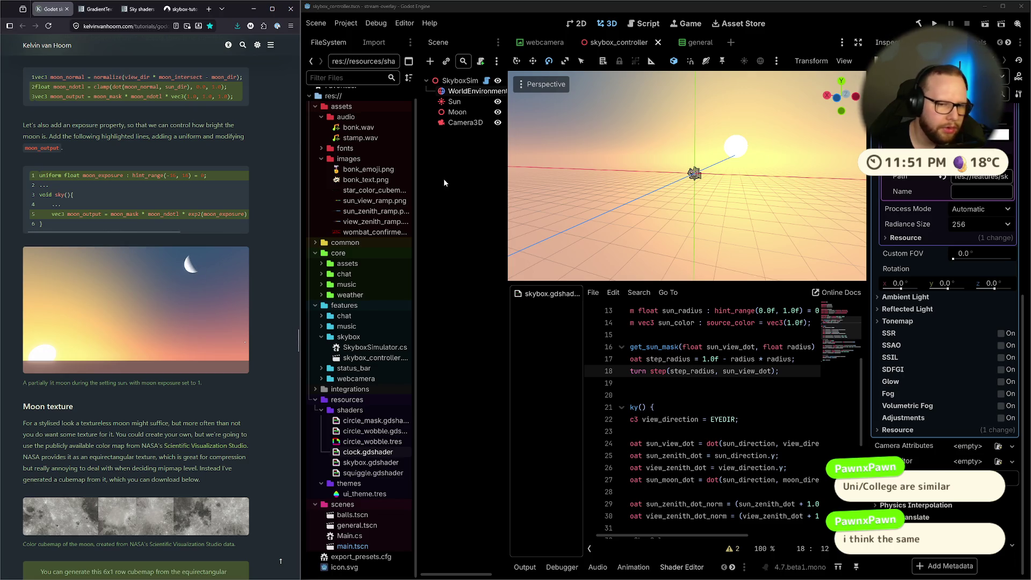
scroll(612, 209, "up", 3)
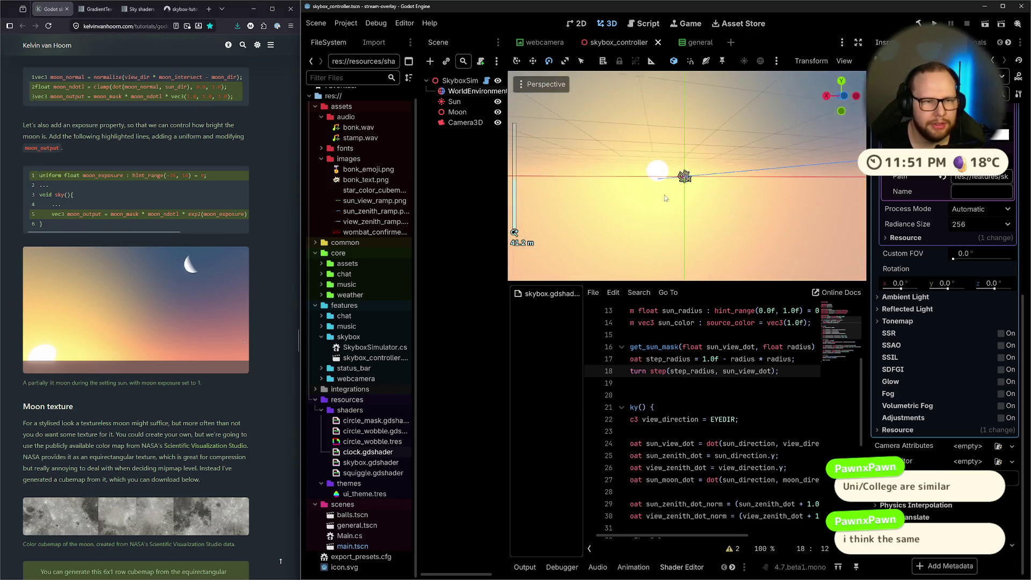
Orbit the skybox view toward the horizon, deselect the node, and open the Command Palette.
left_click_drag(664, 198, 648, 198)
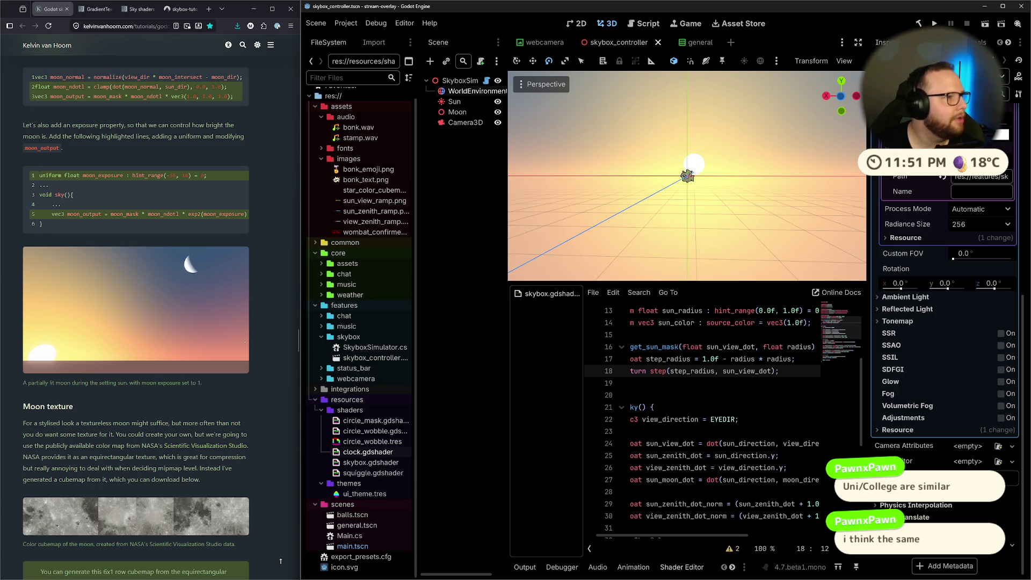
left_click(448, 216)
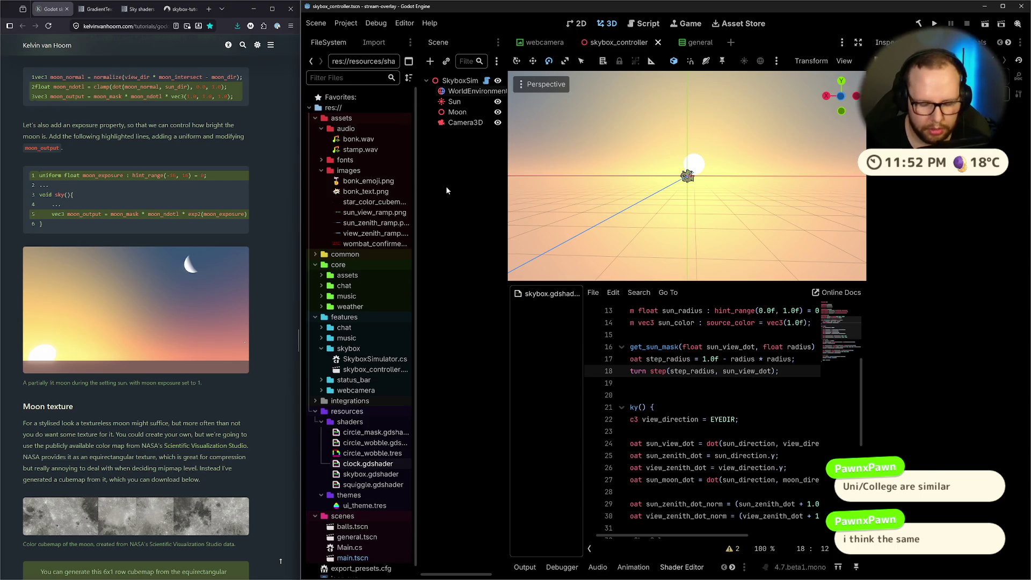
key("ctrl+shift+p")
type("tog")
key("BackSpace")
key("BackSpace")
key("BackSpace")
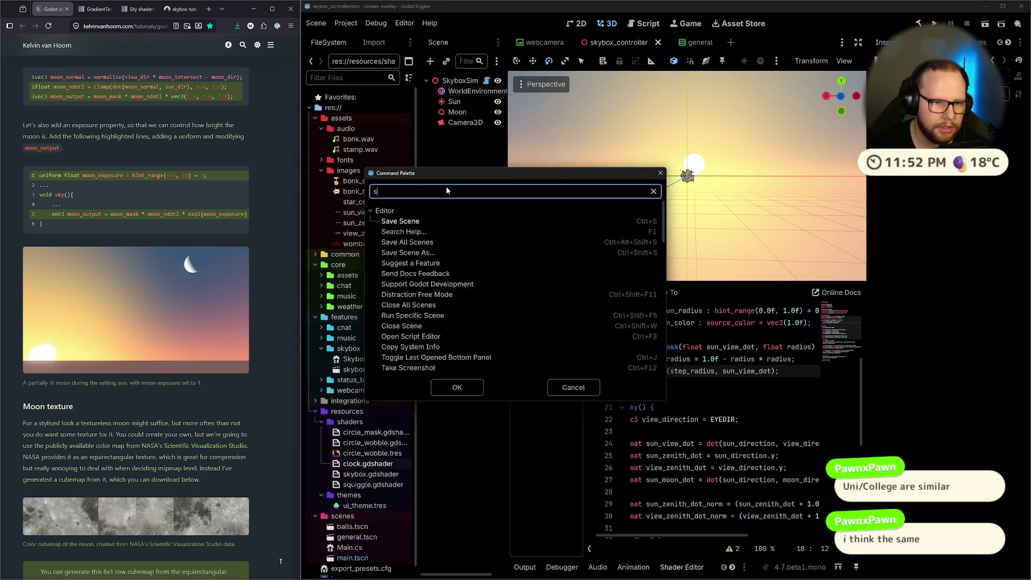
Quick-open status_bar.tscn and select the weather Label node.
key("Escape")
key("alt+shift+o")
type("status")
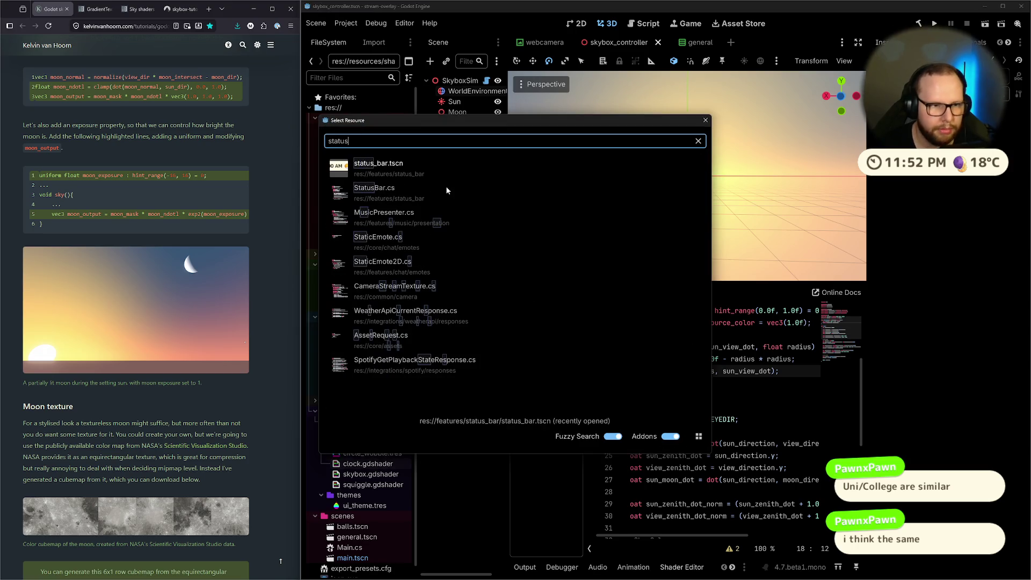
key("Return")
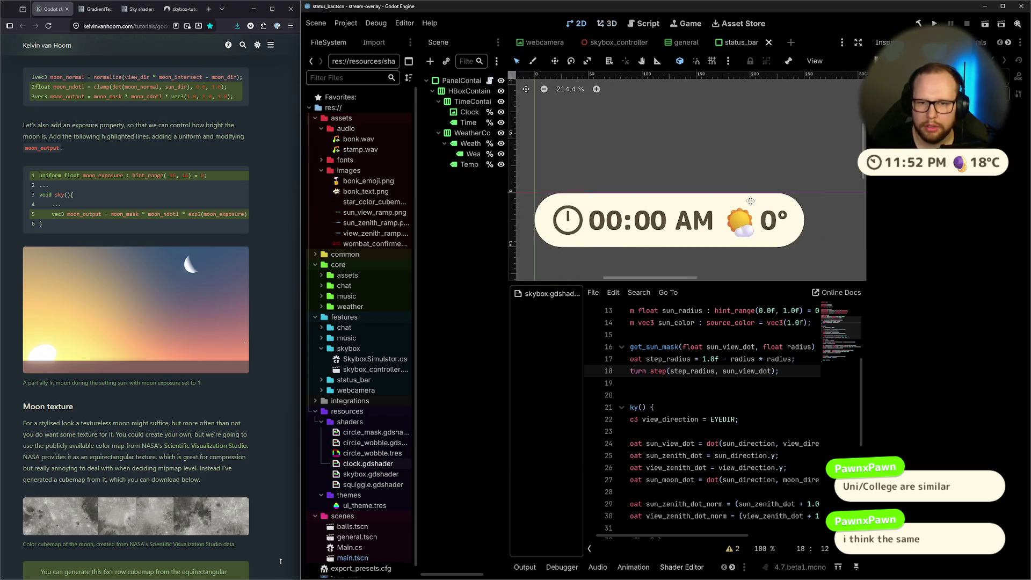
left_click(692, 224)
scroll(692, 224, "up", 2)
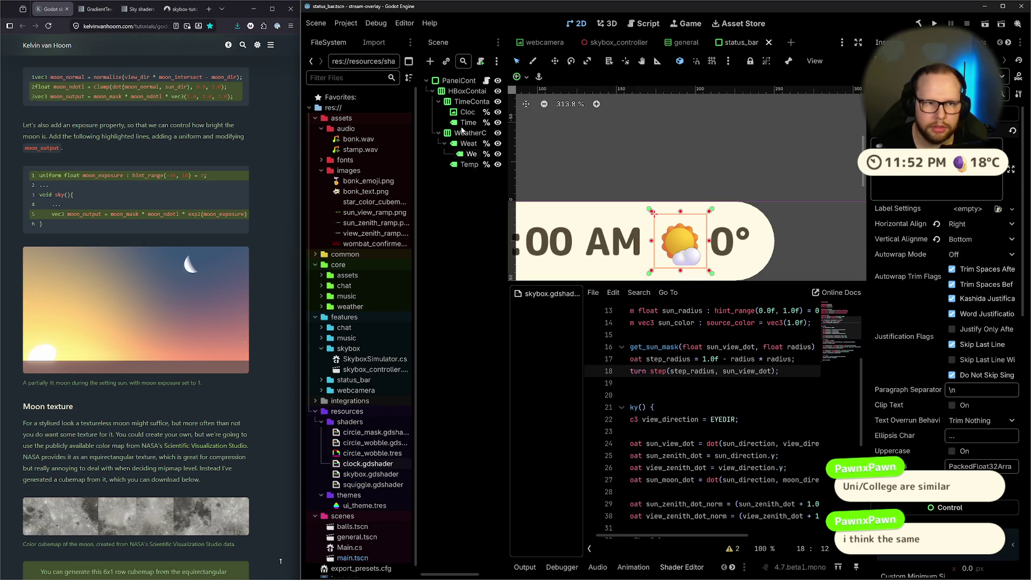
left_click(468, 144)
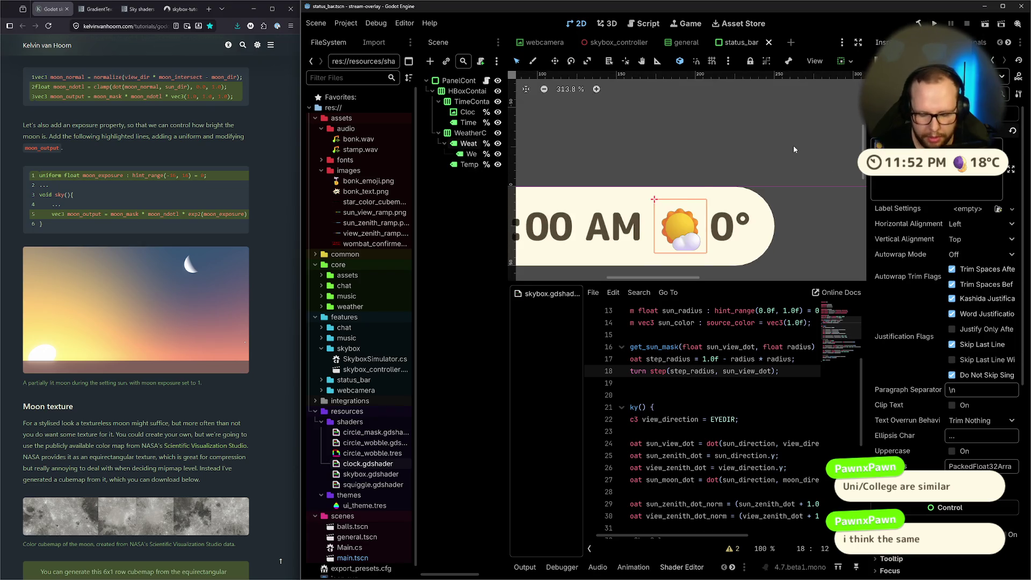
Delete the sun emoji and insert a half-moon emoji with the Windows emoji picker.
key("BackSpace")
key("super+period")
type("mook")
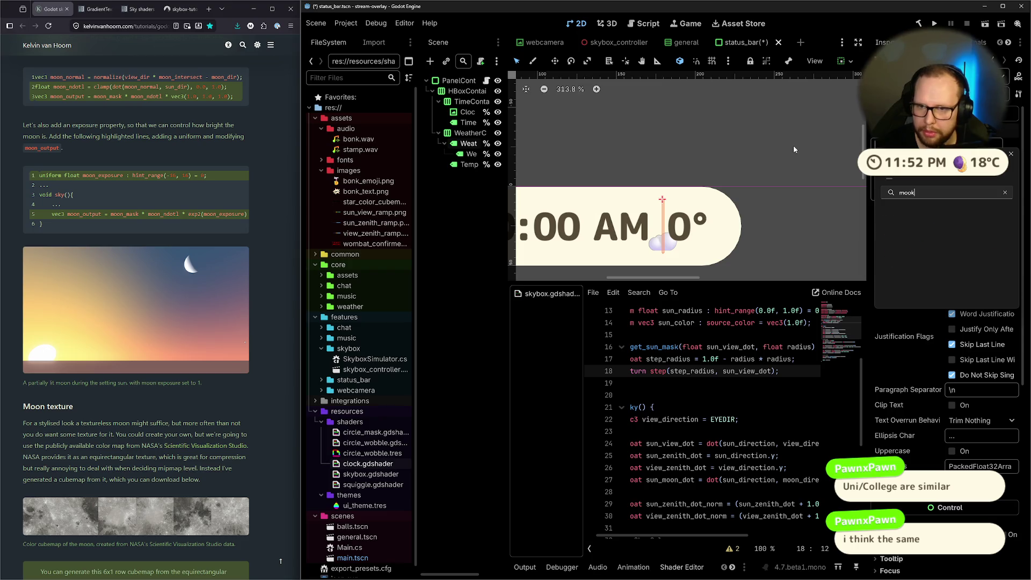
key("BackSpace")
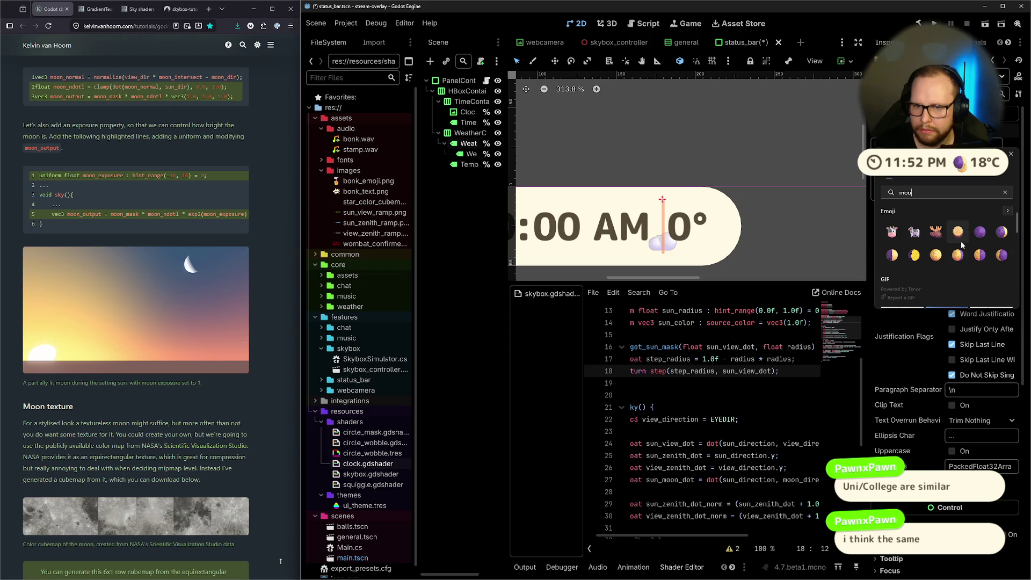
left_click(914, 255)
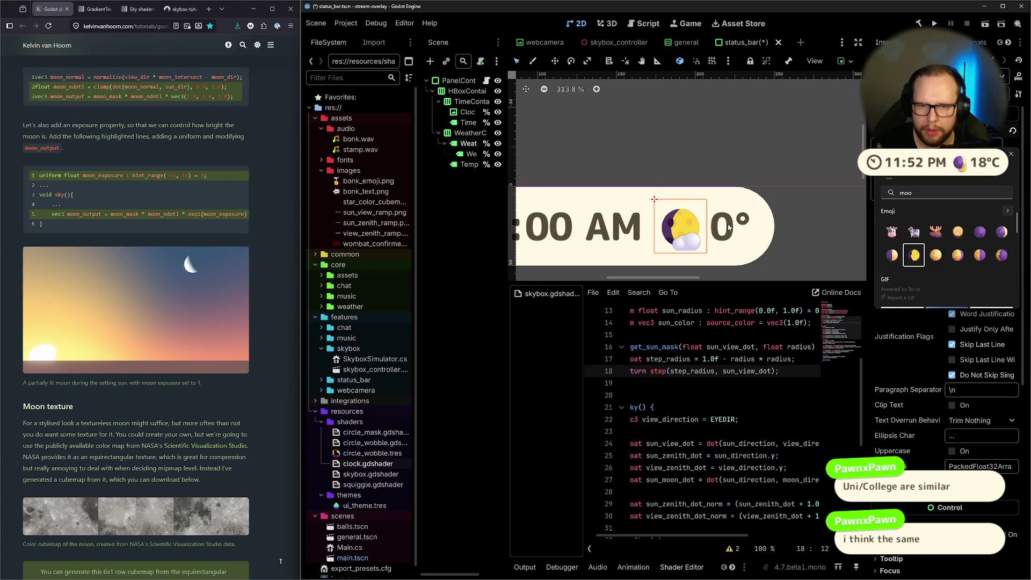
key("Escape")
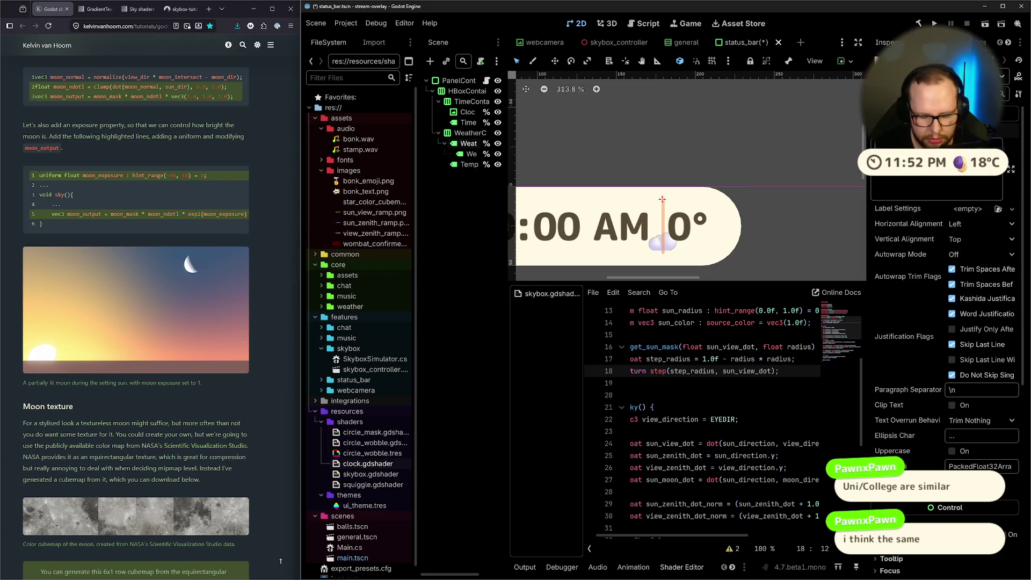
key("super+period")
key("Right")
key("Right")
key("Return")
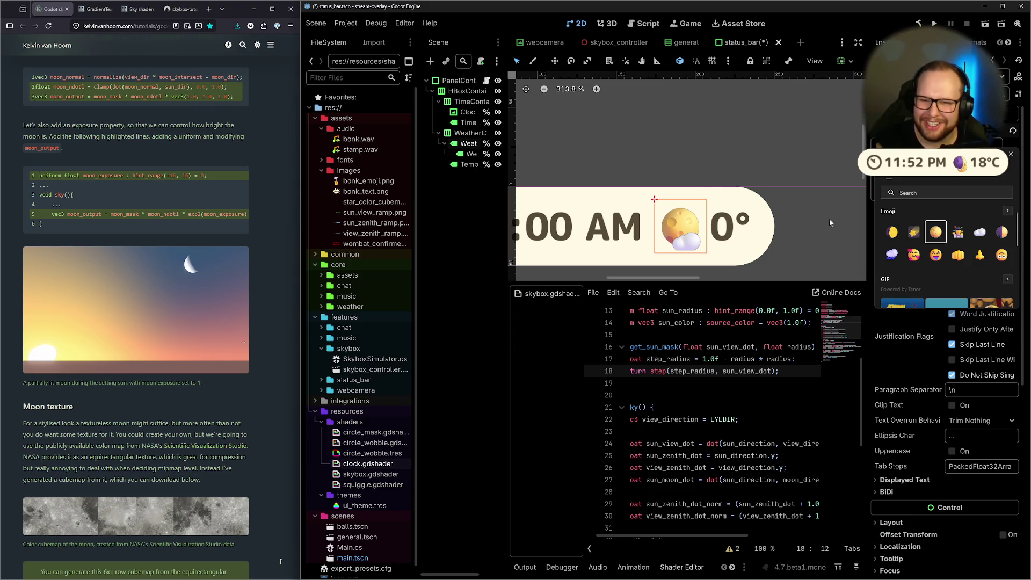
left_click(978, 232)
key("super+period")
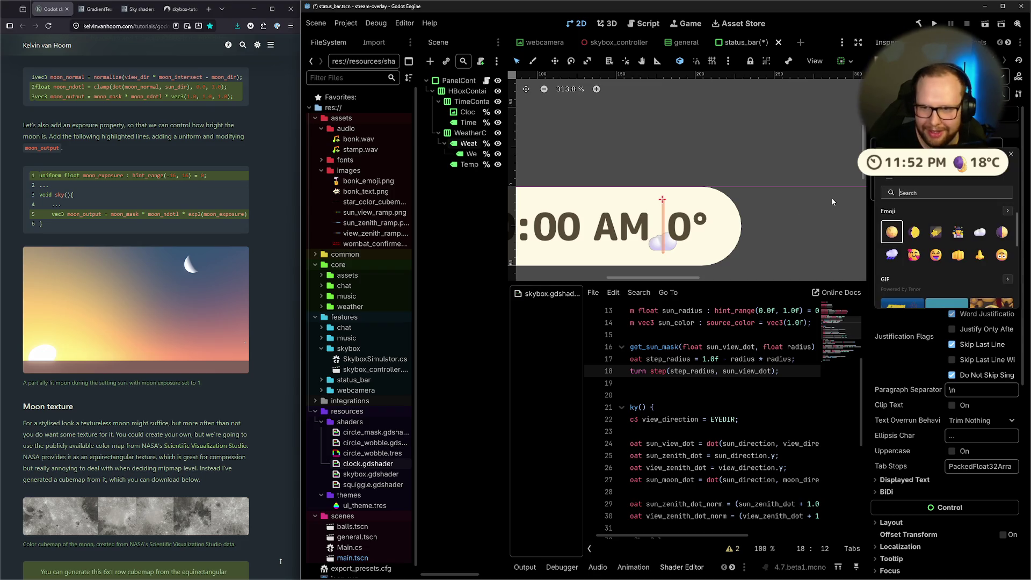
left_click(1002, 232)
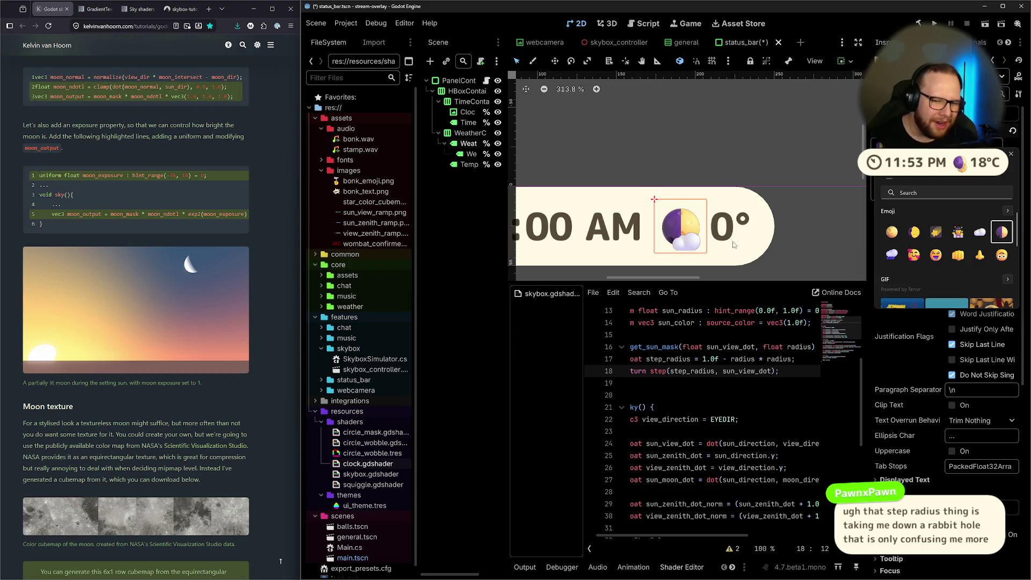
double_click(668, 359)
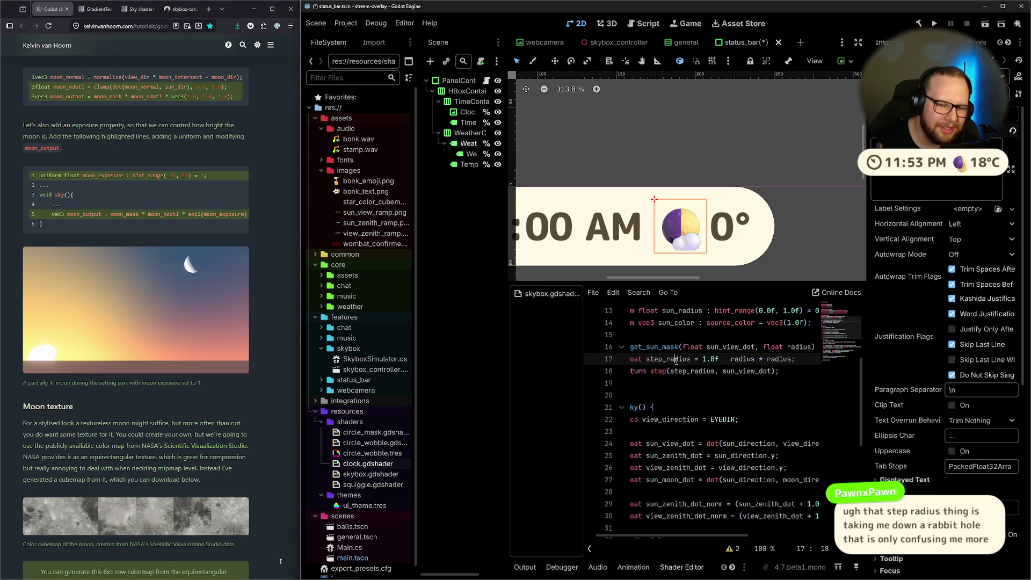
left_click(736, 359)
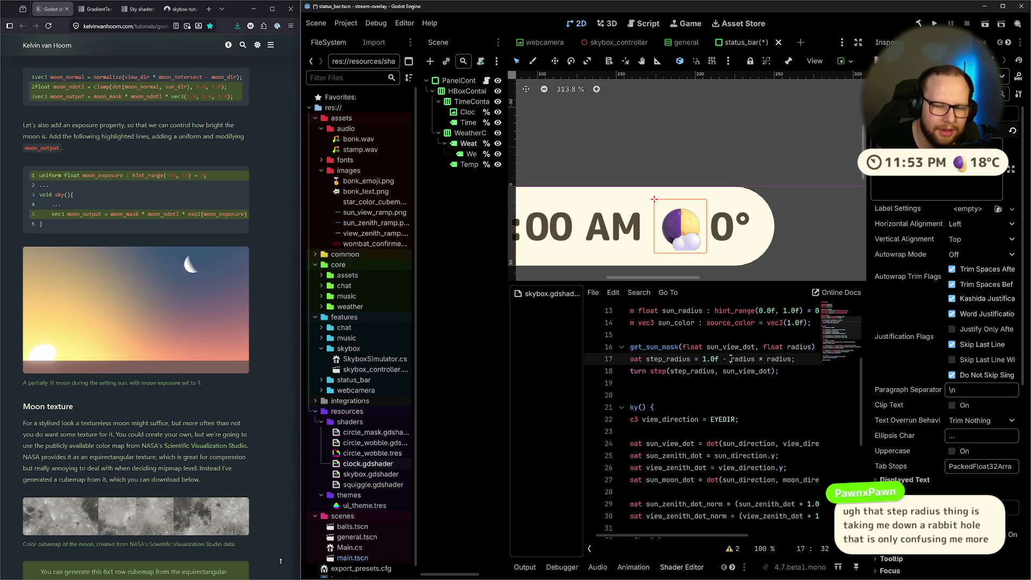
left_click_drag(731, 358, 793, 358)
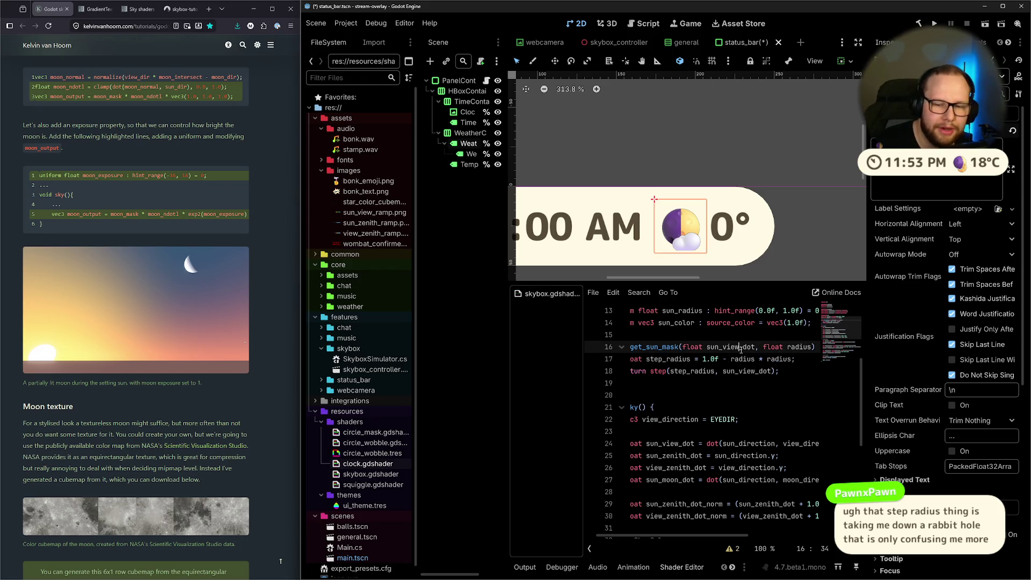
left_click_drag(703, 359, 802, 359)
left_click(802, 359)
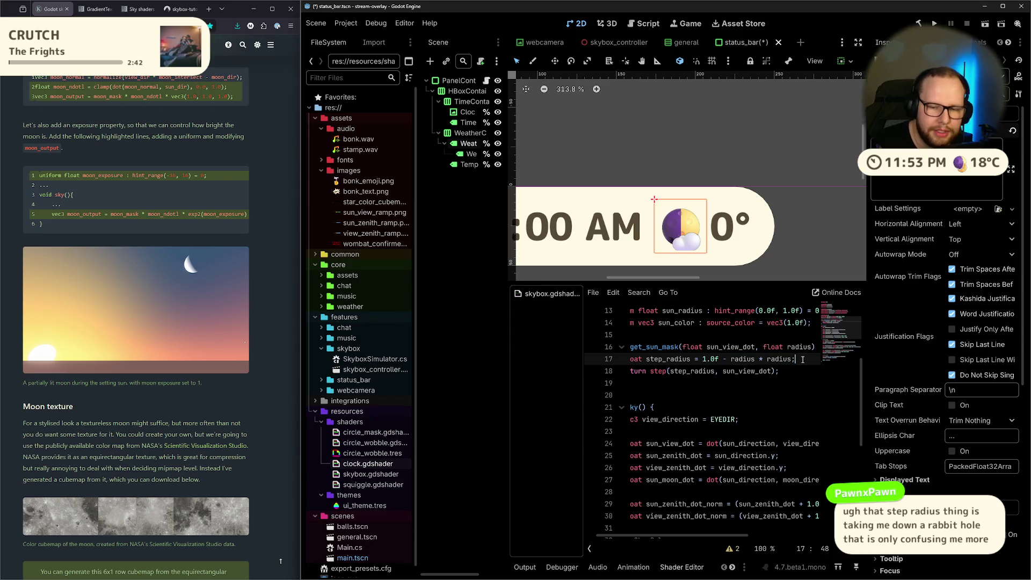
mouse_move(730, 358)
left_mouse_down()
mouse_move(795, 359)
mouse_move(730, 358)
left_mouse_up()
left_click(796, 360)
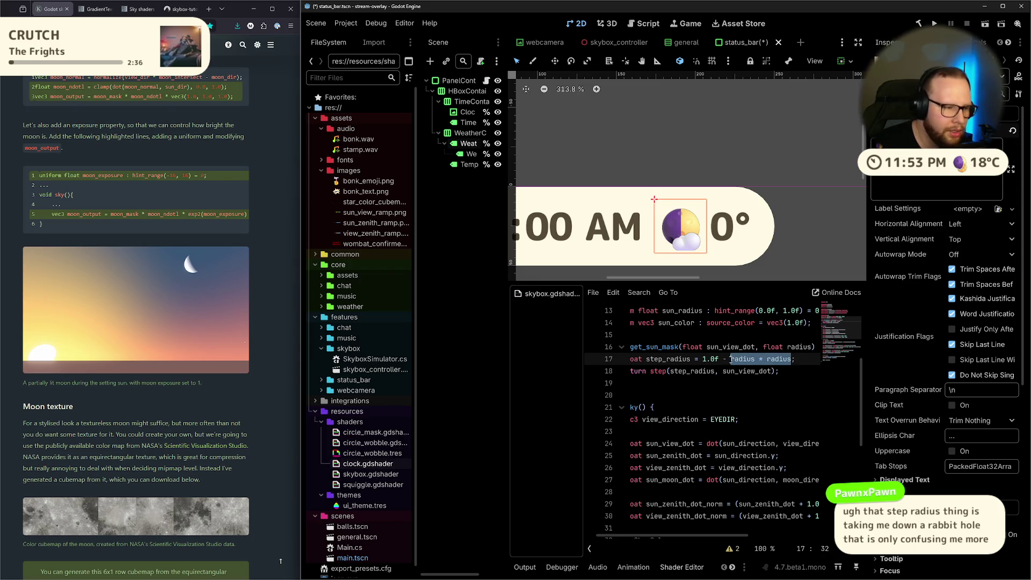
left_click(706, 359)
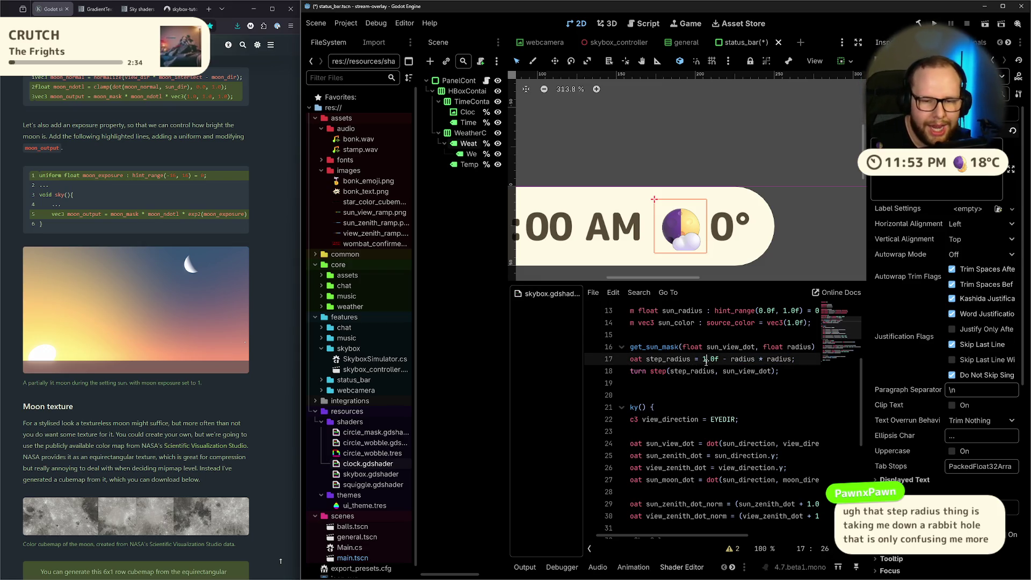
mouse_move(730, 359)
left_mouse_down()
mouse_move(762, 358)
mouse_move(720, 360)
left_mouse_up()
left_click(776, 359)
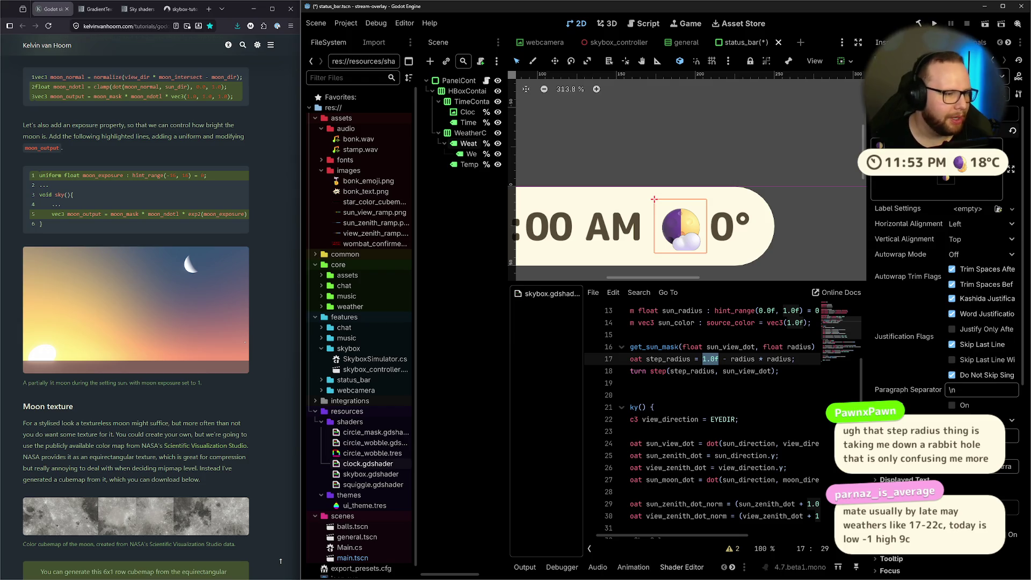
Undo the accidental weather icon resize and deselect the icon.
left_click_drag(654, 199, 662, 199)
key("ctrl+z")
left_click(709, 169)
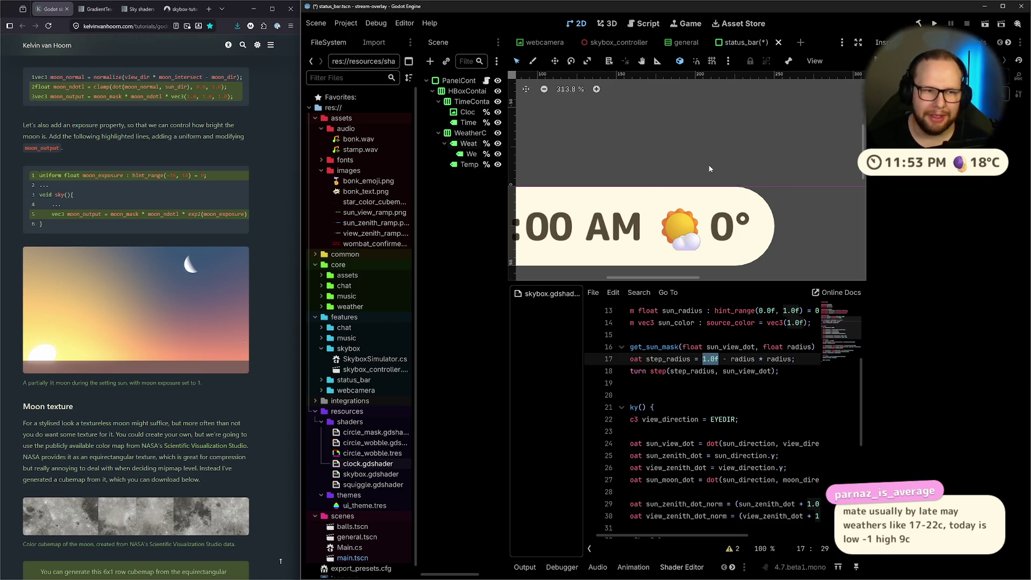
Save the status bar scene and switch to the skybox_controller scene tab.
scroll(692, 139, "down", 5)
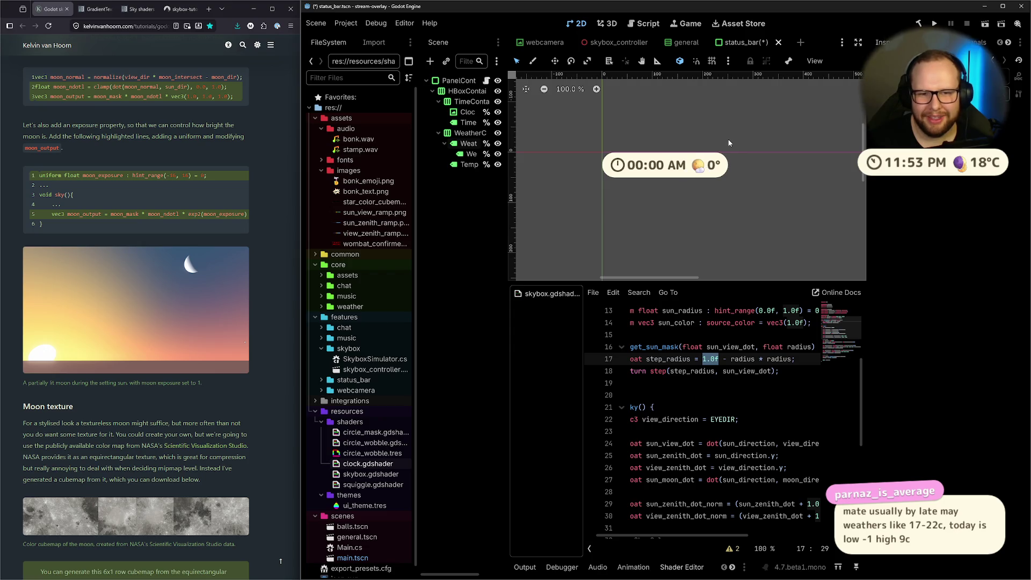
key("ctrl+s")
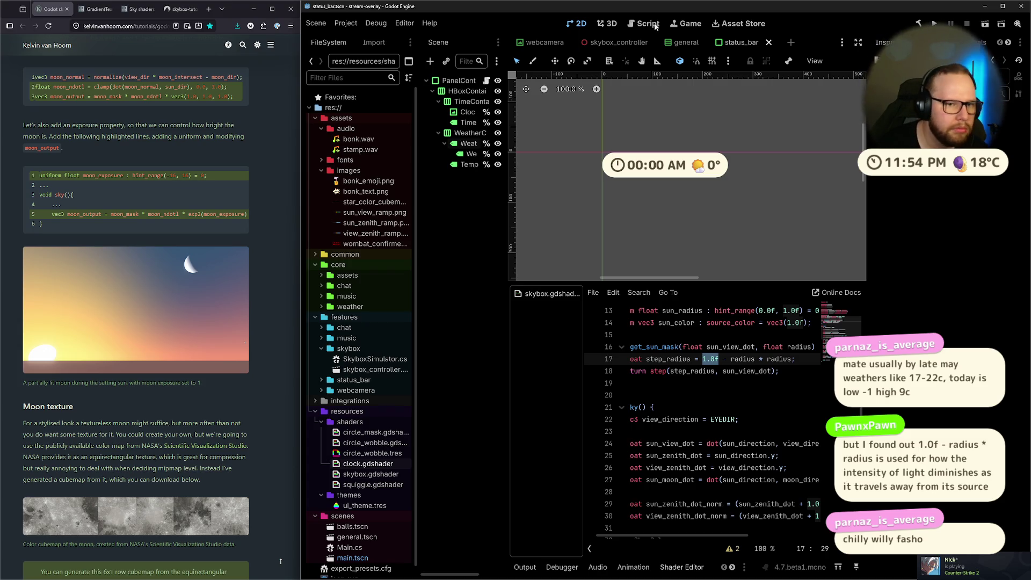
left_click(601, 41)
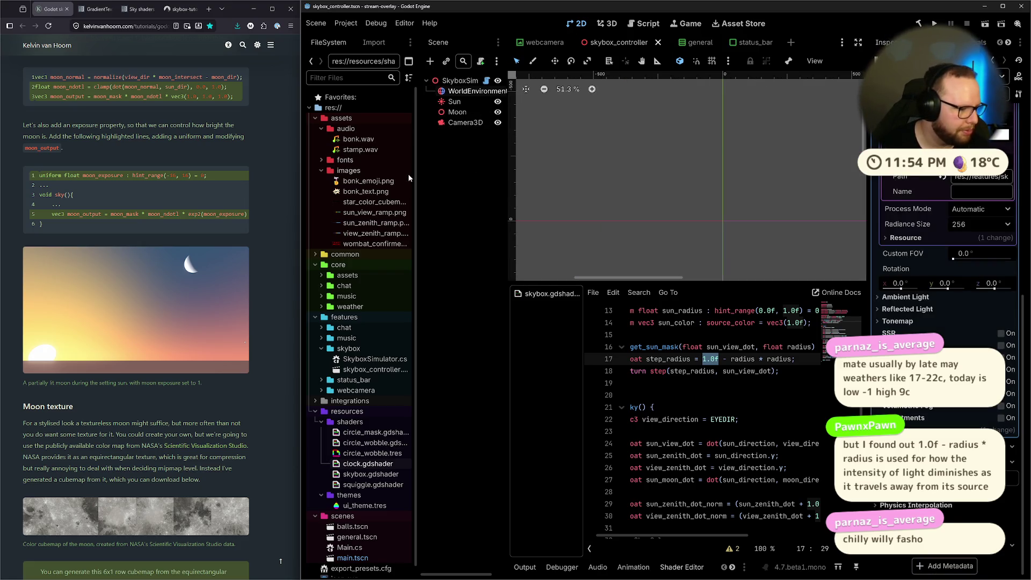
Add a SpotLight3D child node under the SkyboxSim root.
left_click(452, 82)
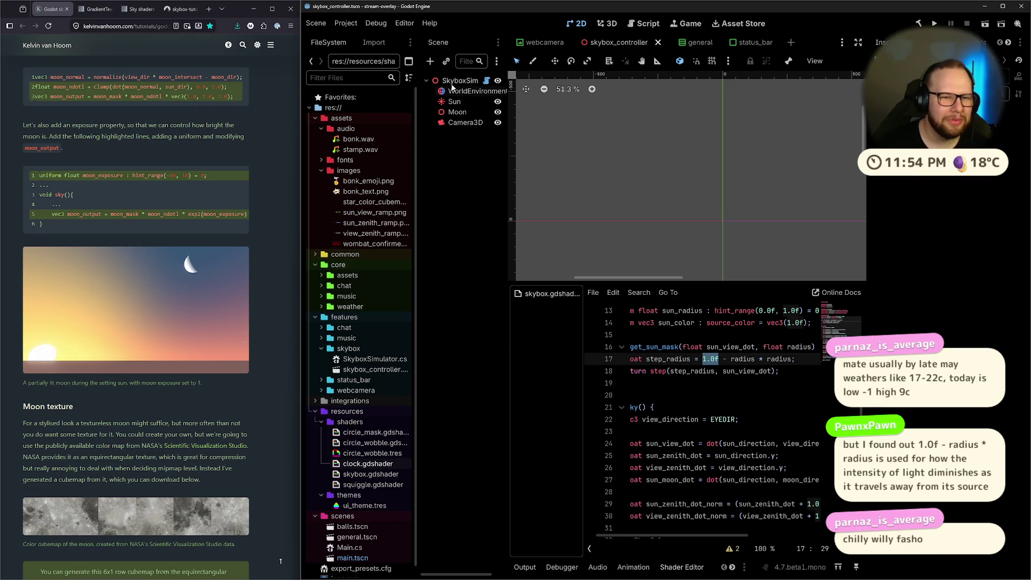
key("ctrl+shift+o")
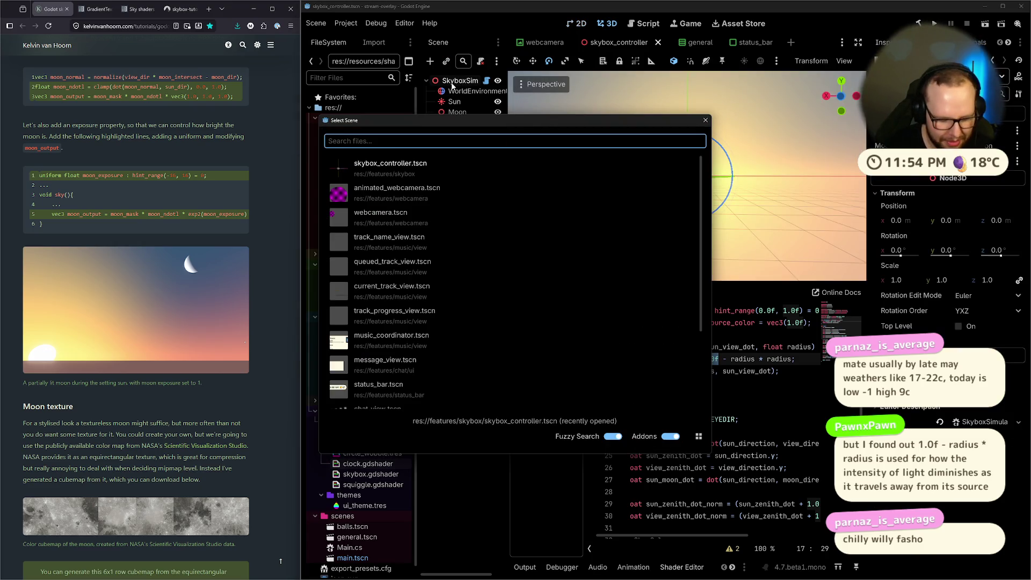
key("Escape")
key("ctrl+a")
type("spo")
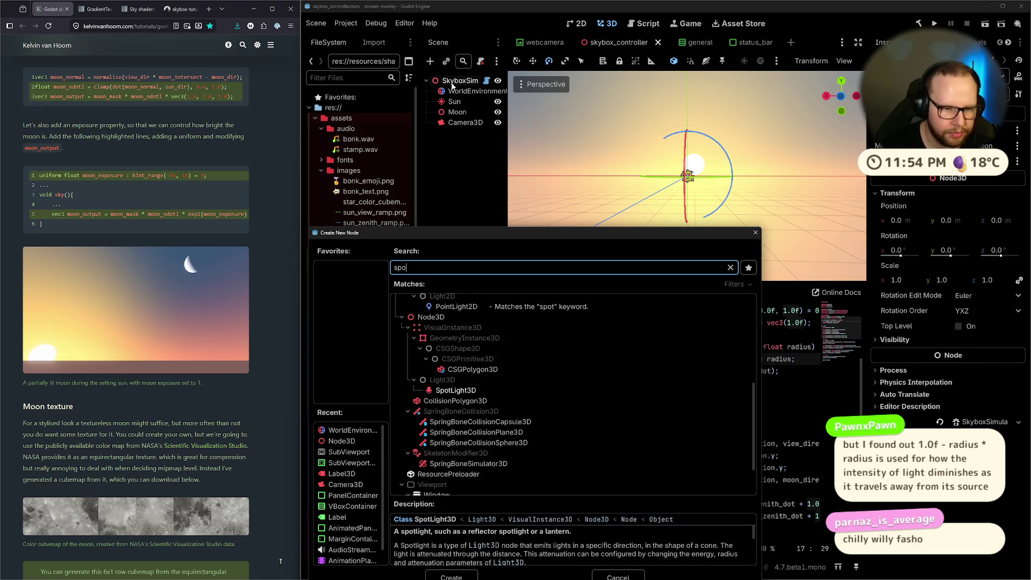
key("Return")
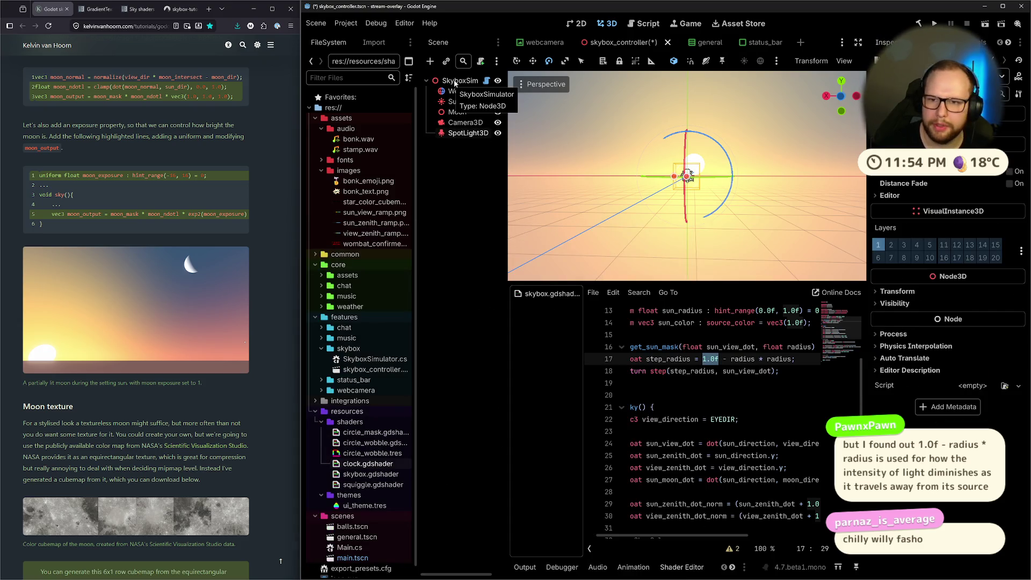
Select the new SpotLight3D and delete it, confirming the removal.
scroll(948, 322, "up", 2)
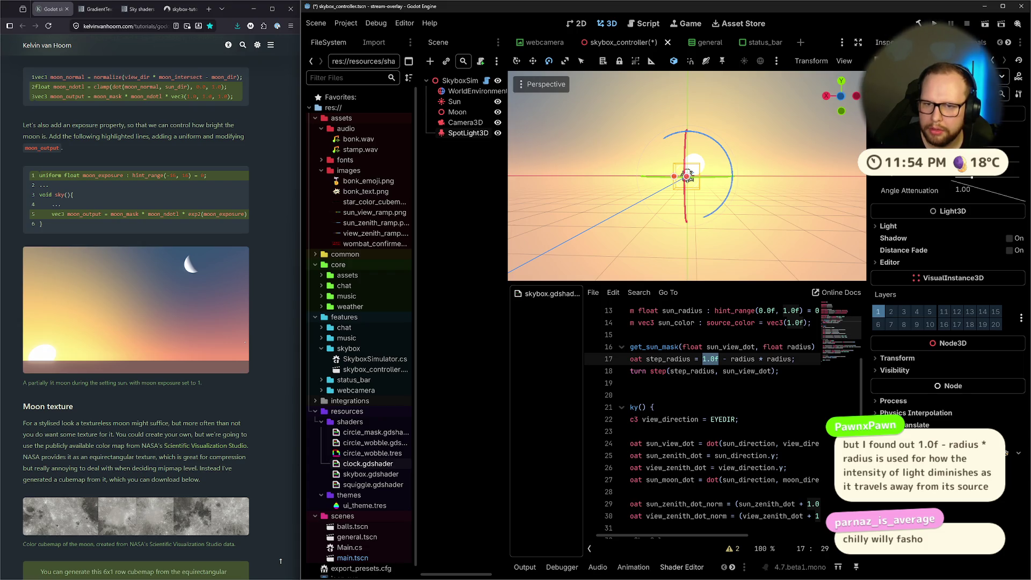
left_click(460, 184)
left_click(455, 134)
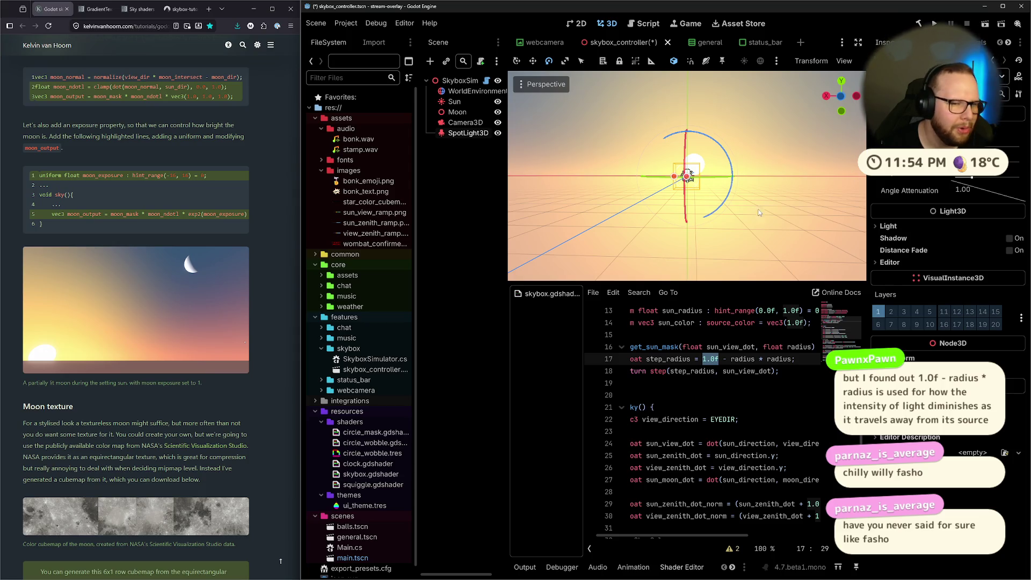
key("Delete")
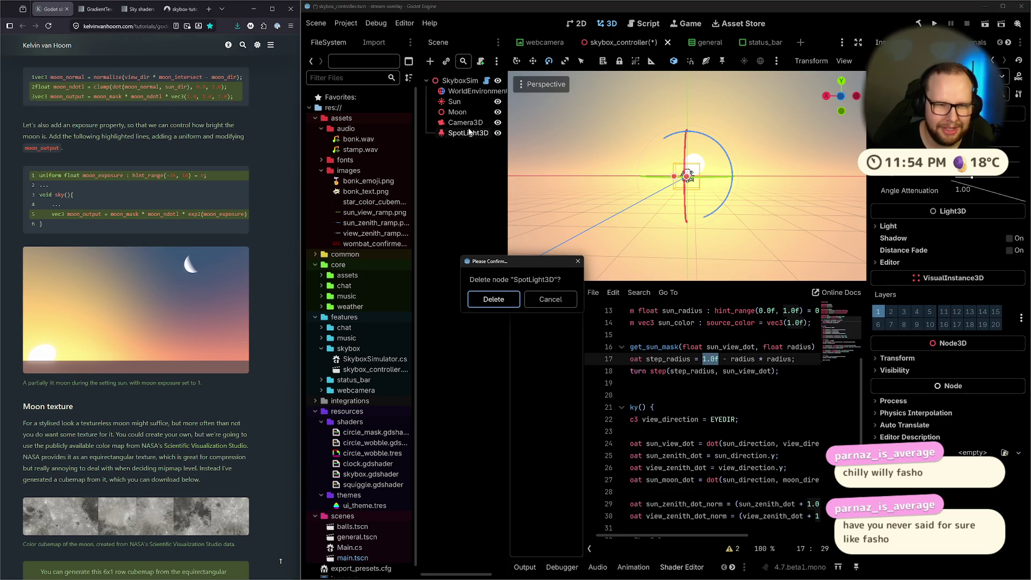
key("Return")
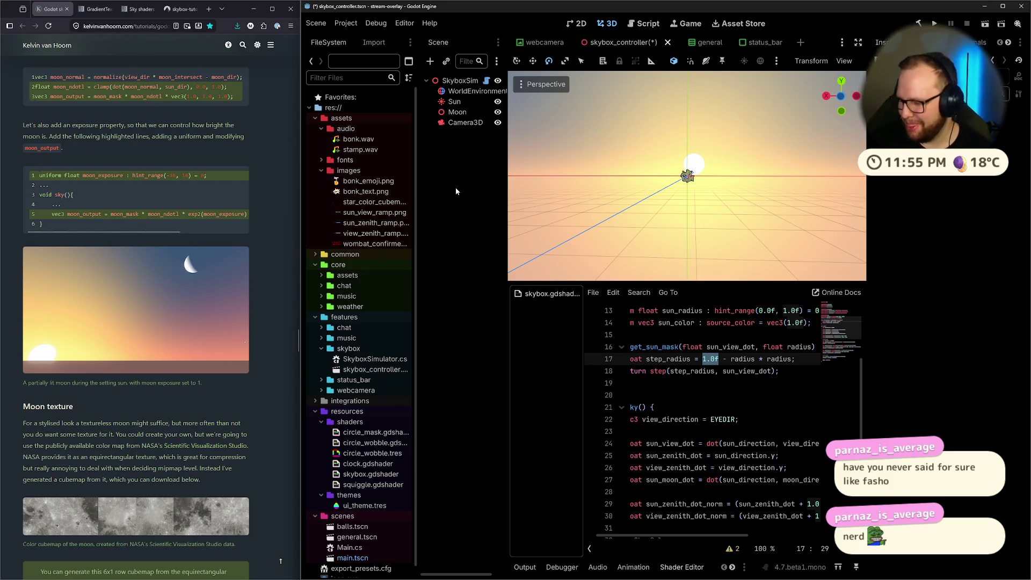
Orbit the skybox 3D view to look along the horizon.
left_click_drag(515, 188, 617, 185)
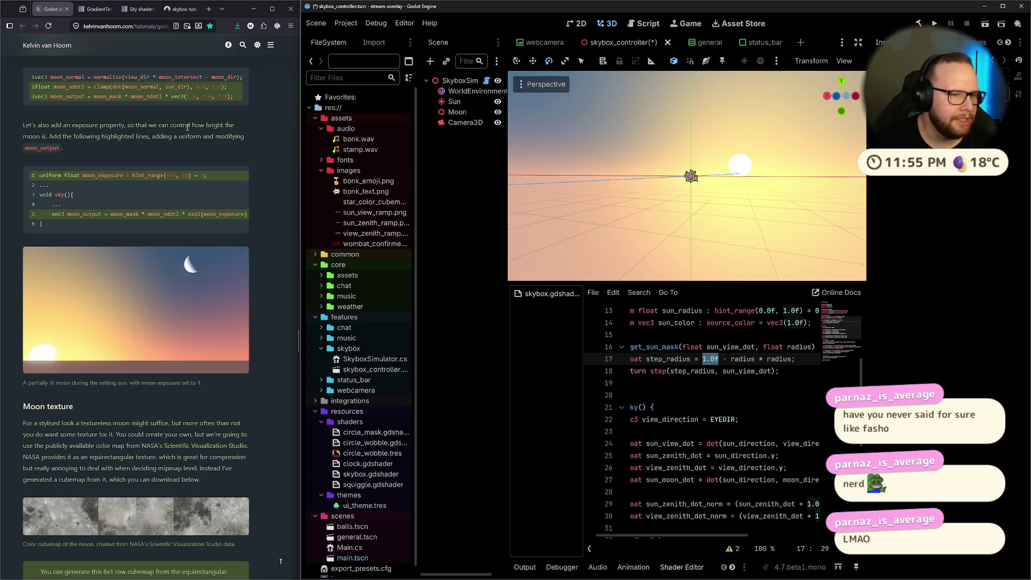
scroll(183, 126, "down", 10)
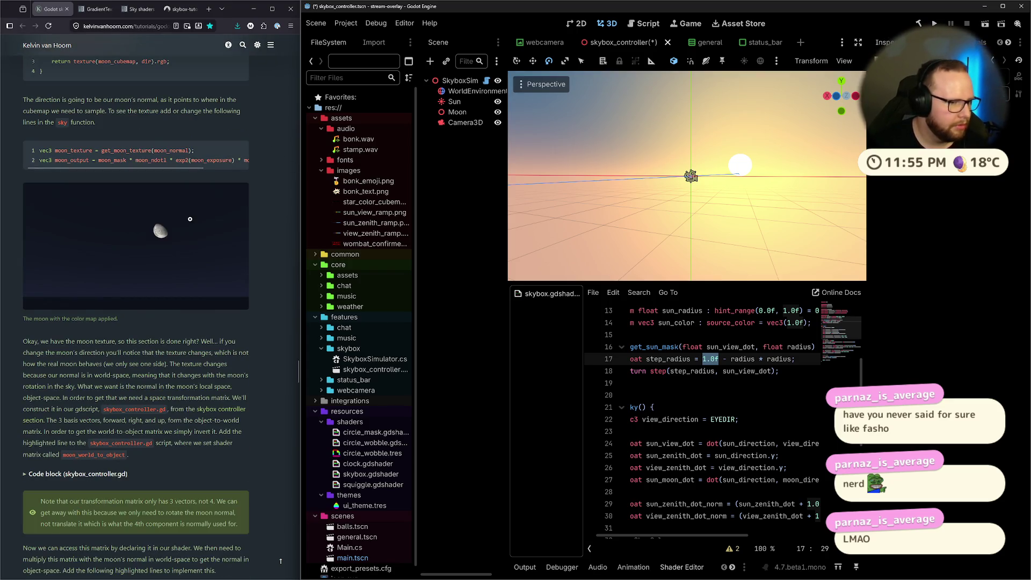
scroll(190, 219, "up", 9)
scroll(200, 237, "down", 5)
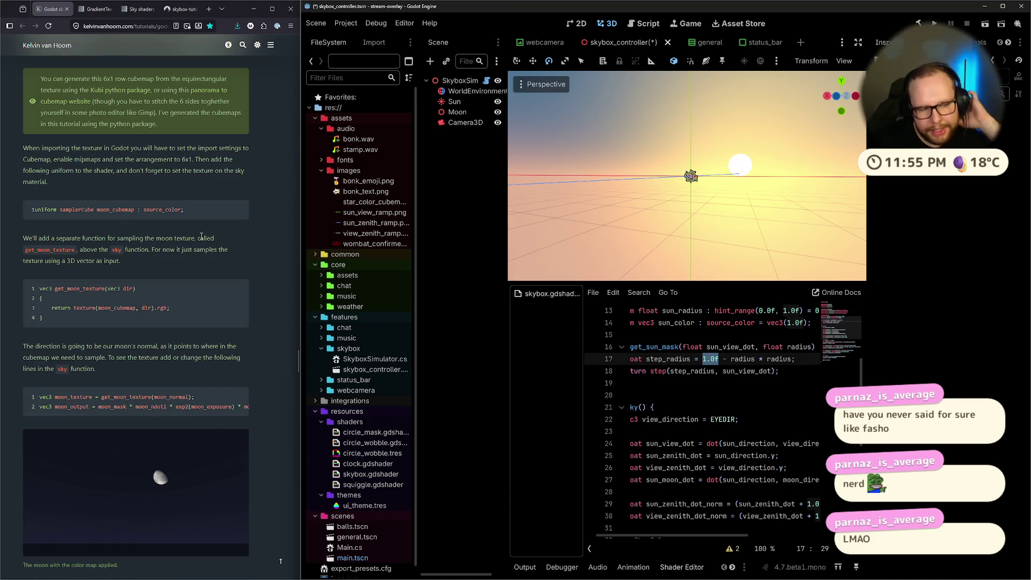
scroll(201, 237, "down", 7)
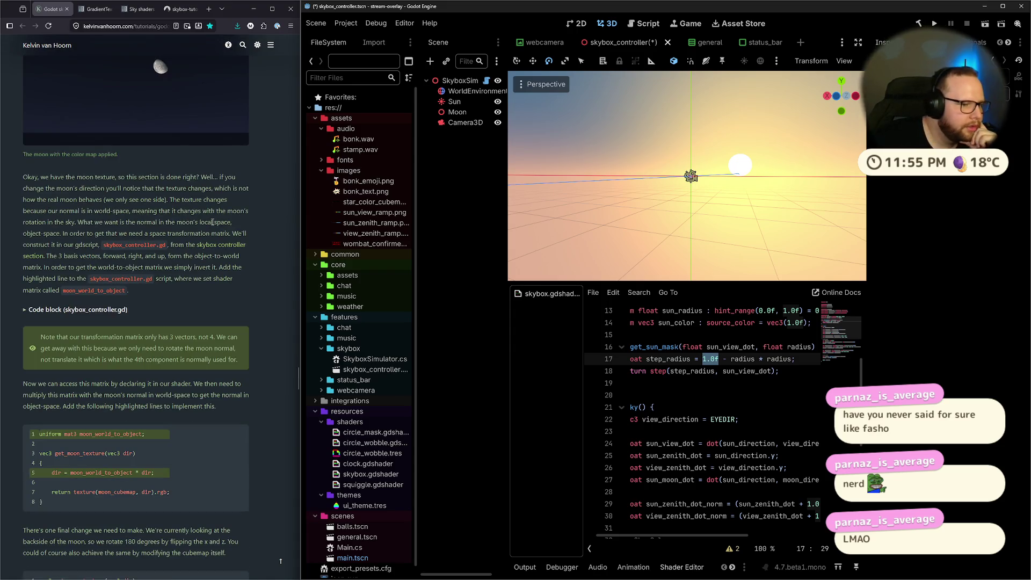
Read the tutorial's moon texture section up to the moon_world_to_object object-space code.
left_click(85, 322)
scroll(192, 246, "down", 13)
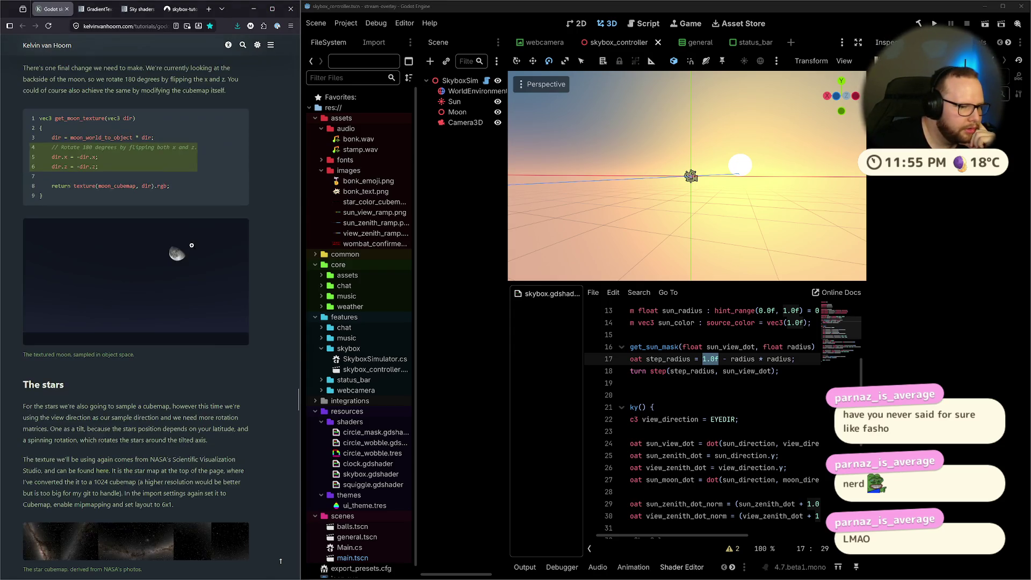
scroll(193, 246, "up", 3)
scroll(192, 246, "down", 3)
scroll(192, 246, "up", 3)
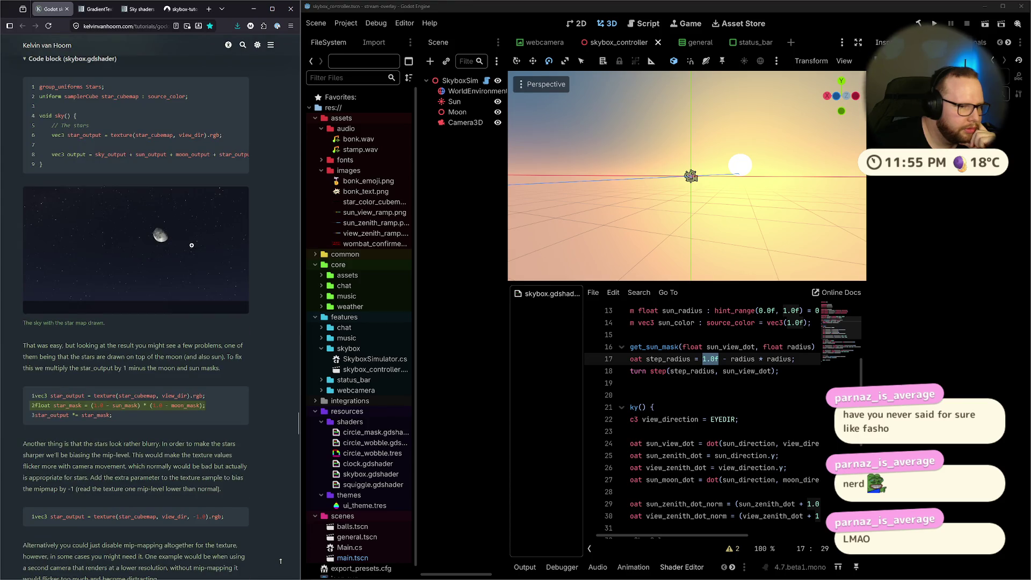
scroll(191, 246, "down", 5)
scroll(192, 246, "up", 8)
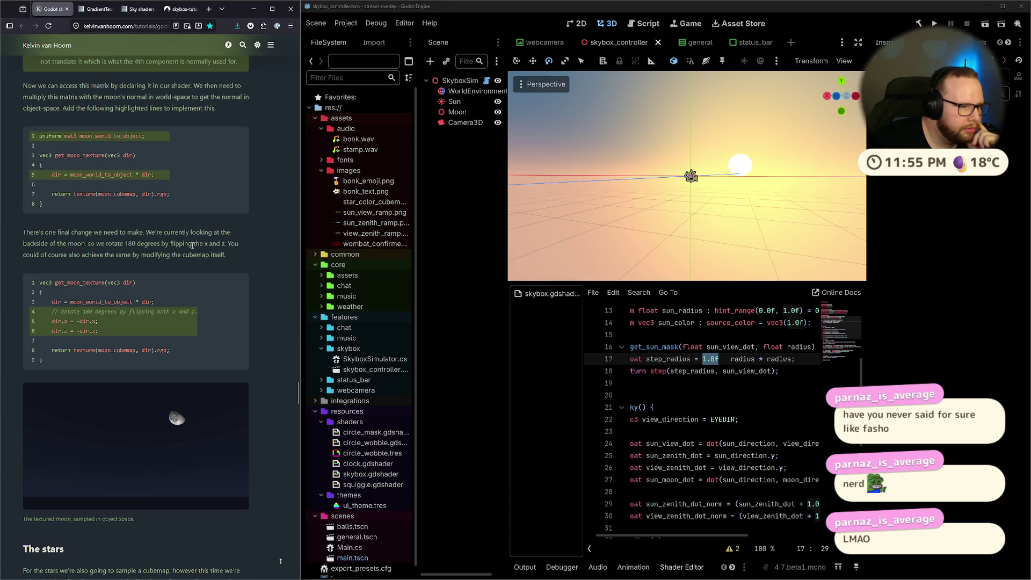
scroll(192, 245, "up", 15)
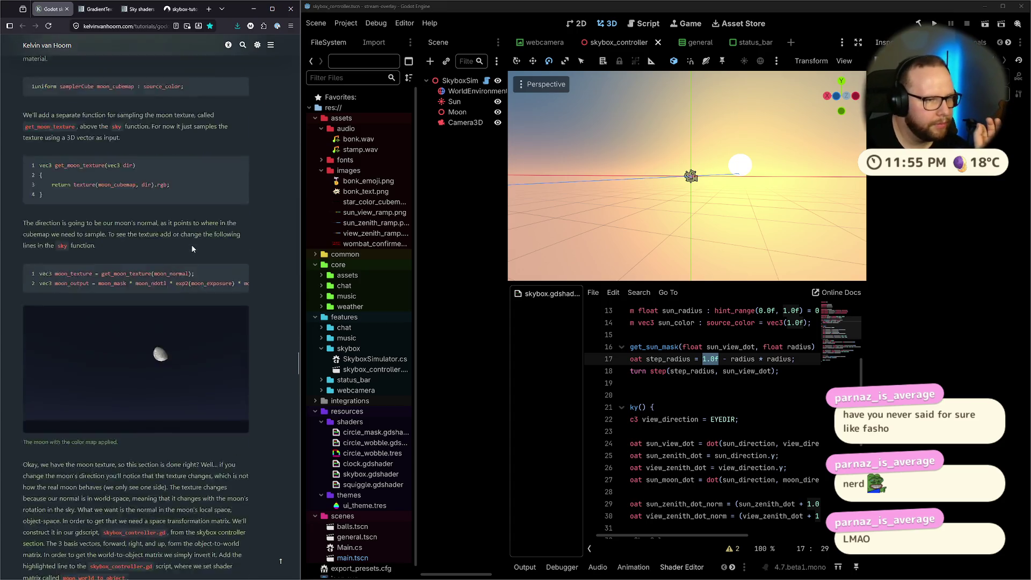
scroll(192, 248, "up", 2)
Scroll the shader to line 31 and narrow the docks to widen the 3D view and code.
scroll(193, 244, "down", 6)
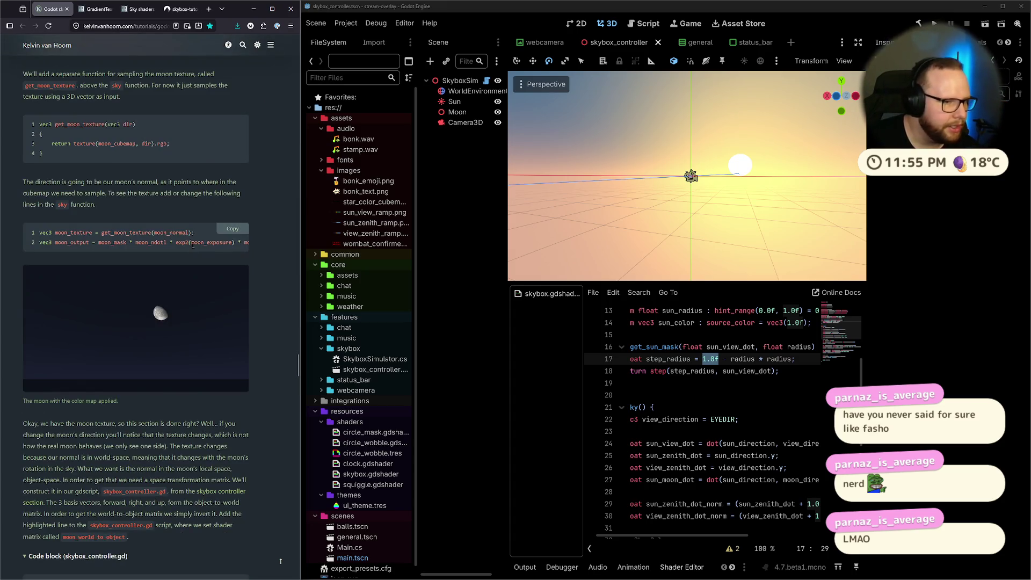
scroll(192, 243, "down", 10)
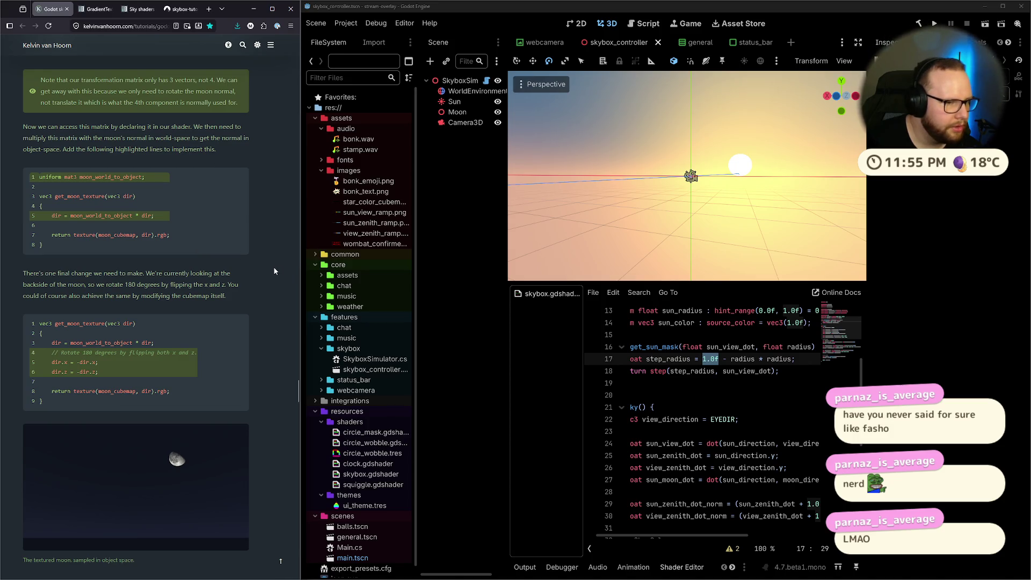
scroll(608, 330, "down", 6)
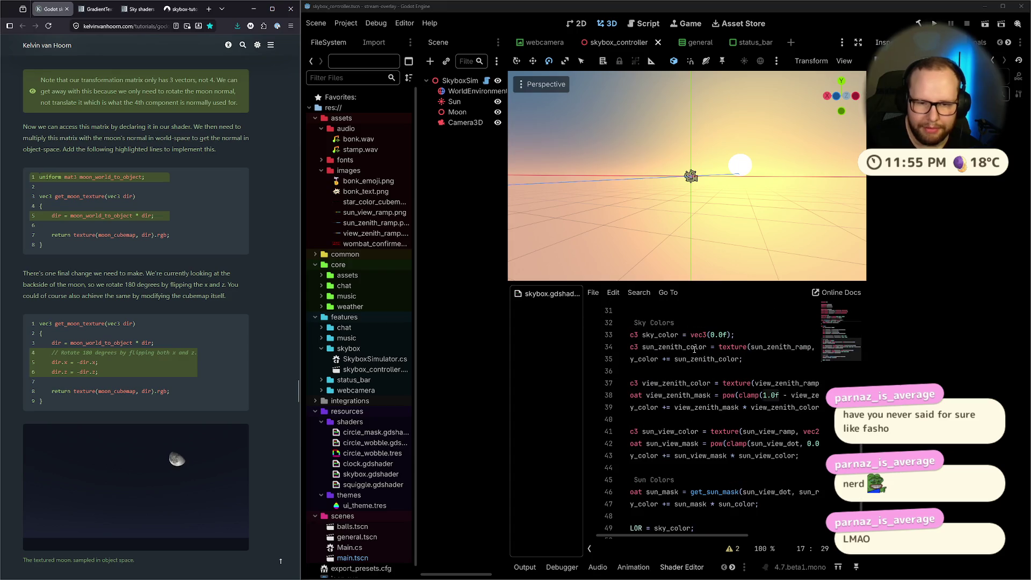
left_click_drag(872, 264, 932, 264)
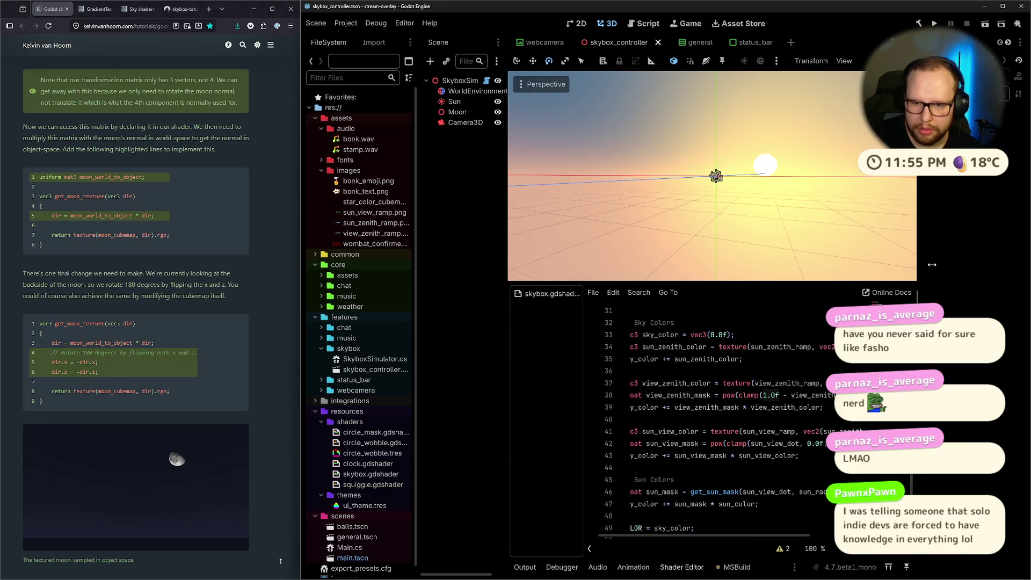
left_click_drag(418, 306, 405, 306)
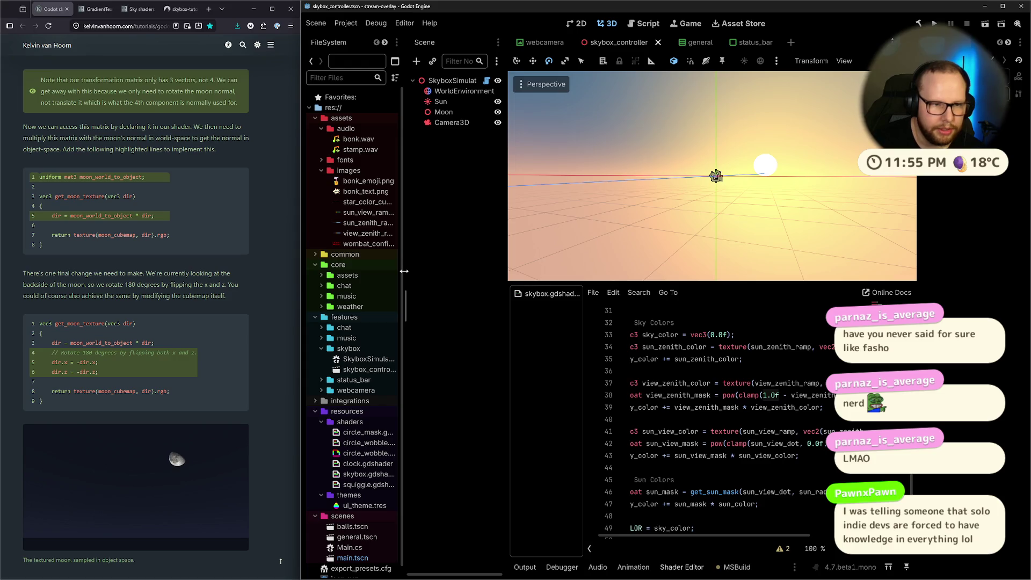
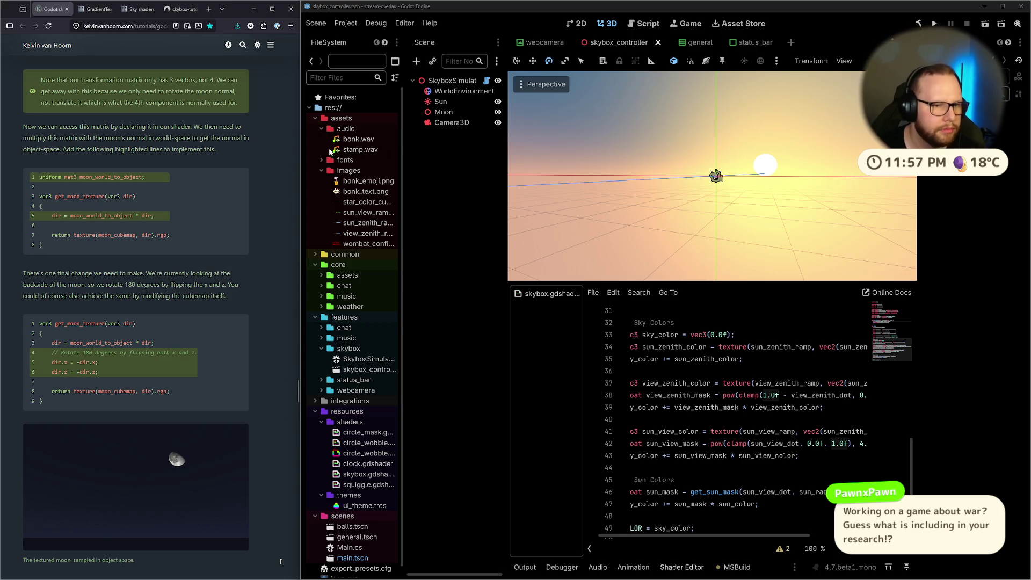
Widen the FileSystem dock, select sun_color.svg, undo the stray SpotLight3D, and show its import settings.
left_click_drag(404, 208, 438, 209)
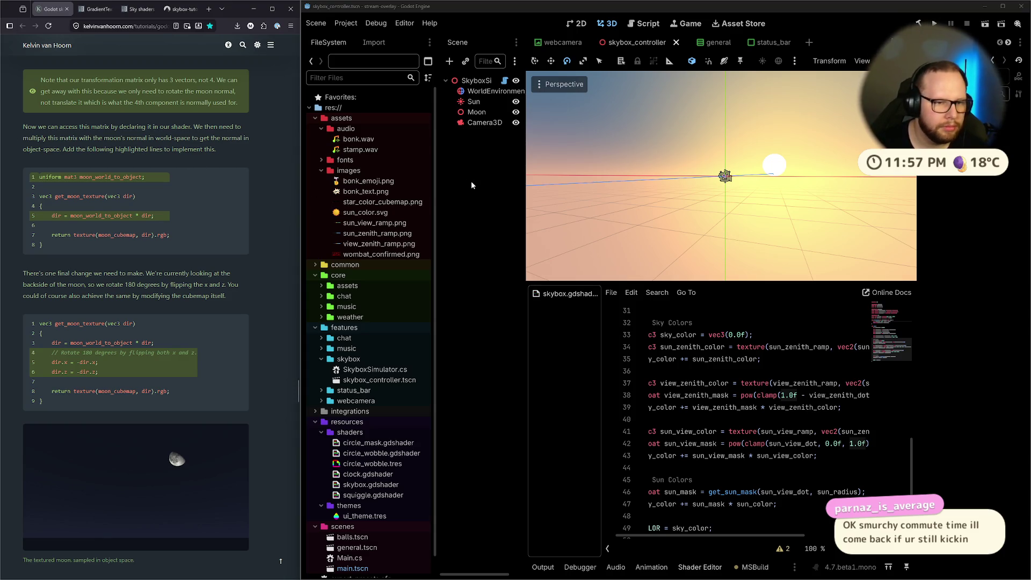
left_click(373, 213)
mouse_move(373, 214)
left_mouse_down()
mouse_move(676, 124)
mouse_move(720, 216)
left_mouse_up()
left_click_drag(618, 246, 697, 231)
key("ctrl+z")
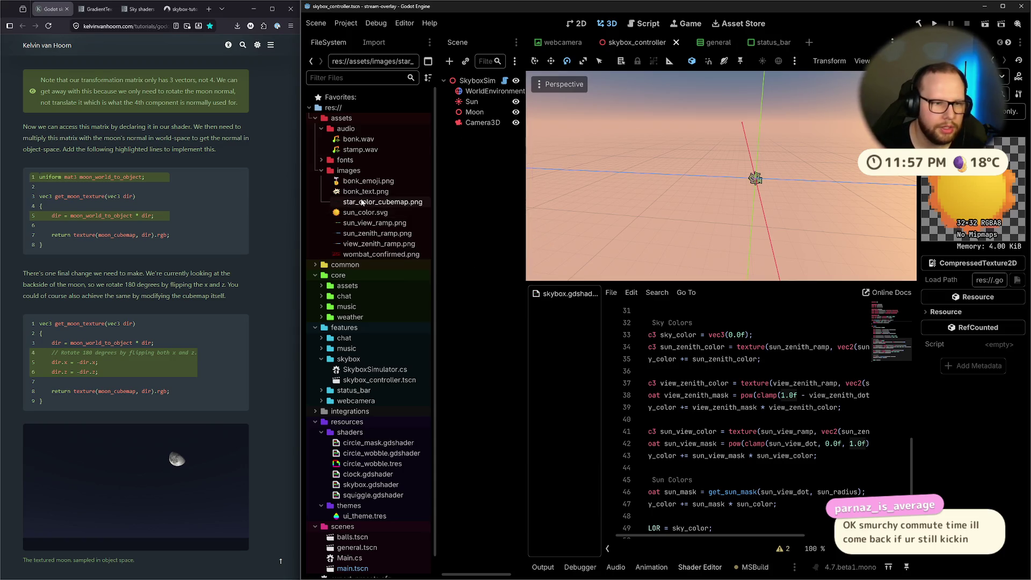
left_click(374, 42)
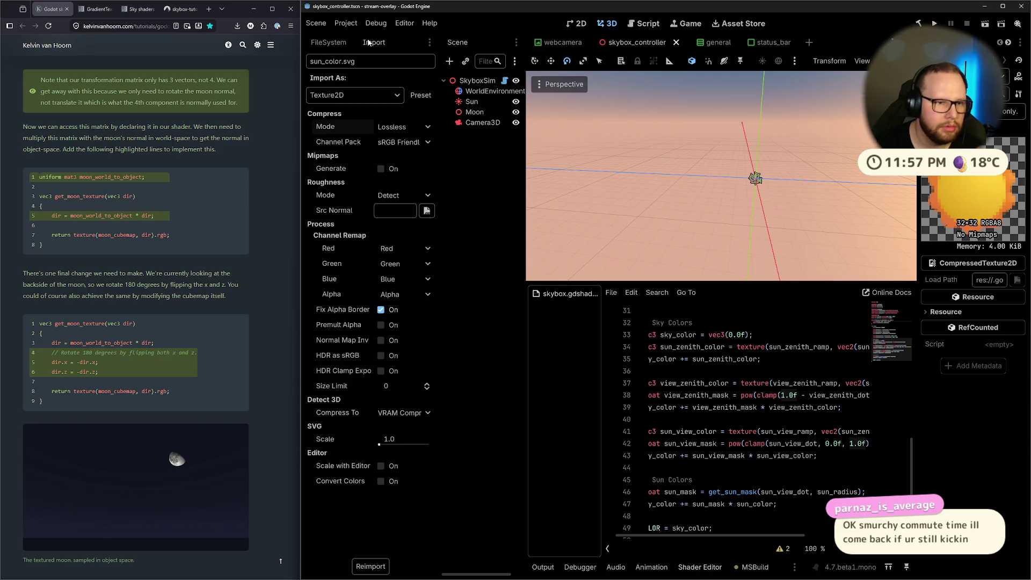
Check the texture import type options in the Import tab, then return to the FileSystem list.
left_click(328, 42)
left_click(382, 43)
left_click(376, 94)
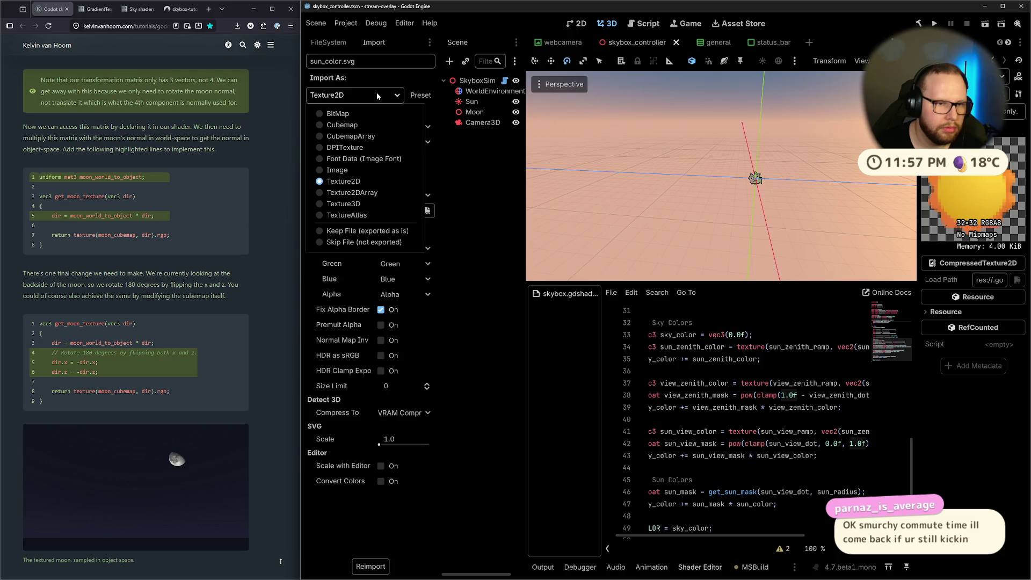
left_click(376, 92)
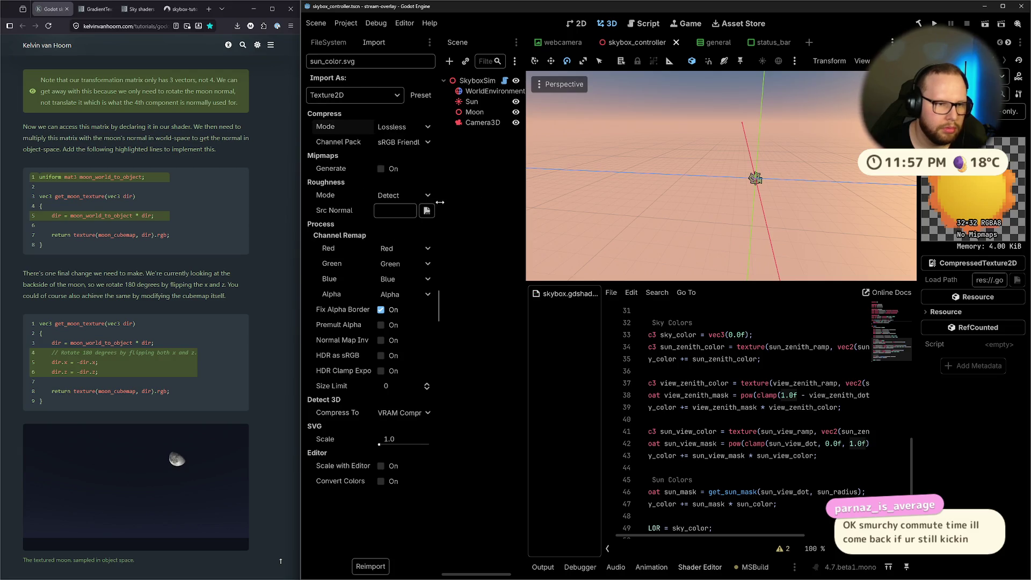
mouse_move(372, 166)
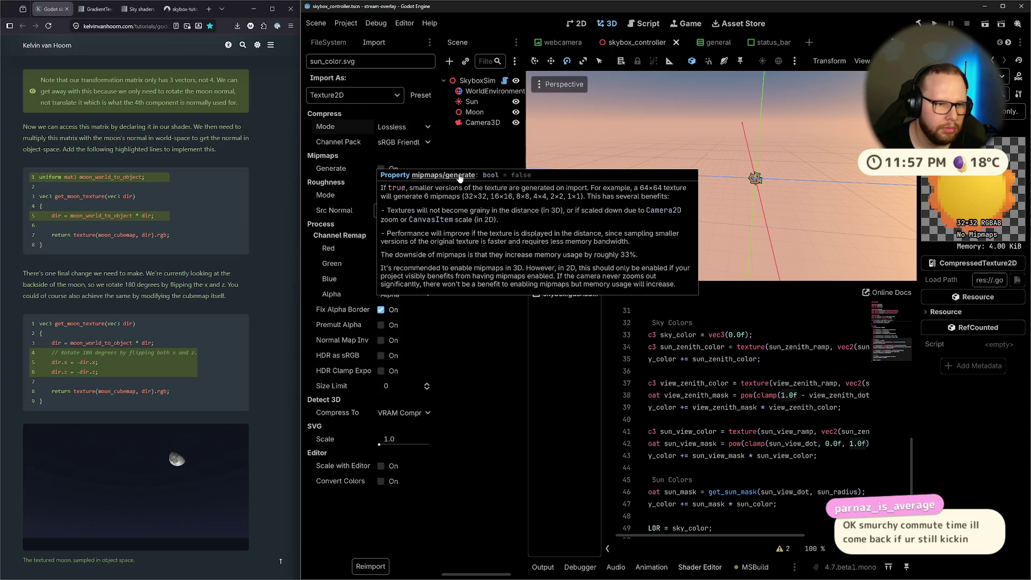
left_click(349, 94)
left_click(365, 80)
left_click(333, 41)
Delete sun_color.svg and sun_3d.png from the images folder, confirming Remove for each.
left_click(372, 212)
key("Delete")
key("Return")
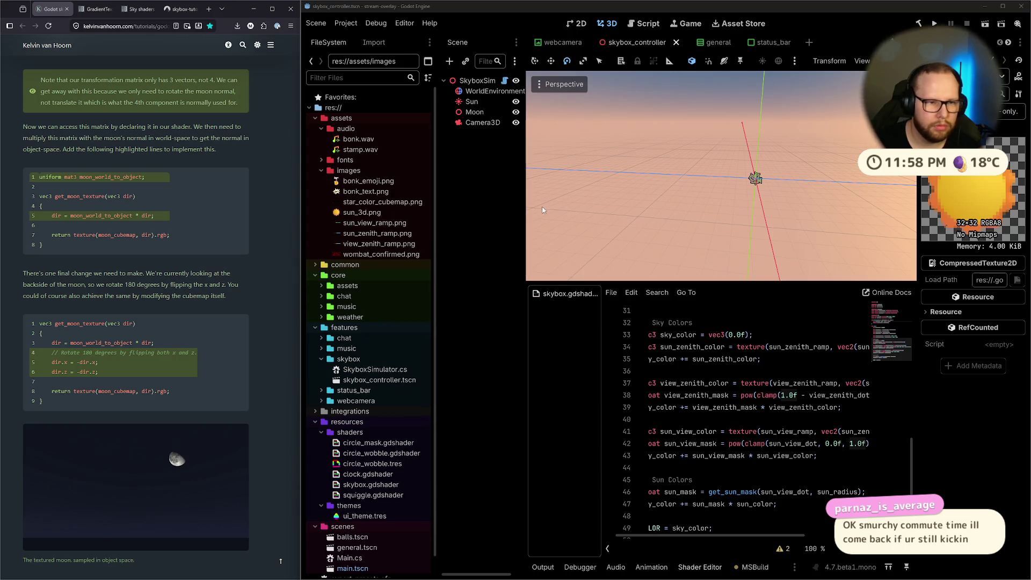
left_click(353, 213)
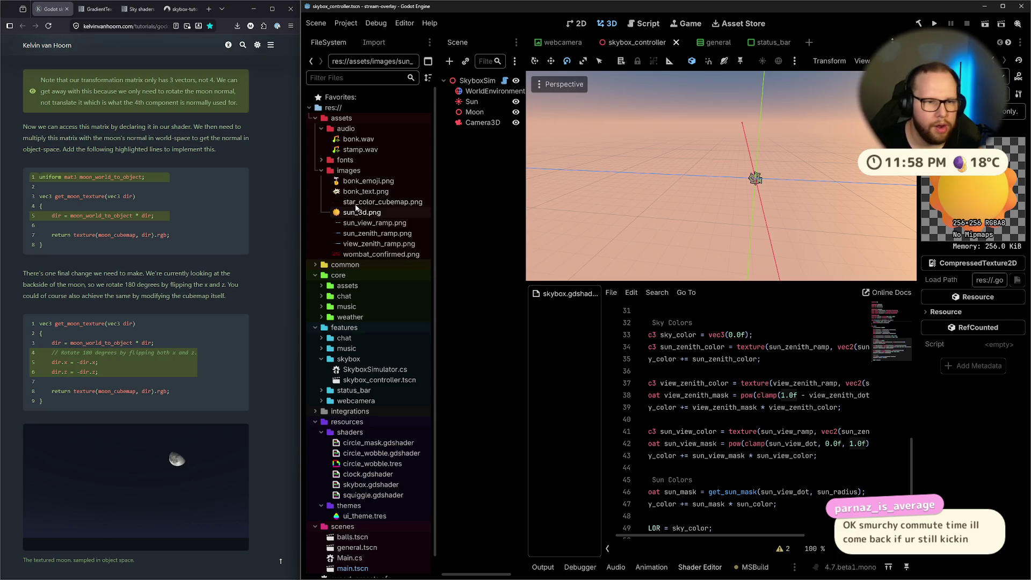
key("Delete")
key("Return")
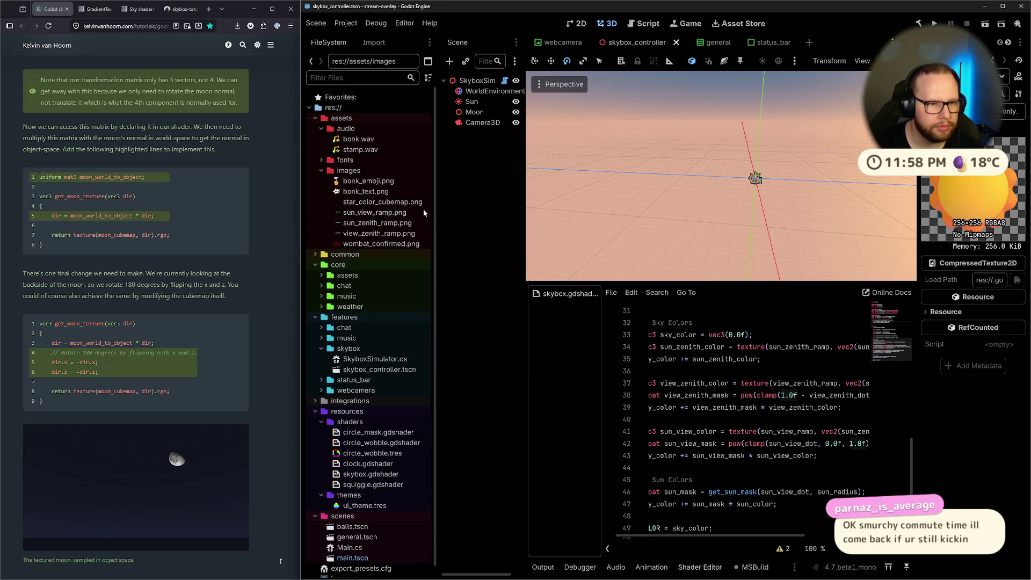
key("super")
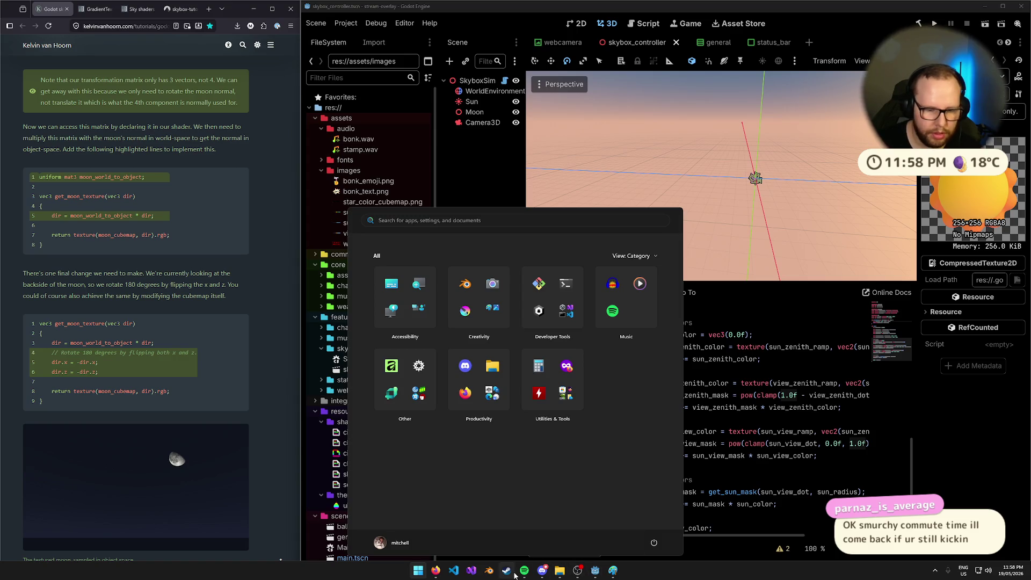
Search the Start menu for 'affinity' and launch it.
type("affinity")
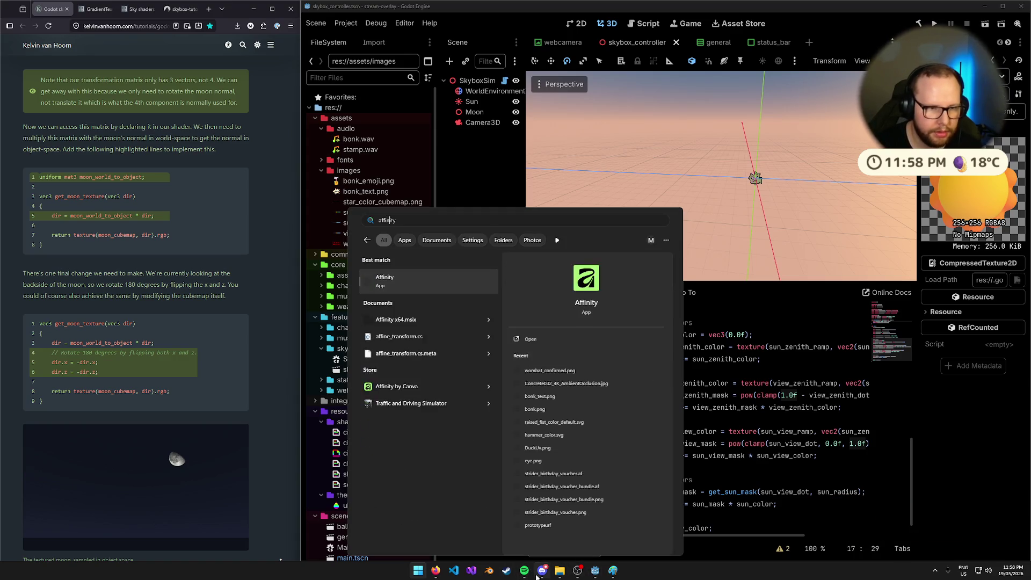
key("Return")
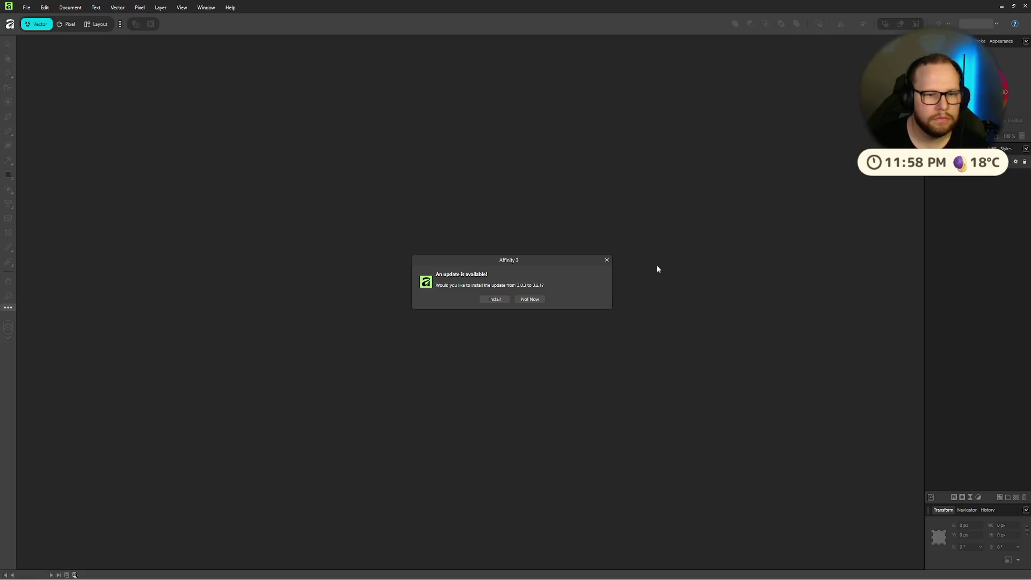
Dismiss the update prompt and create a new Game 1024x1024 document.
left_click(526, 300)
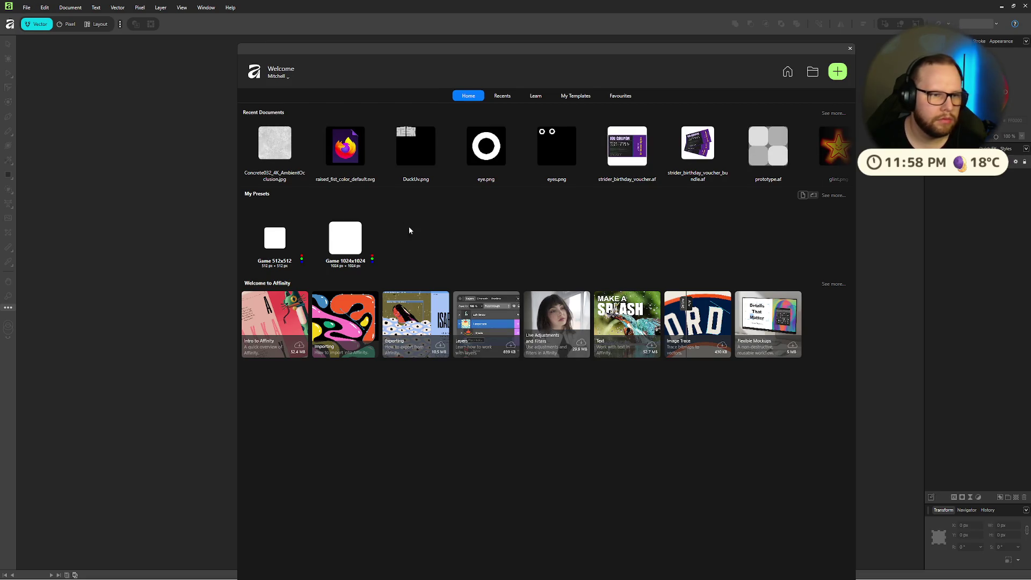
left_click(351, 240)
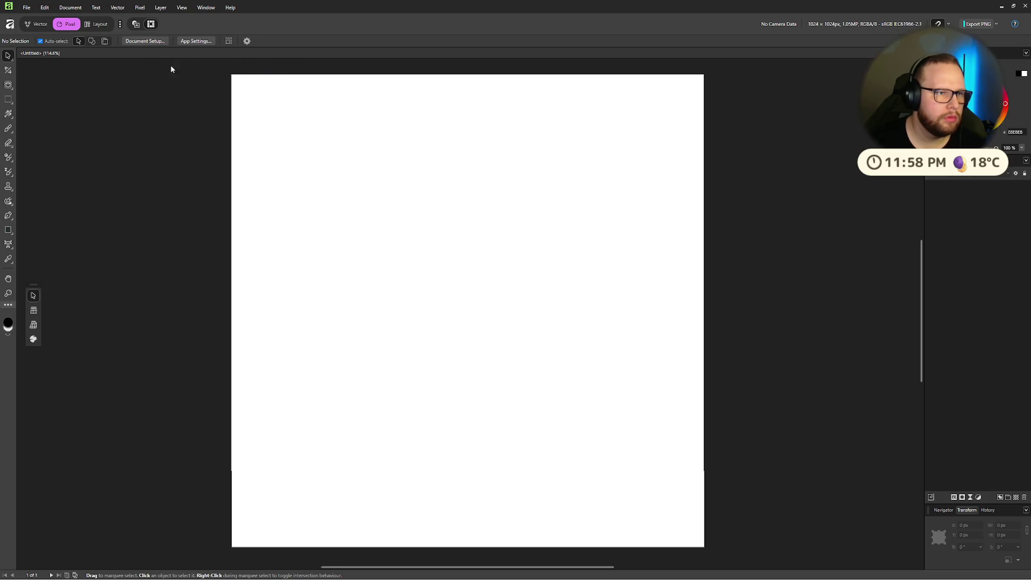
left_click(27, 7)
left_click(239, 131)
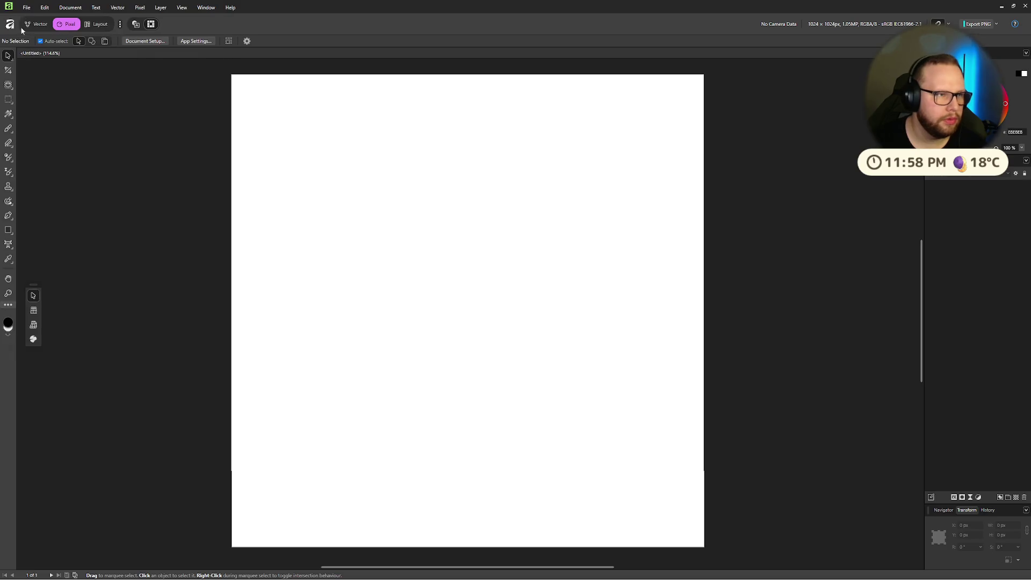
Import sun_3d.png with Import Content and stretch it across the whole canvas.
left_click(27, 8)
mouse_move(58, 205)
left_click(40, 178)
left_click(109, 78)
left_click(414, 333)
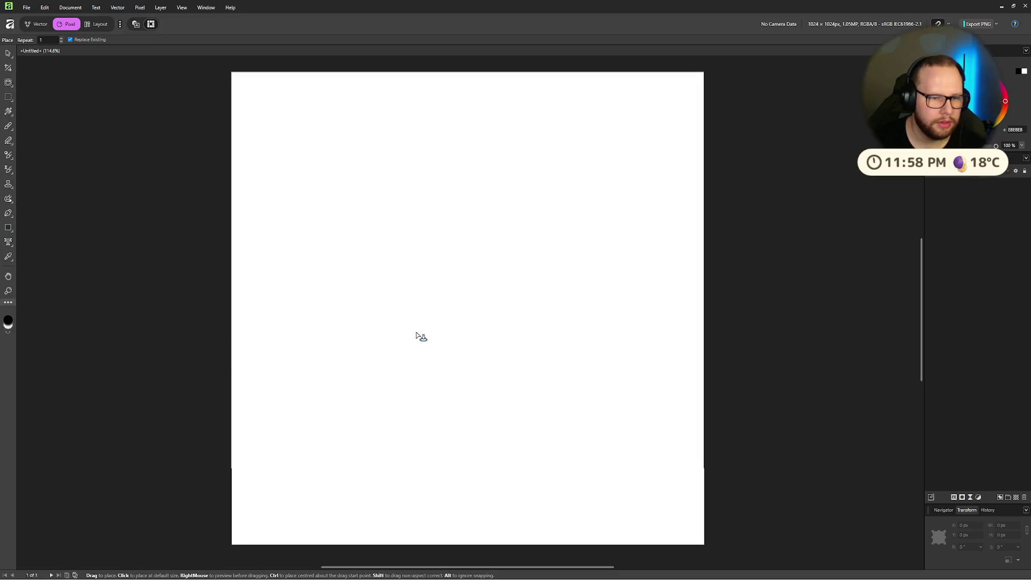
left_click(485, 272)
mouse_move(485, 272)
left_mouse_down()
mouse_move(272, 112)
mouse_move(704, 547)
mouse_move(691, 490)
mouse_move(707, 486)
mouse_move(694, 501)
left_mouse_up()
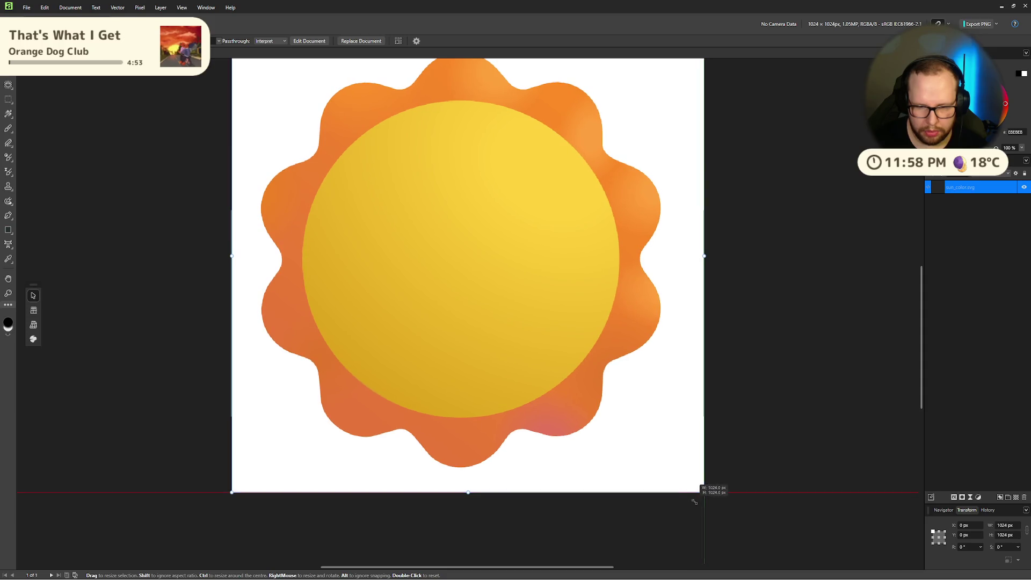
Deselect the sun image, open Document Setup, then return to Godot's skybox.gdshader editor.
left_click(798, 329)
key("ctrl+alt+p")
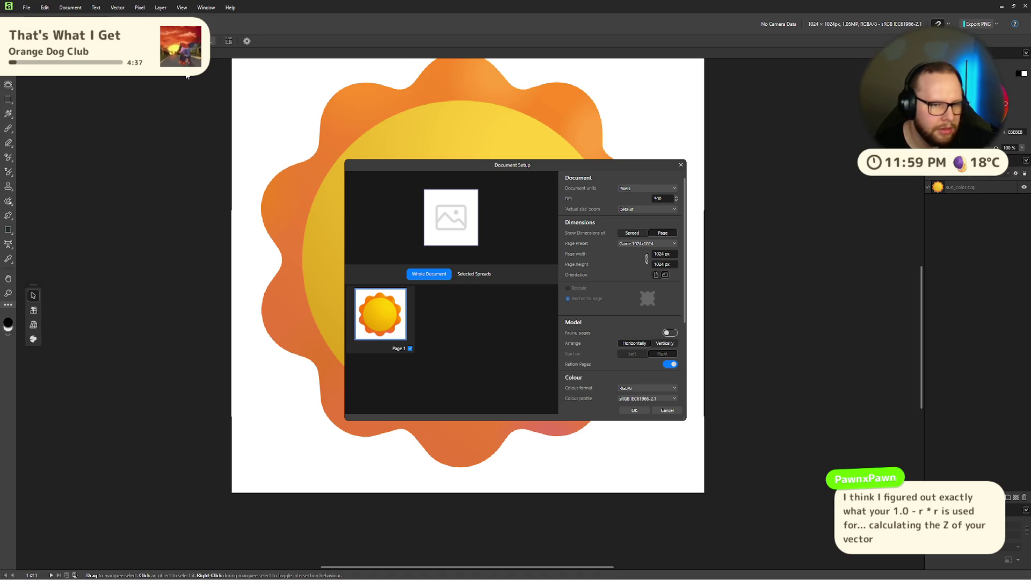
key("ctrl+super+Right")
key("ctrl+super+Right")
key("ctrl+super+Right")
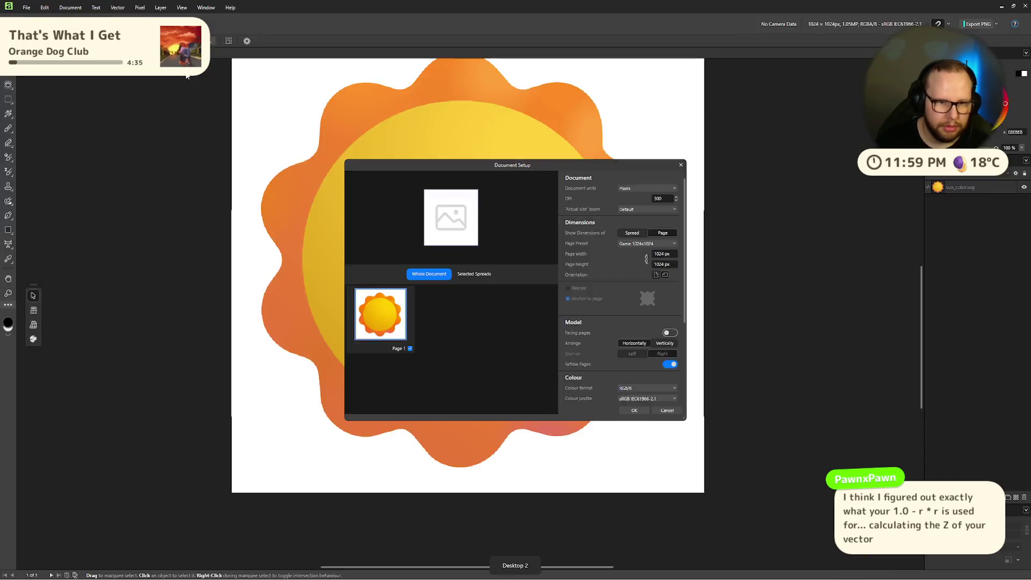
key("ctrl+super+Left")
key("ctrl+super+Left")
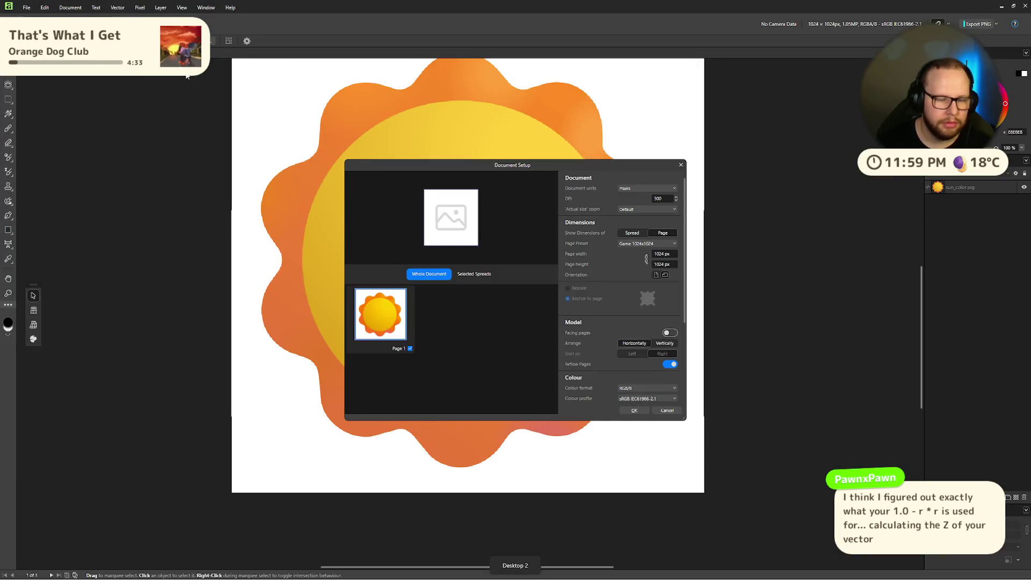
key("alt+Tab")
scroll(770, 410, "up", 3)
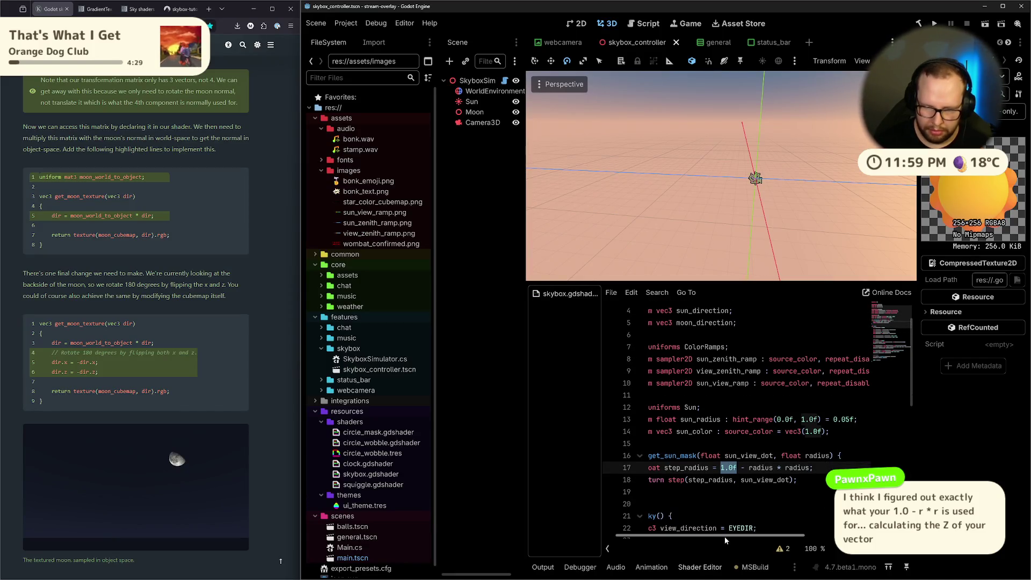
Inspect the float sun uniforms in skybox.gdshader, then go back to Affinity's Document Setup.
left_click_drag(723, 537, 698, 537)
double_click(812, 456)
left_click(843, 457)
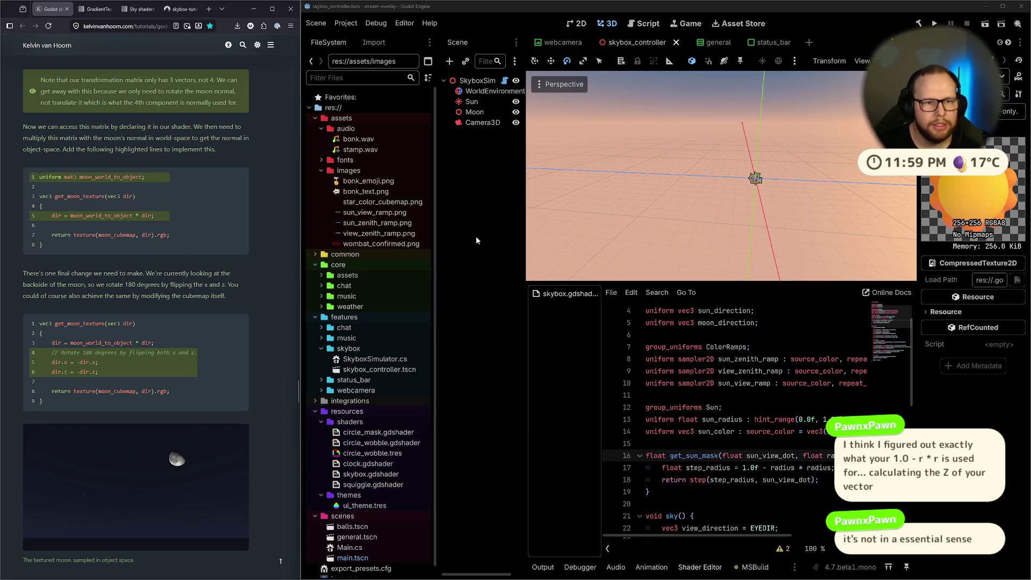
key("ctrl+super+Right")
key("ctrl+super+Right")
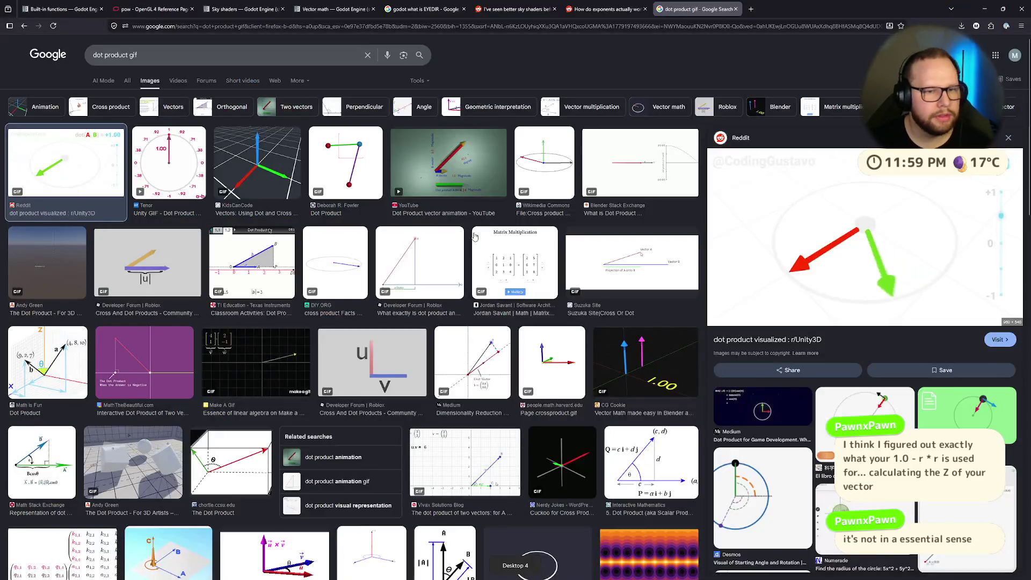
key("ctrl+super+Left")
key("ctrl+super+Left")
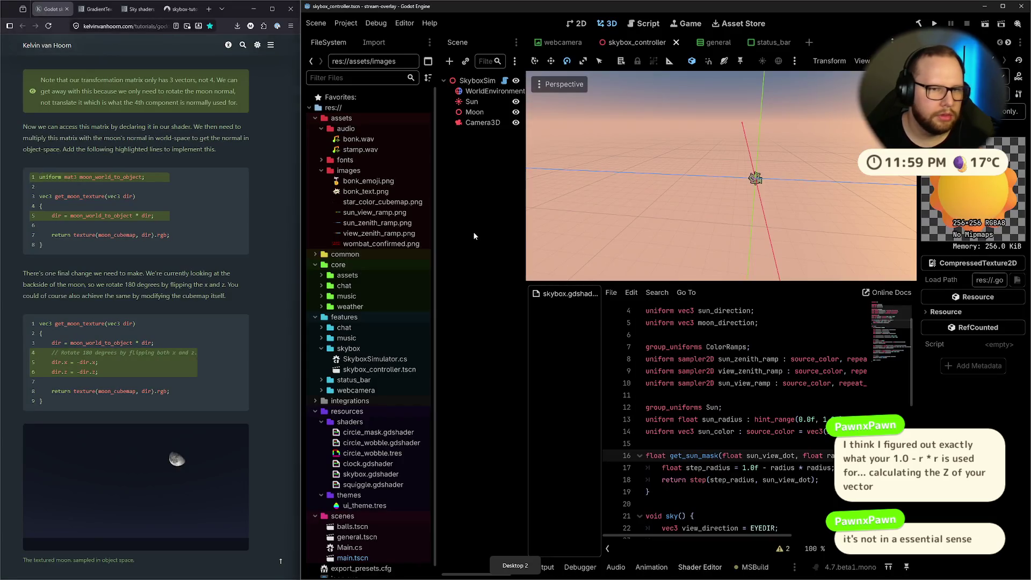
key("alt+Tab")
key("alt+Tab")
key("alt+Tab")
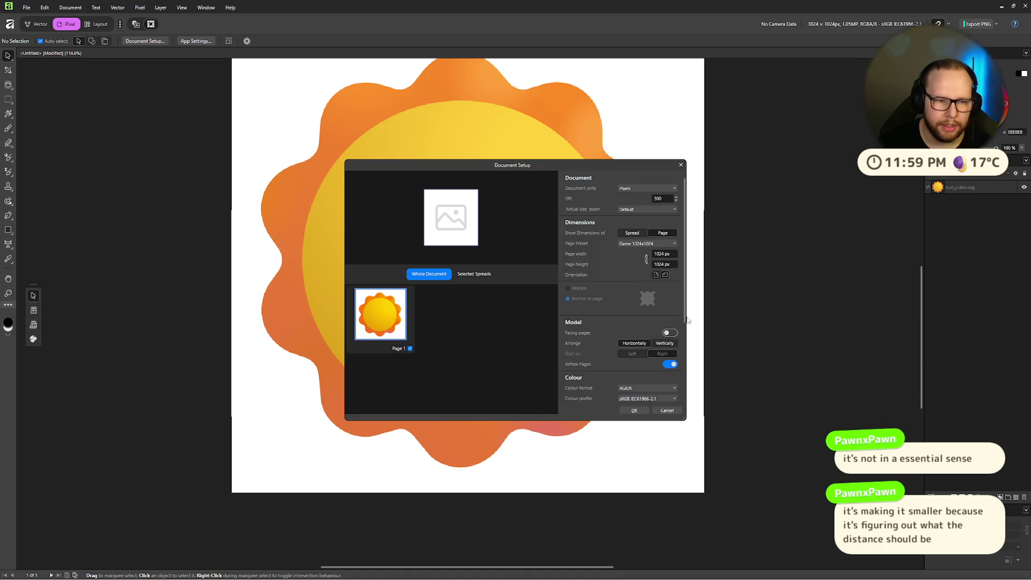
left_click_drag(684, 320, 691, 391)
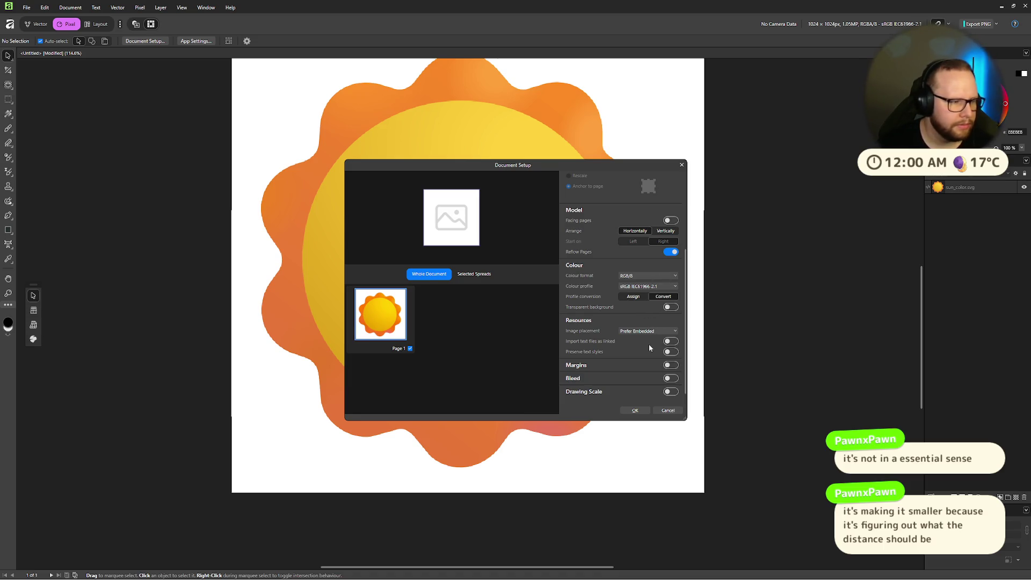
scroll(628, 326, "up", 4)
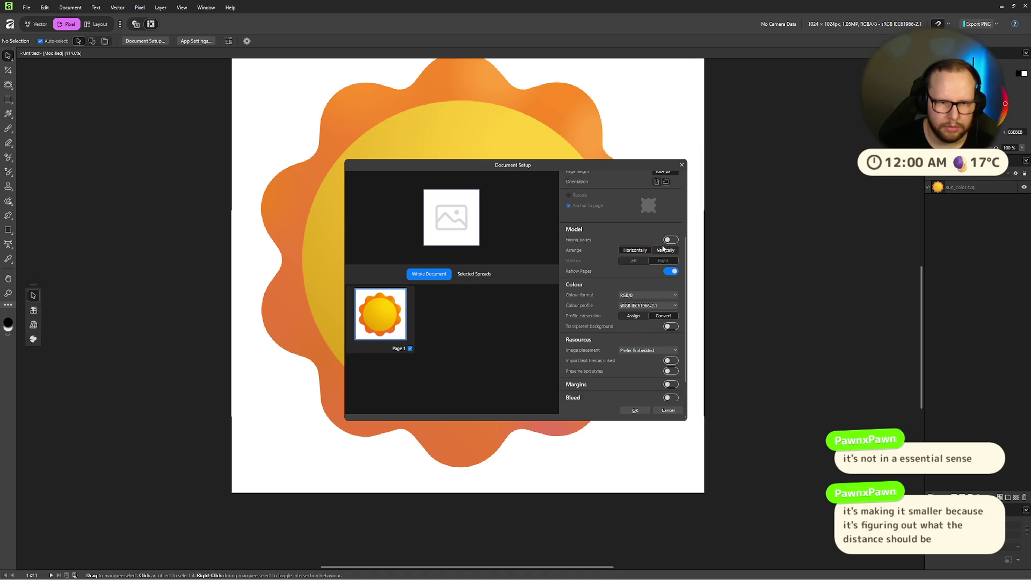
scroll(639, 301, "down", 4)
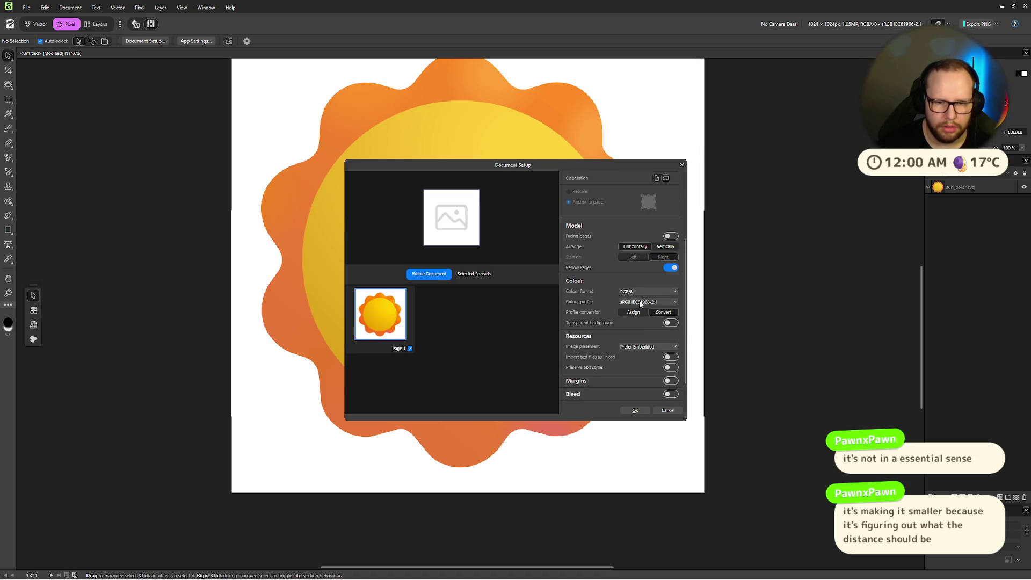
left_click(670, 306)
left_click(634, 410)
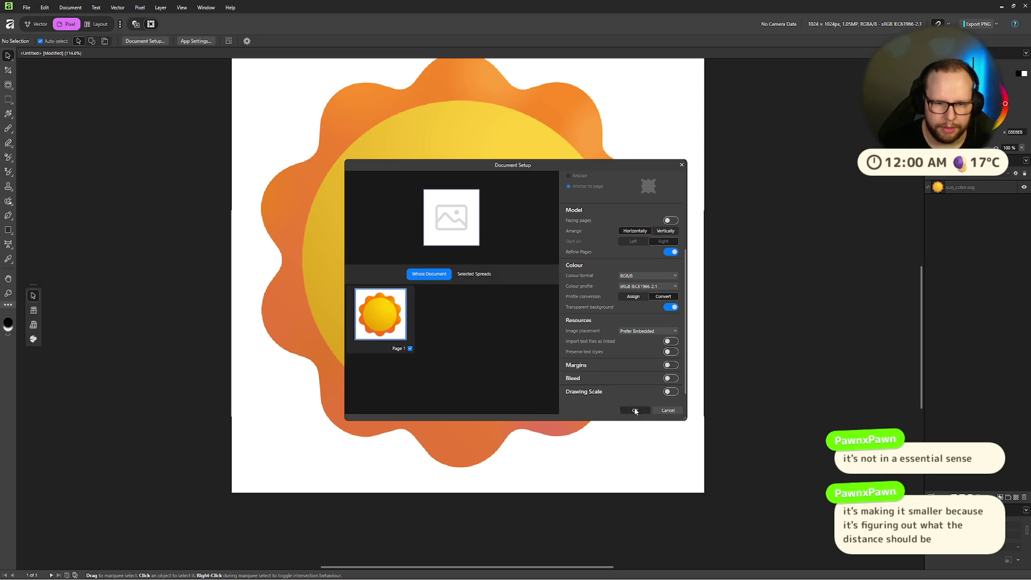
scroll(485, 206, "down", 5)
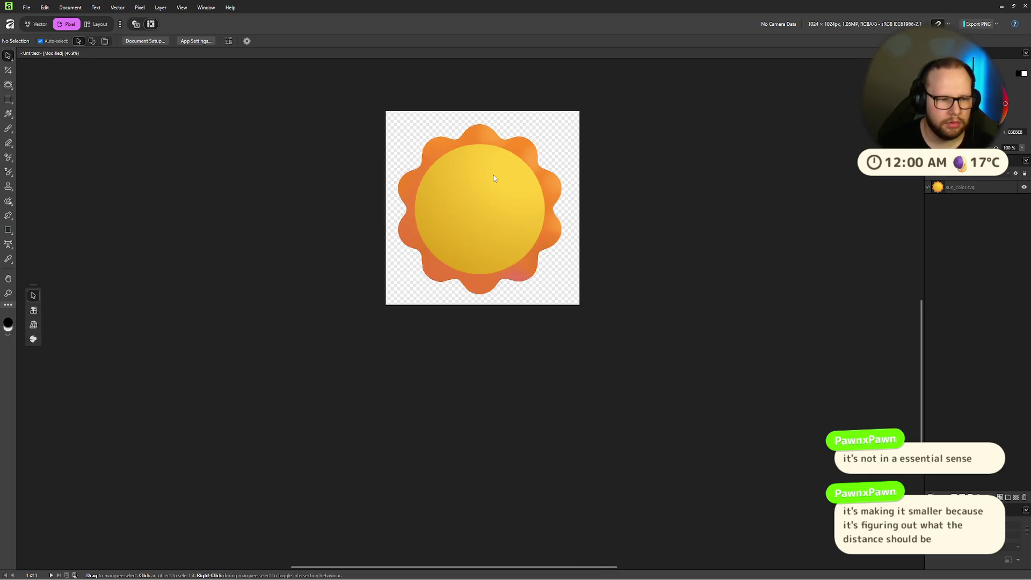
left_click(536, 301)
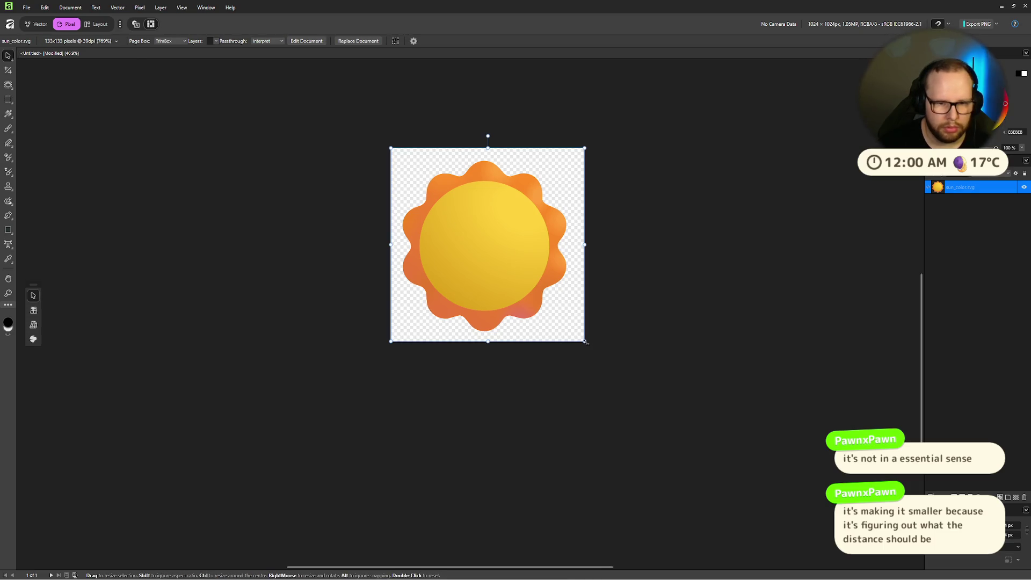
left_click_drag(390, 148, 391, 148)
left_click(484, 107)
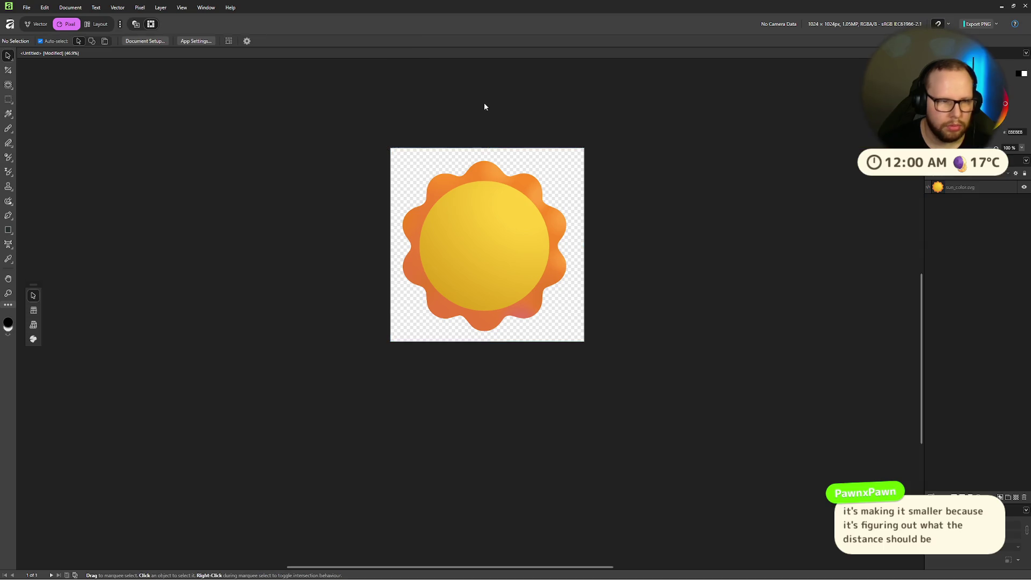
scroll(640, 138, "right", 3)
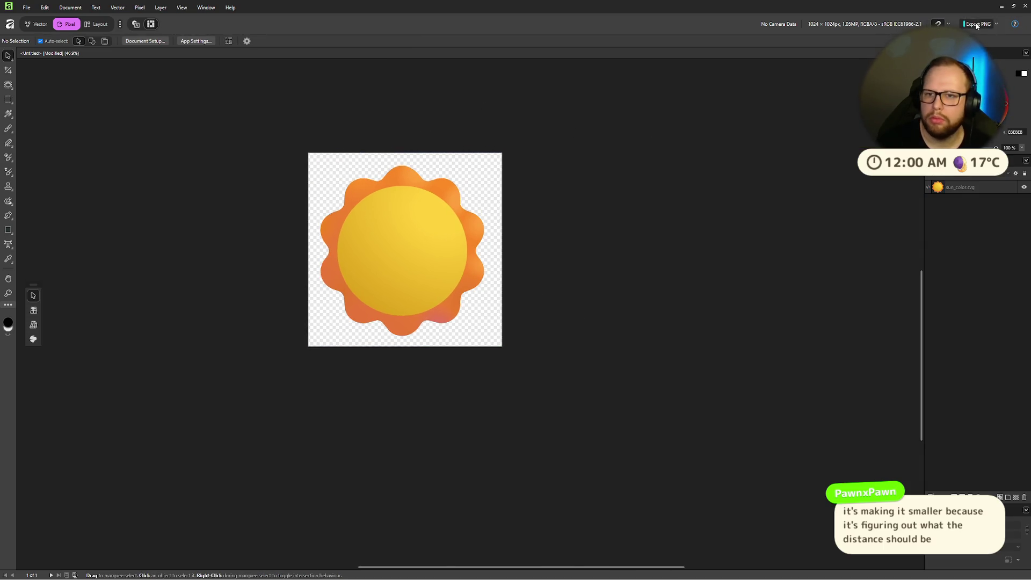
Export the sun image as sun_emoji.png into Downloads and verify the file.
left_click(976, 24)
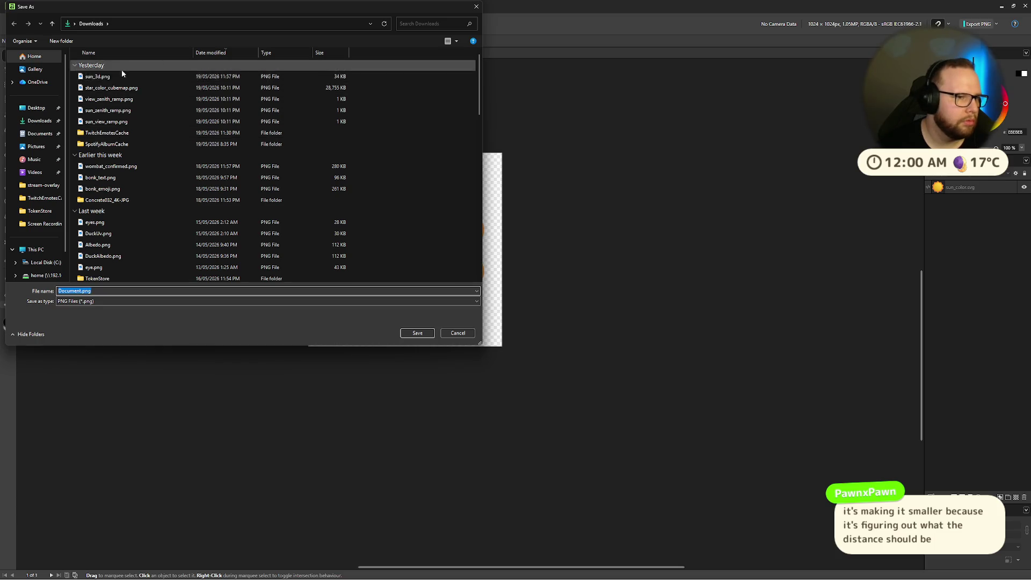
left_click(97, 76)
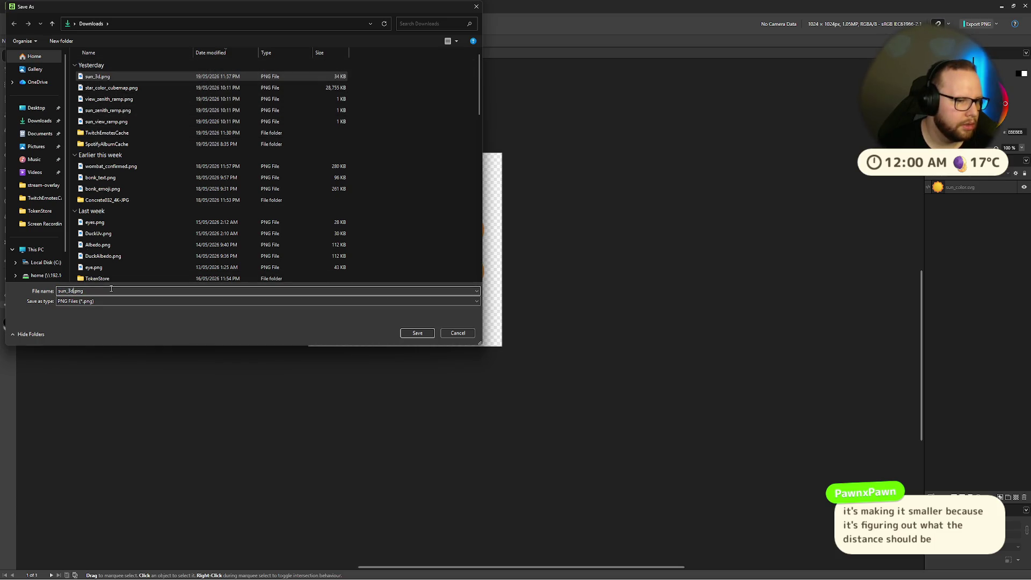
key("BackSpace")
key("BackSpace")
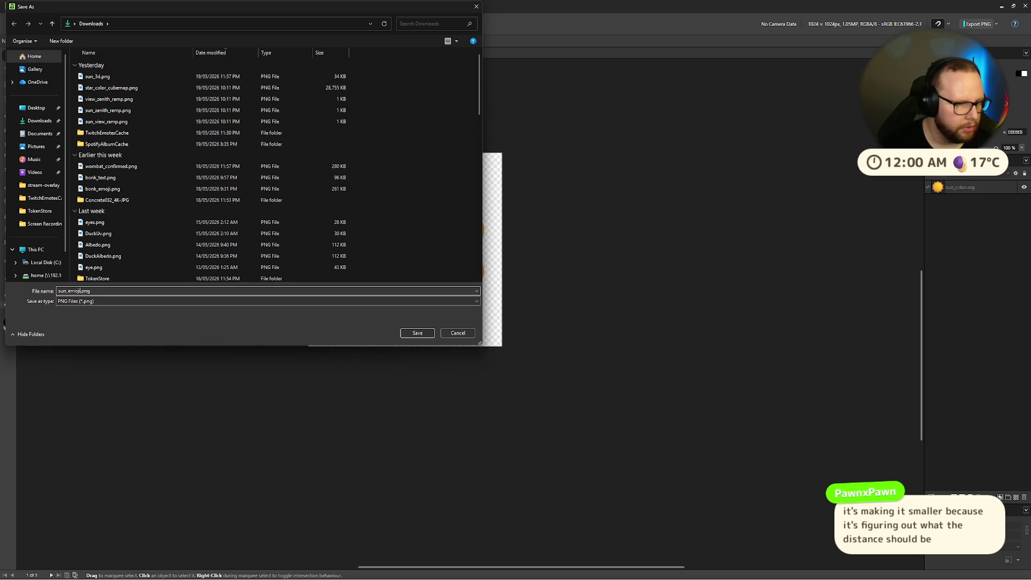
key("Return")
key("super+e")
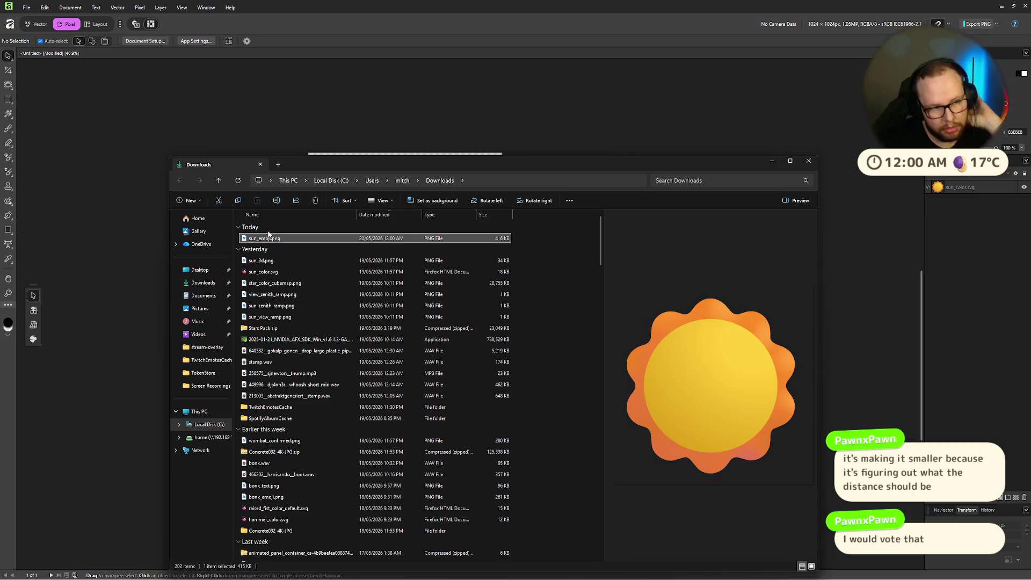
left_click(810, 161)
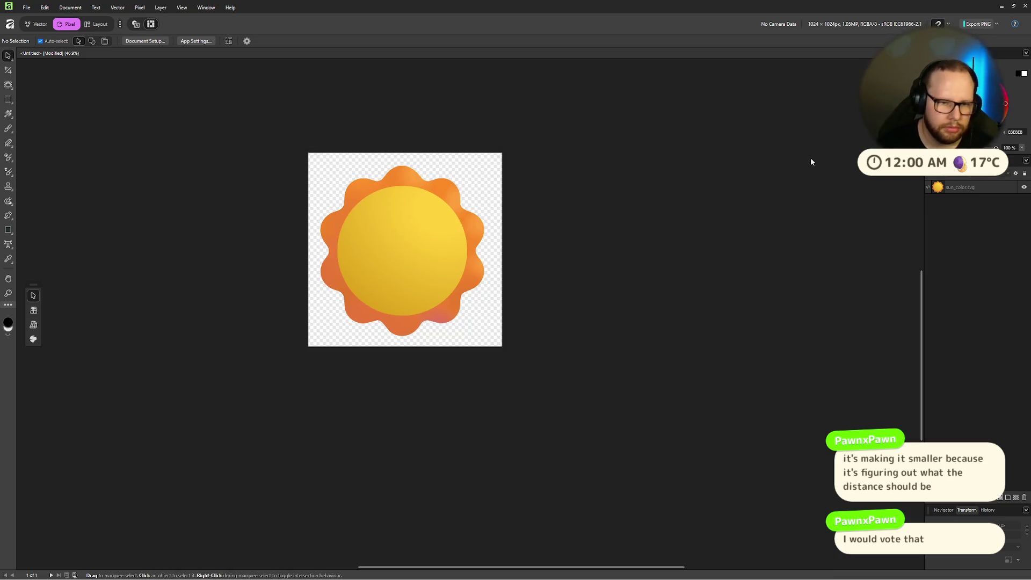
Switch through the virtual desktops and bring the Godot editor window to the front.
key("ctrl+super+Right")
key("ctrl+super+Right")
key("ctrl+super+Right")
key("ctrl+super+Left")
key("ctrl+super+Left")
key("ctrl+super+Left")
key("ctrl+super+Right")
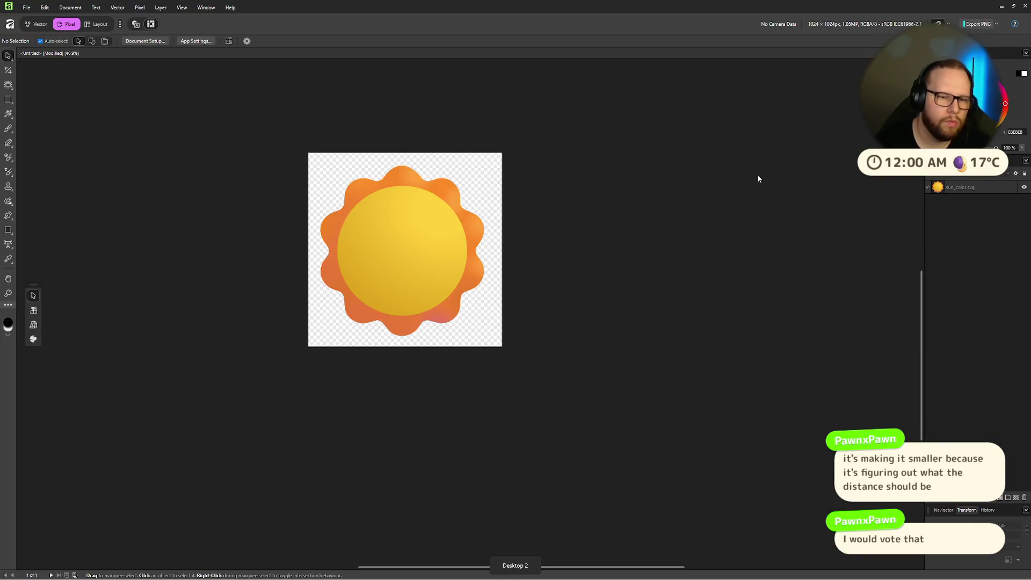
key("super+Tab")
left_click(415, 220)
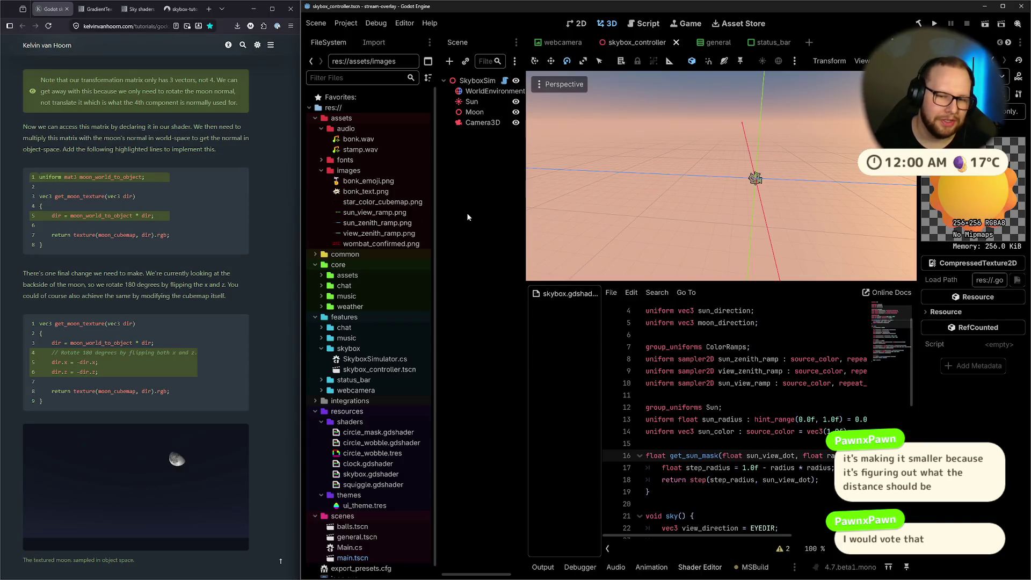
Drag sun_emoji.png from Downloads into Godot's res://assets/images folder.
scroll(698, 349, "up", 1)
scroll(728, 361, "down", 2)
scroll(728, 361, "down", 4)
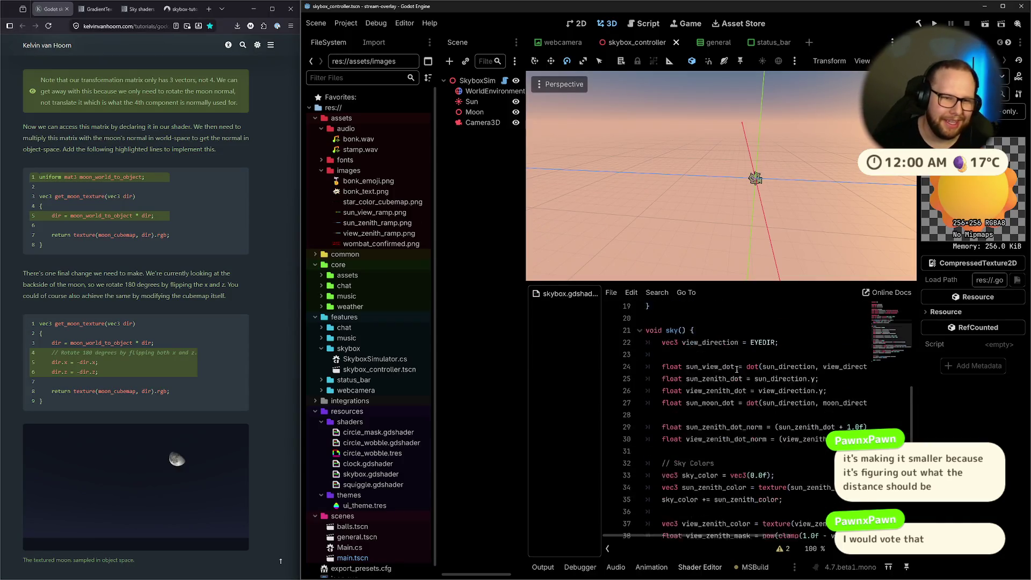
scroll(763, 365, "up", 6)
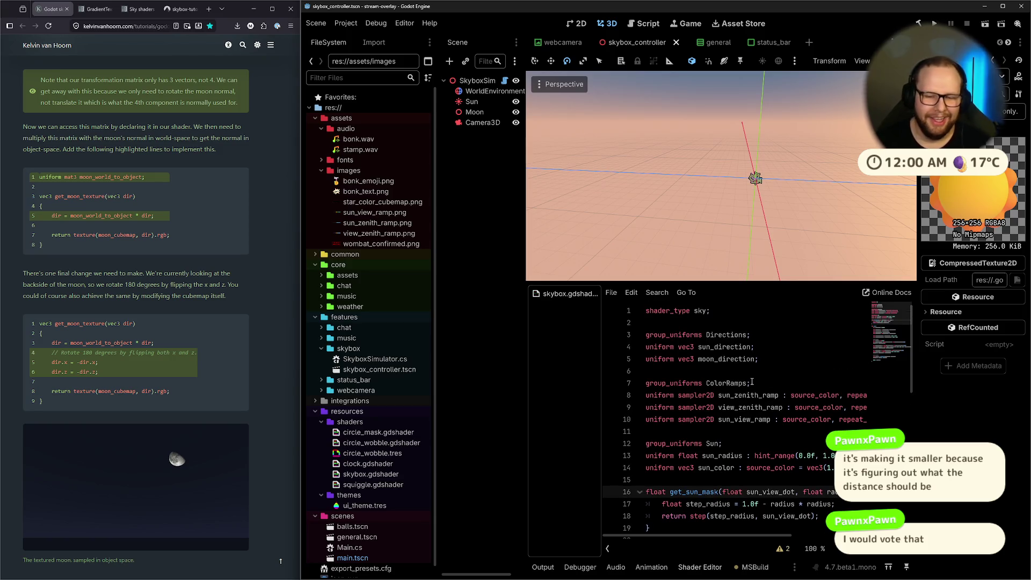
scroll(763, 365, "down", 3)
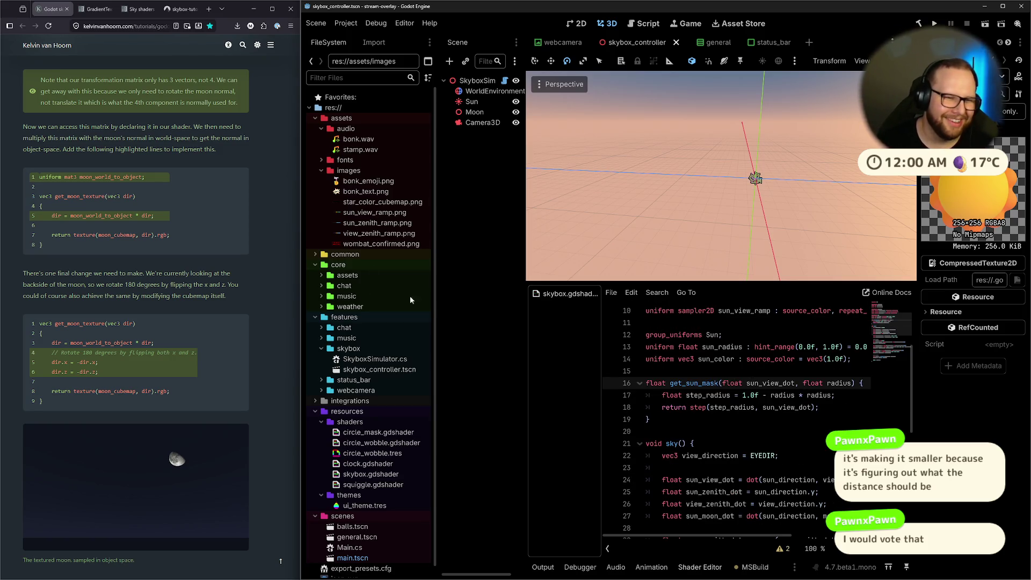
key("super+e")
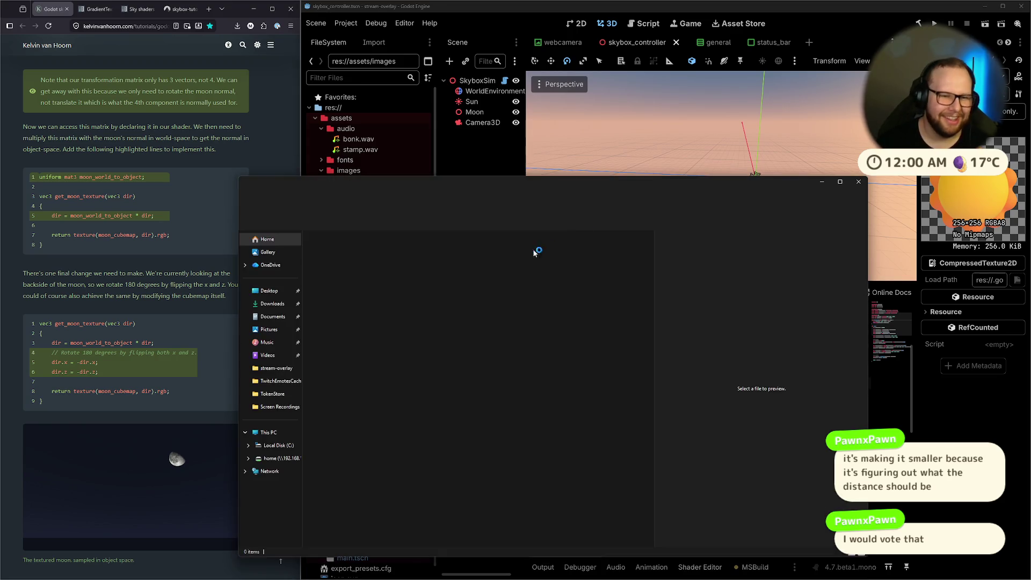
left_click_drag(464, 172, 734, 154)
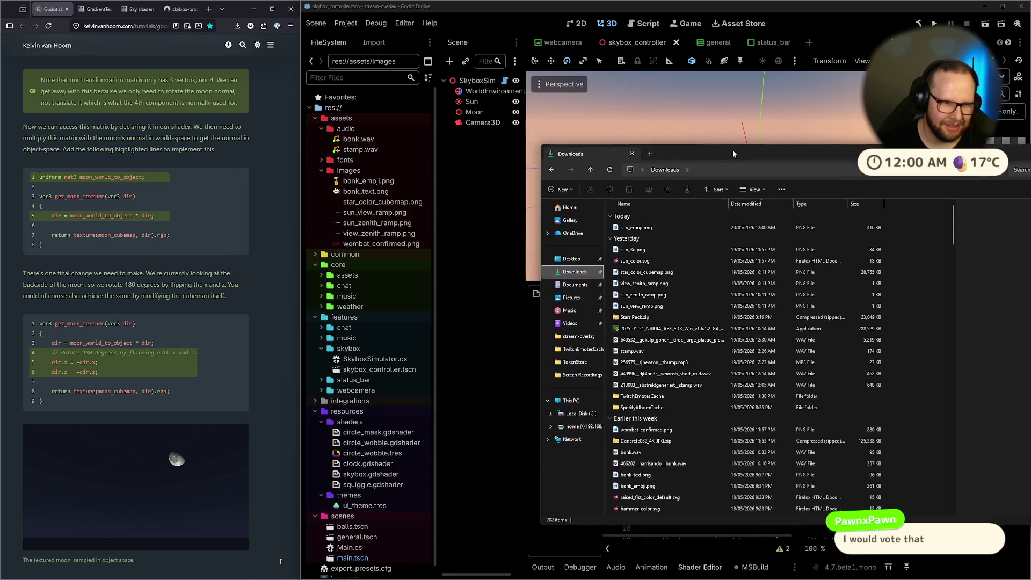
left_click(642, 227)
left_click_drag(348, 175, 348, 175)
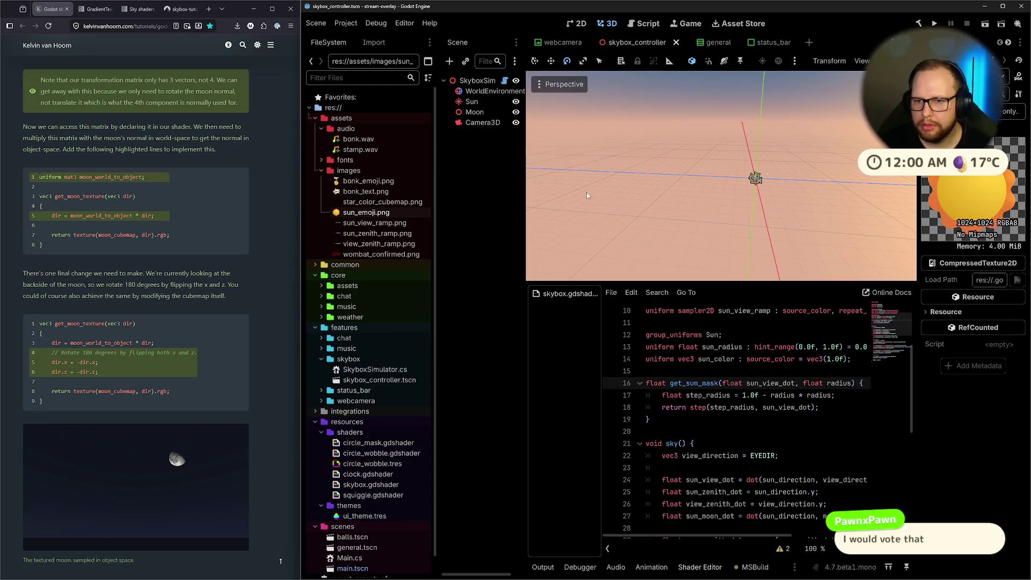
Switch desktops and windows over to the dot product image search.
key("ctrl+super+Right")
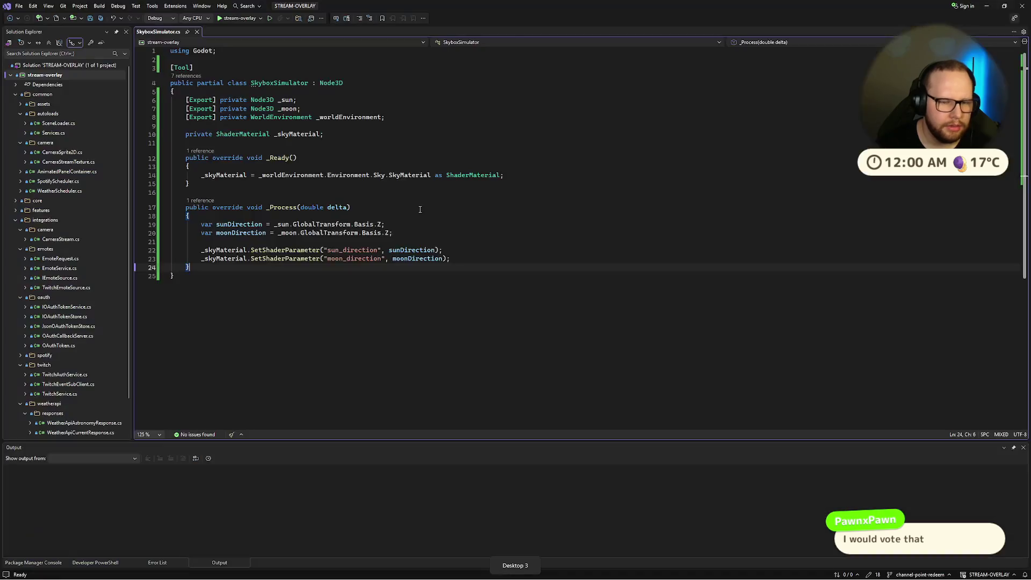
key("alt+Tab")
key("ctrl+super+Left")
key("ctrl+super+Left")
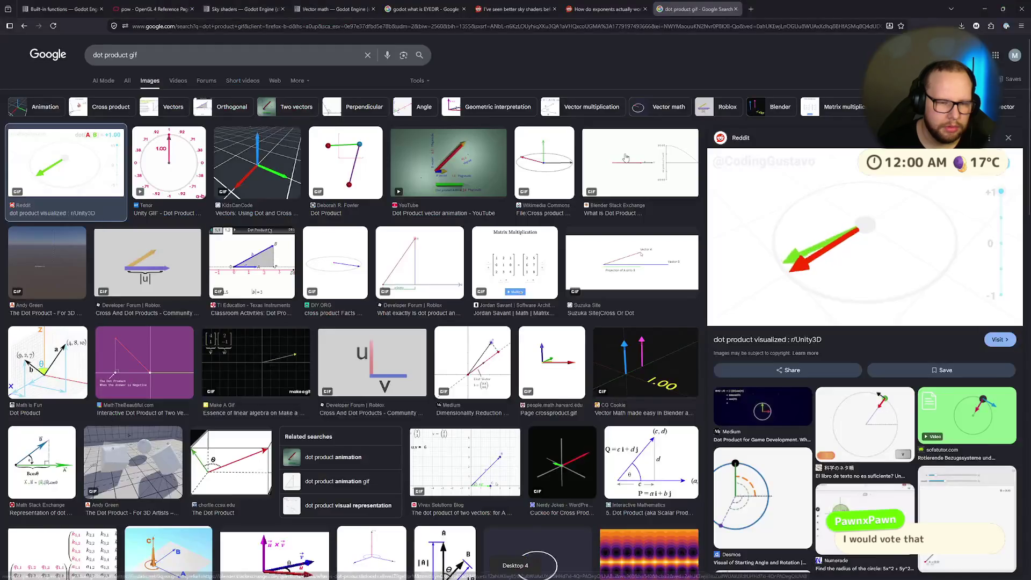
Bring the Affinity sun document forward, select the sun image and delete it from the canvas.
key("alt+Tab")
left_click(516, 223)
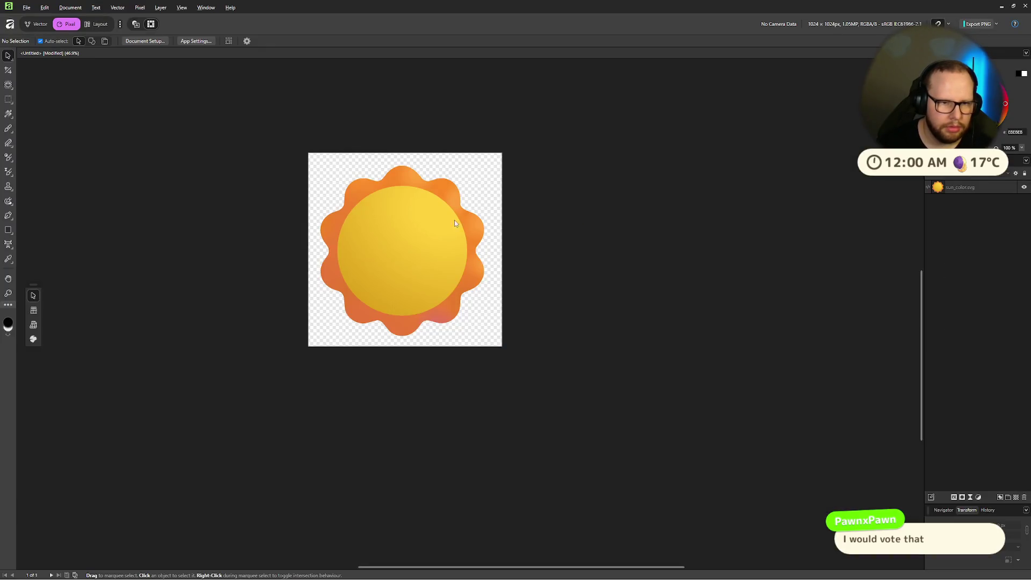
left_click(448, 215)
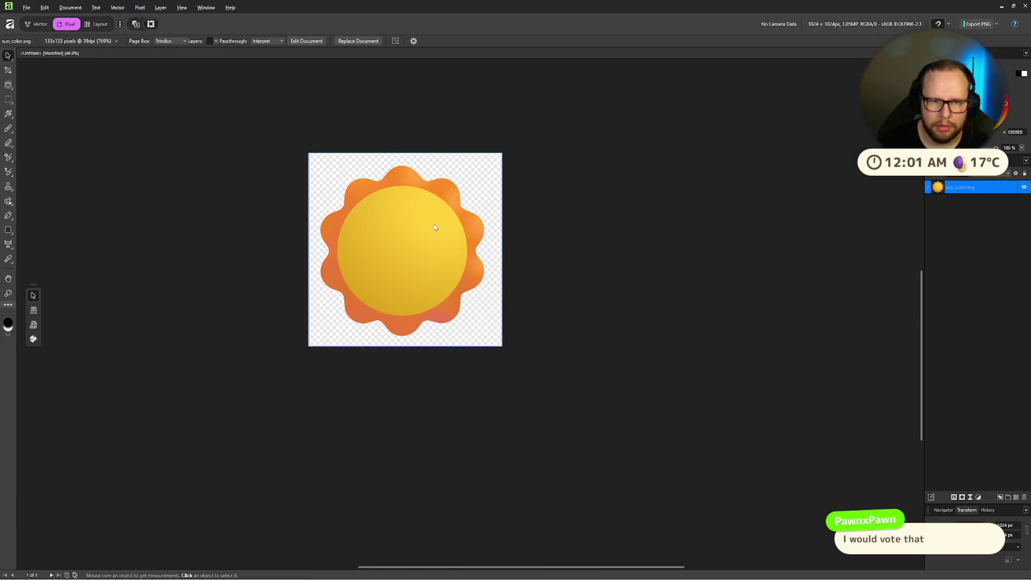
scroll(456, 217, "up", 10)
scroll(377, 262, "down", 15)
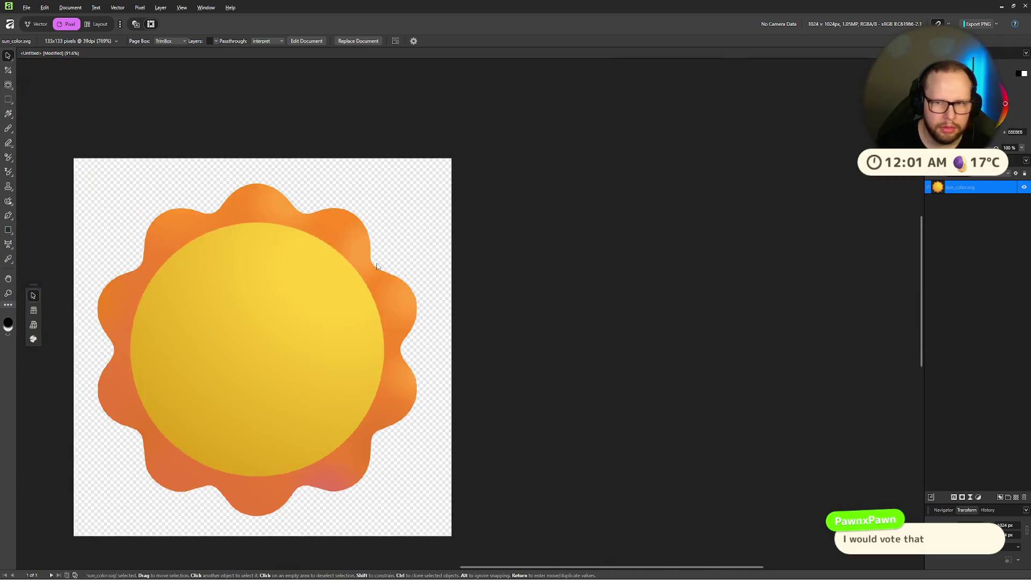
scroll(377, 262, "up", 5)
scroll(510, 231, "left", 3)
left_click(688, 240)
left_click(474, 252)
key("Delete")
left_click(26, 8)
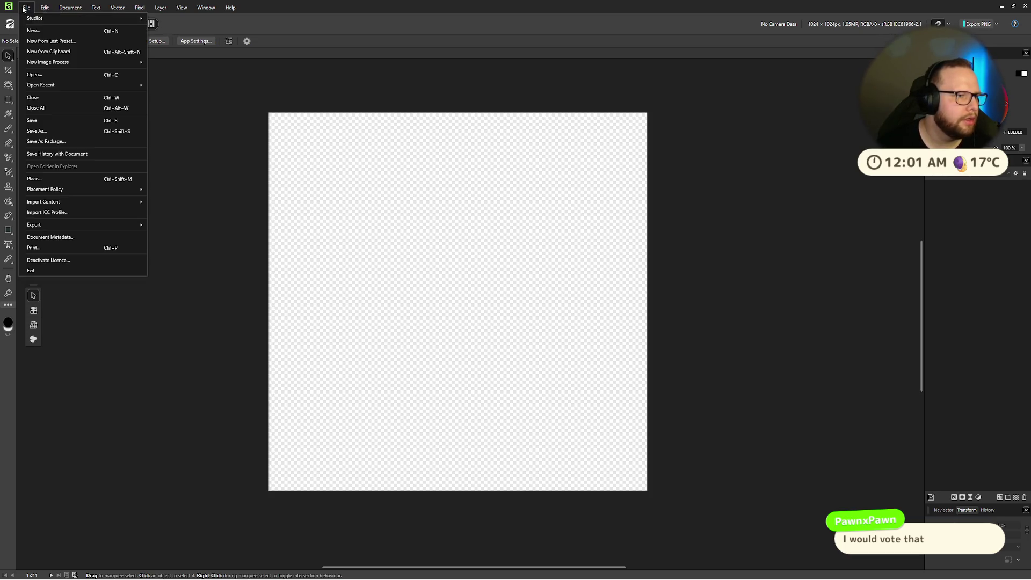
Open sun_color.svg and group all of its shapes.
left_click(43, 77)
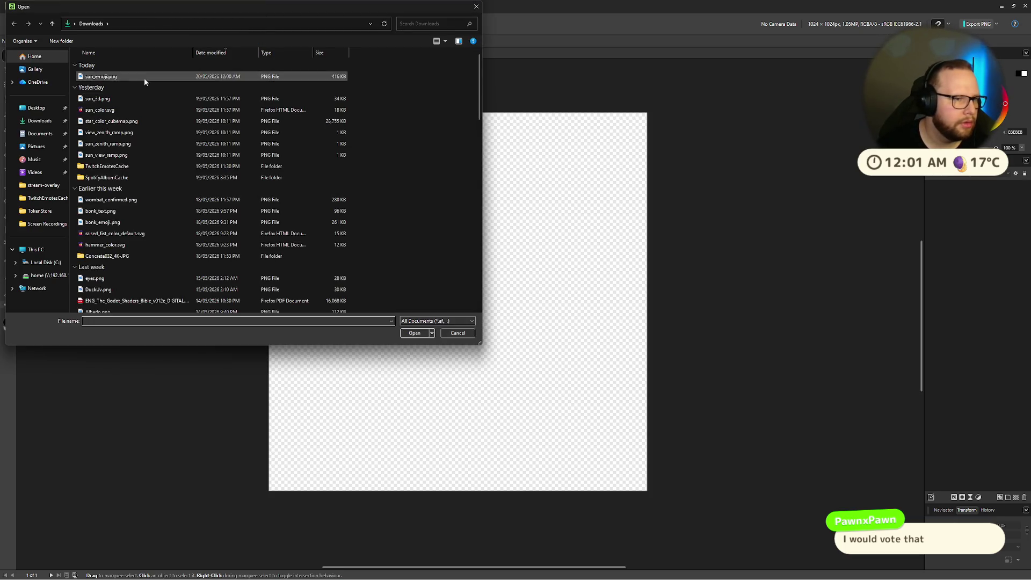
double_click(111, 105)
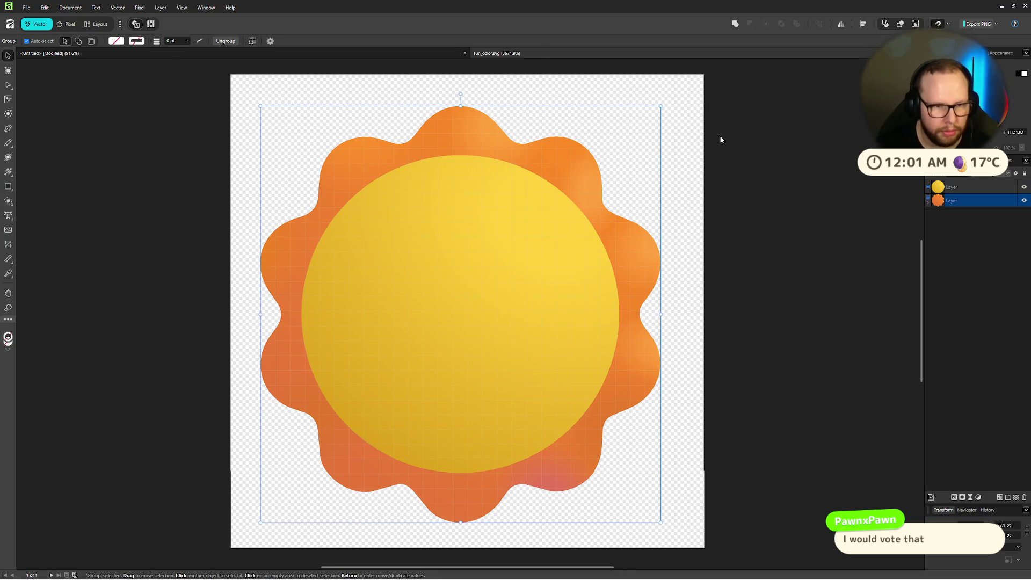
left_click(721, 138)
left_click(562, 121)
left_click(716, 127)
Bring the sun group into the Untitled document and stretch it to about 982×1022 px.
left_click(973, 215)
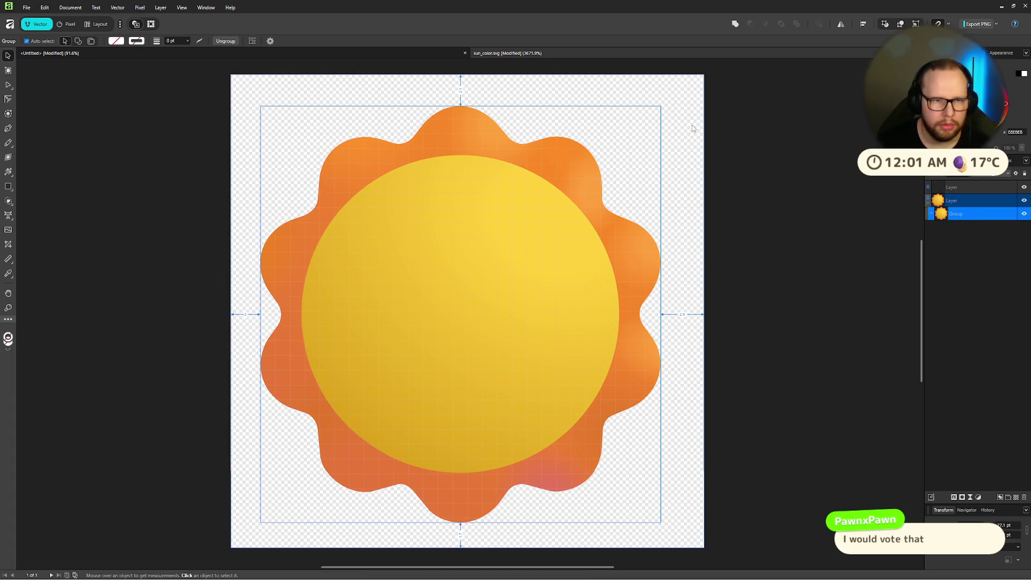
key("ctrl+2")
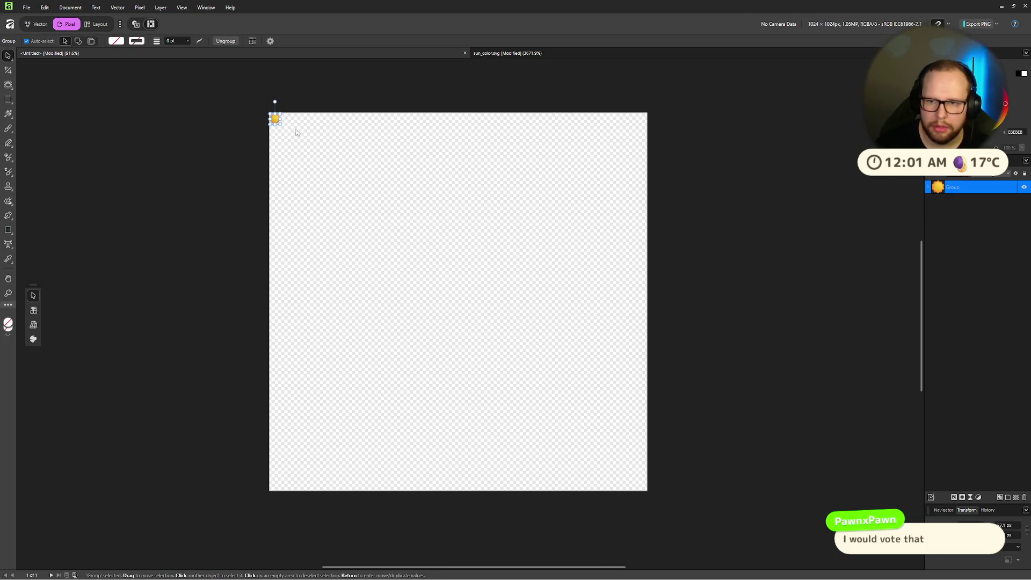
mouse_move(278, 123)
left_mouse_down()
mouse_move(513, 400)
mouse_move(649, 492)
mouse_move(633, 490)
left_mouse_up()
Roughly move and resize the sun group on the page by dragging its handles.
mouse_move(432, 371)
left_mouse_down()
mouse_move(447, 370)
mouse_move(437, 373)
left_mouse_up()
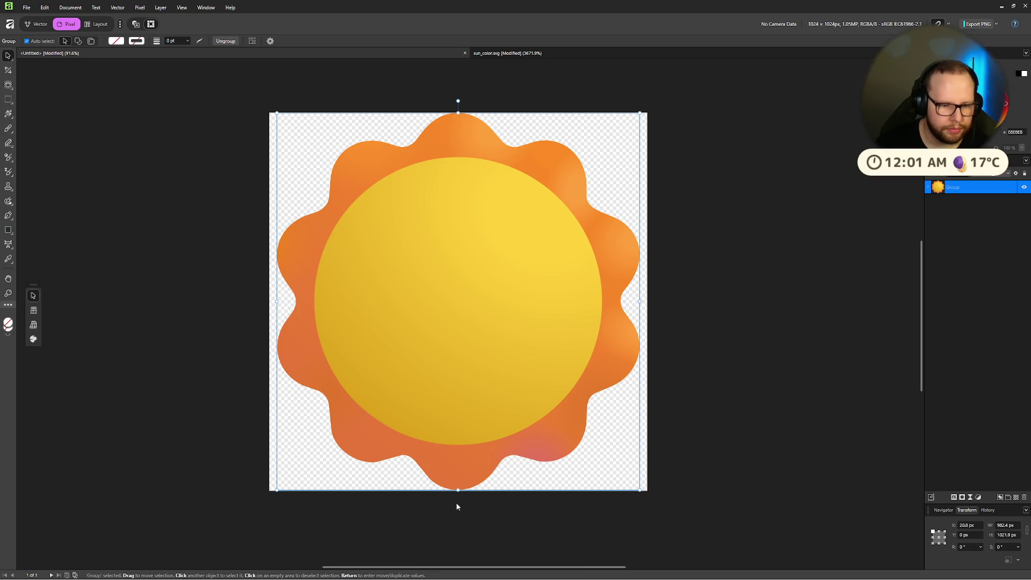
left_click_drag(277, 490, 270, 490)
key("ctrl+z")
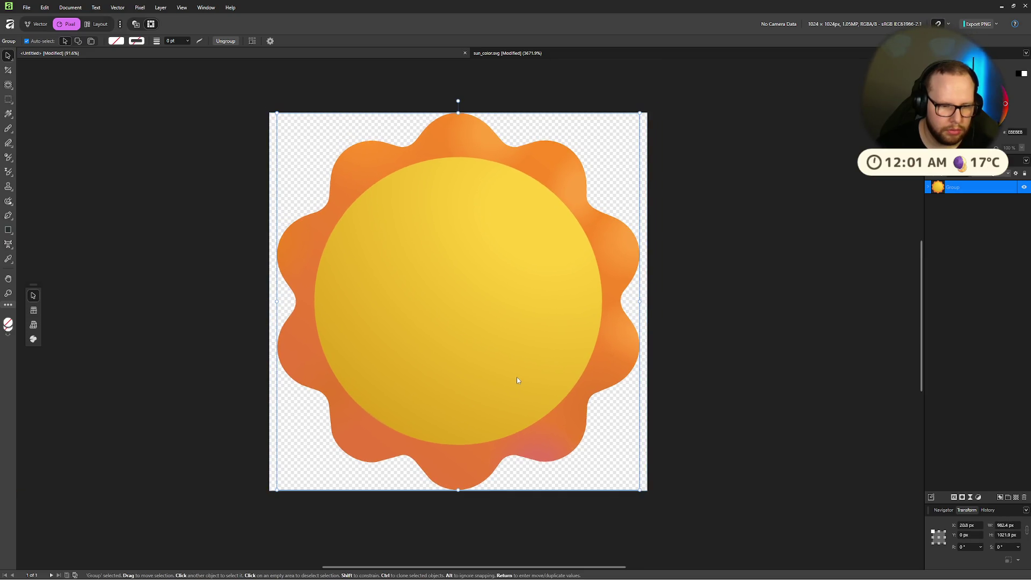
left_click_drag(430, 338, 429, 339)
mouse_move(639, 113)
left_mouse_down()
mouse_move(511, 241)
mouse_move(547, 208)
left_mouse_up()
mouse_move(484, 303)
left_mouse_down()
mouse_move(496, 305)
mouse_move(487, 305)
left_mouse_up()
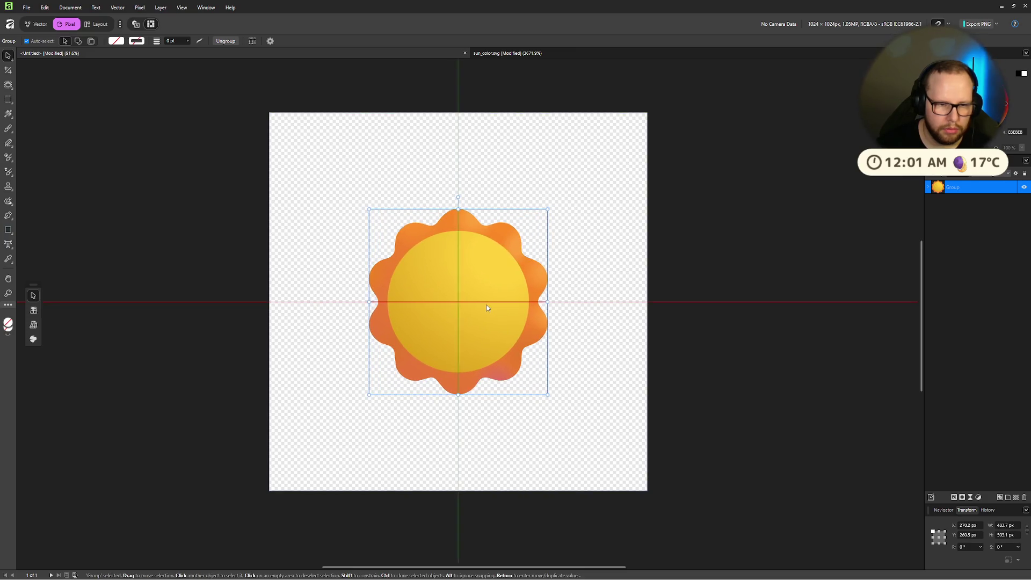
left_click_drag(548, 210, 647, 123)
Scale the sun group's height to 95% (972.8 px) and centre it on the canvas.
left_click(1018, 526)
left_click(1014, 535)
left_click(1015, 537)
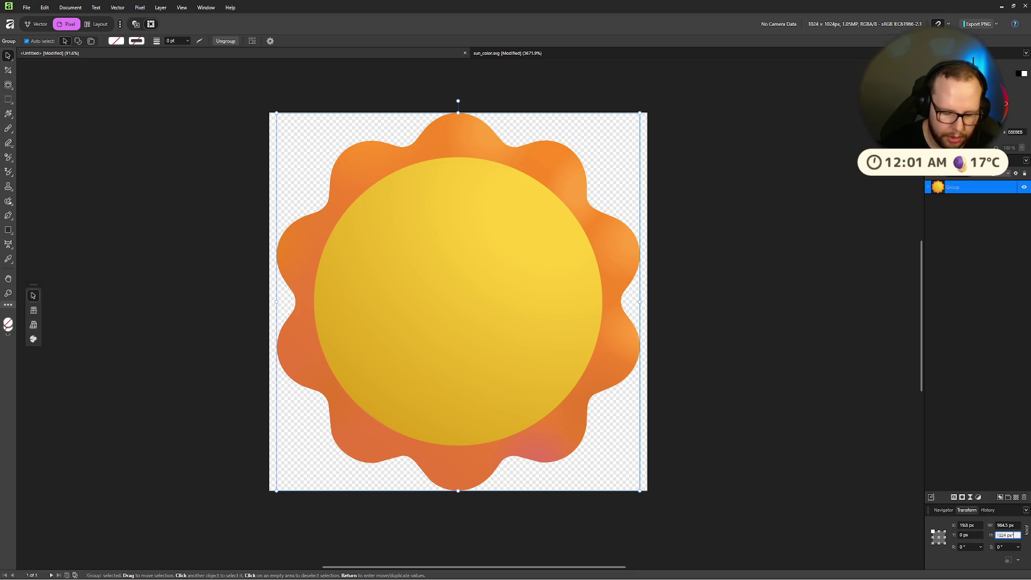
type("5")
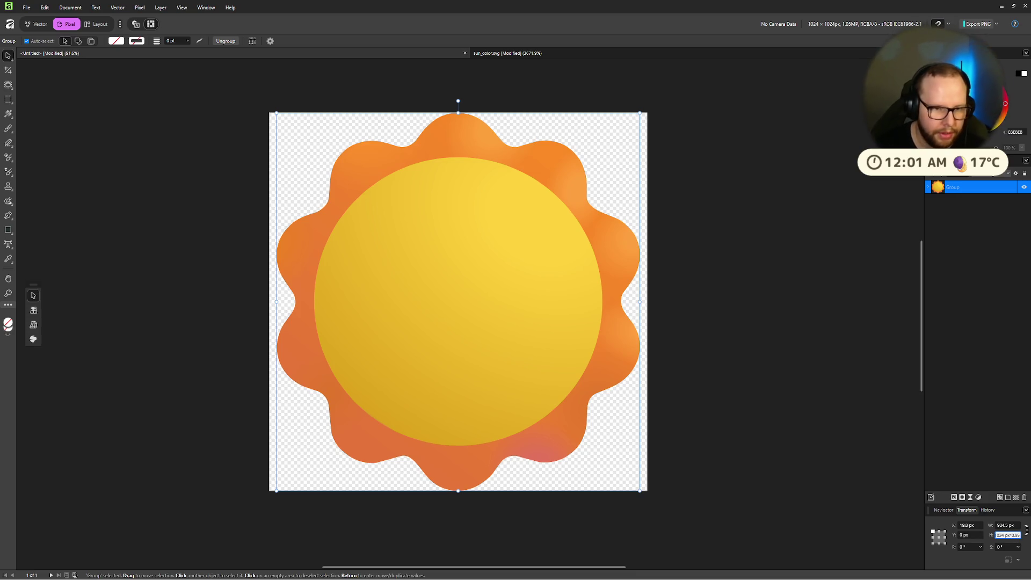
key("Return")
left_click_drag(452, 281, 463, 294)
left_click(714, 232)
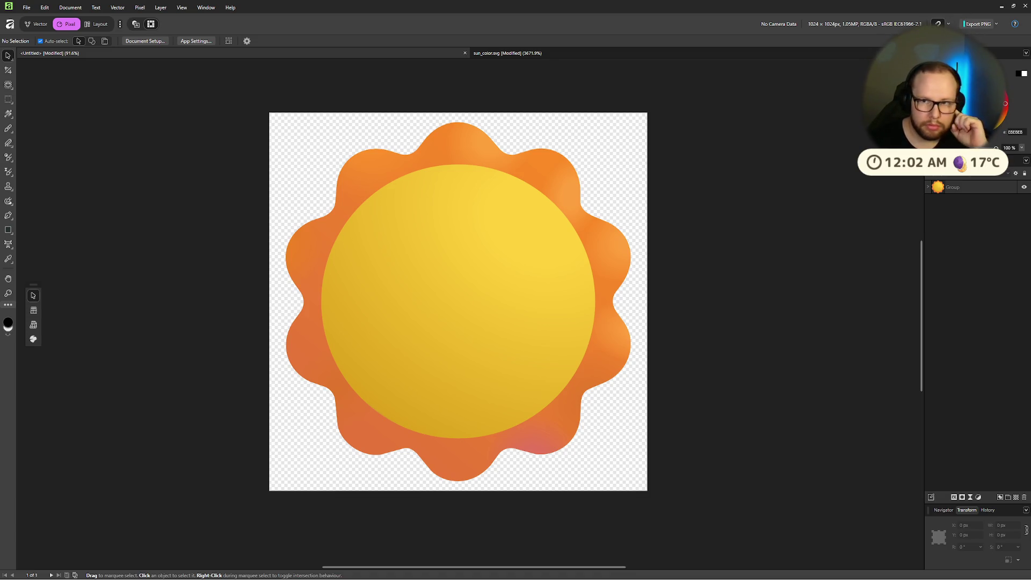
Export the sun as a PNG, overwriting sun_emoji.png in Downloads.
left_click(982, 25)
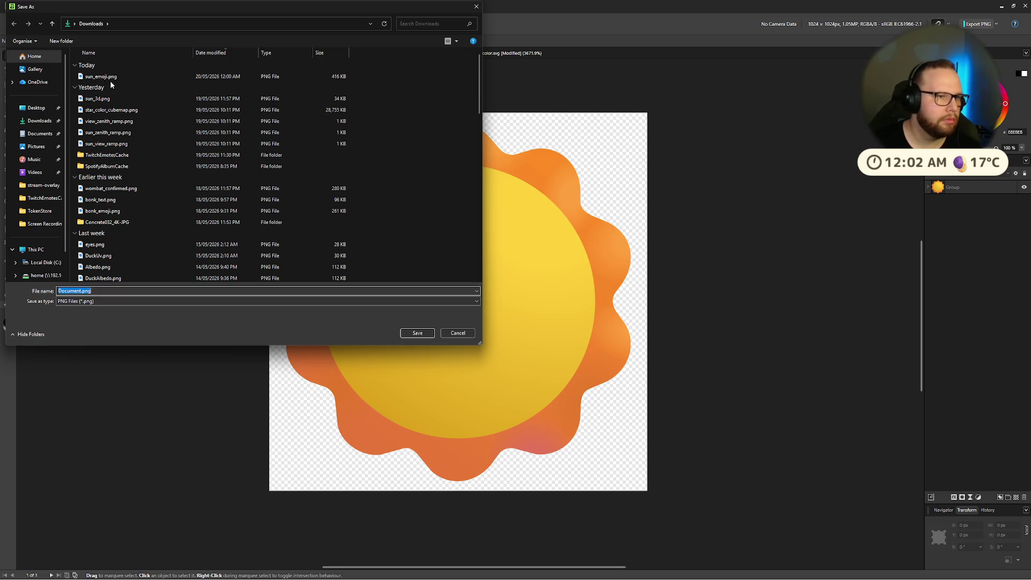
left_click(107, 78)
left_click(417, 333)
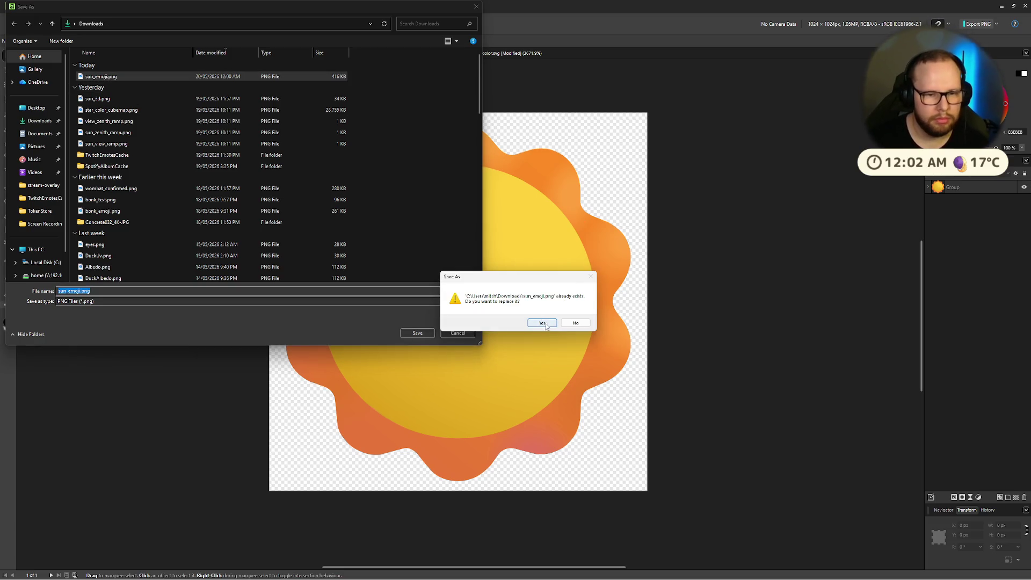
left_click(542, 325)
Cycle through the open windows to leave Affinity.
key("alt+Tab")
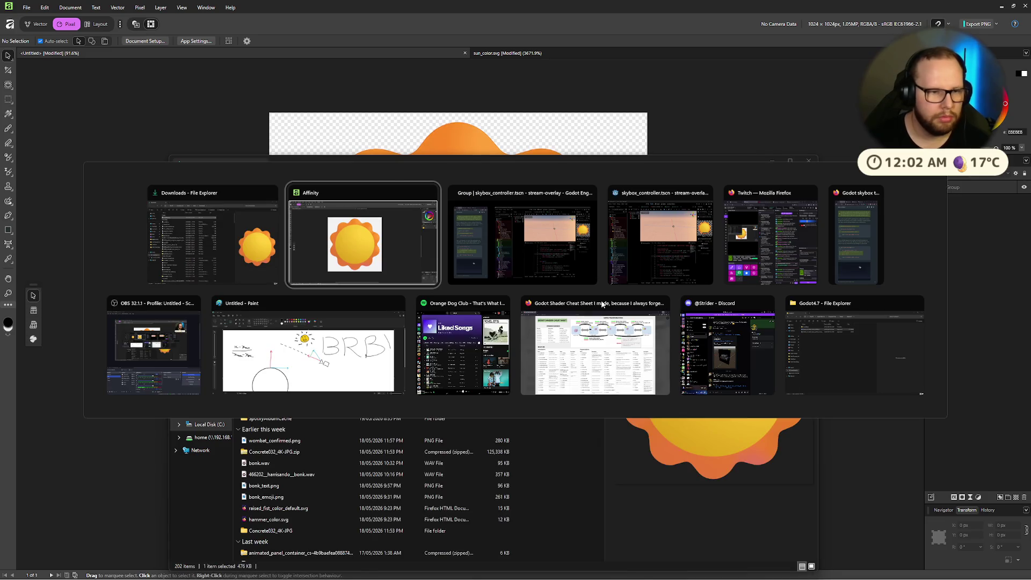
left_click(221, 250)
key("alt+Tab")
left_click(318, 217)
key("alt+Tab")
Drag the re-exported sun_emoji.png from Downloads into res://assets/images in Godot's FileSystem dock.
left_click(517, 223)
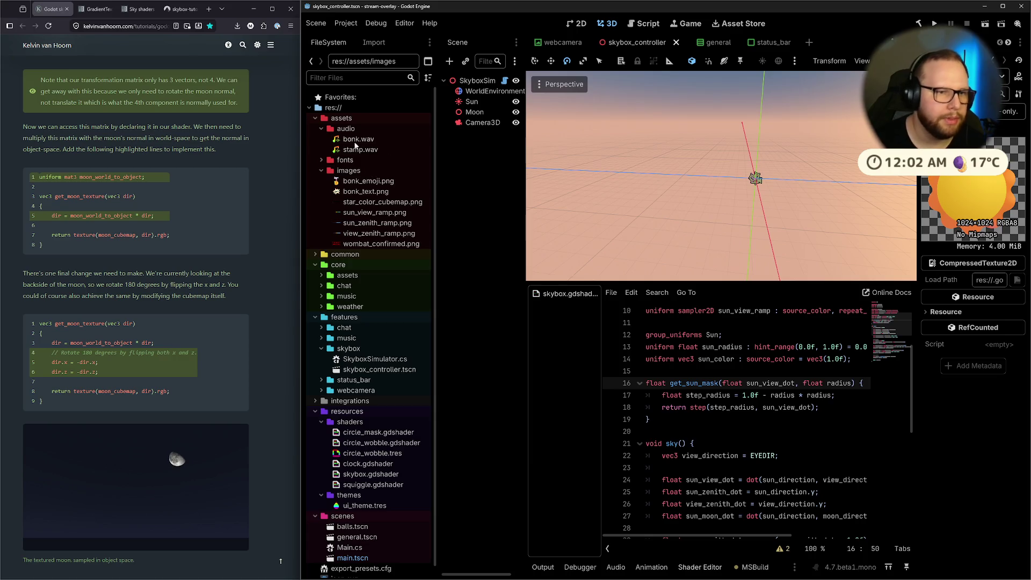
key("super+e")
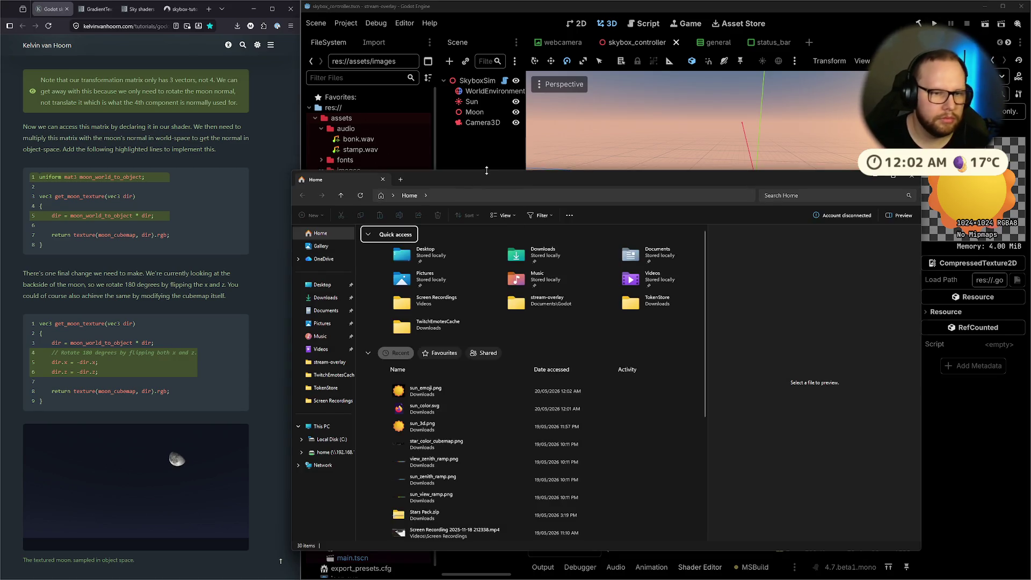
left_click(543, 277)
left_click(612, 232)
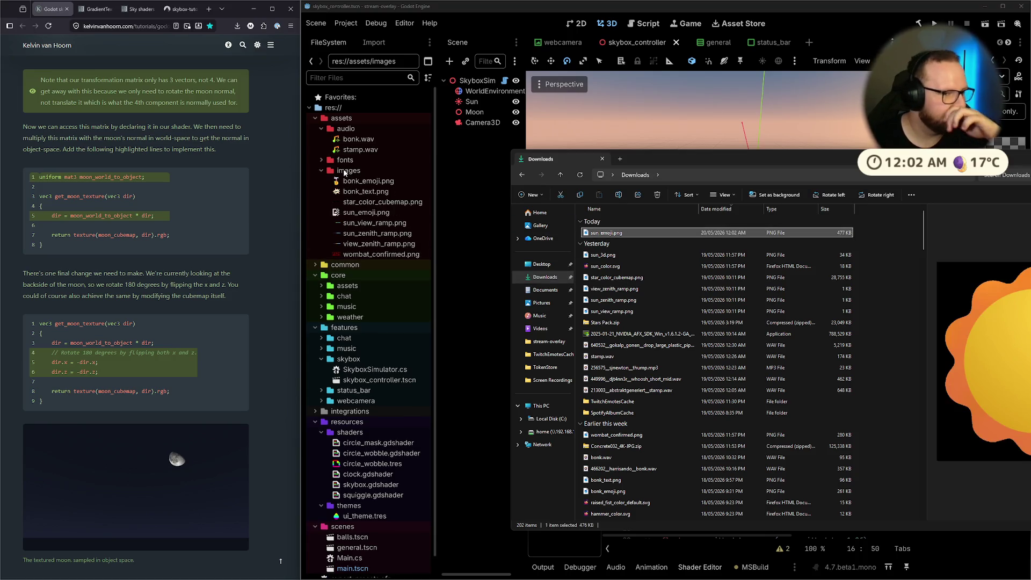
left_click_drag(907, 165, 562, 185)
left_click_drag(263, 253, 349, 170)
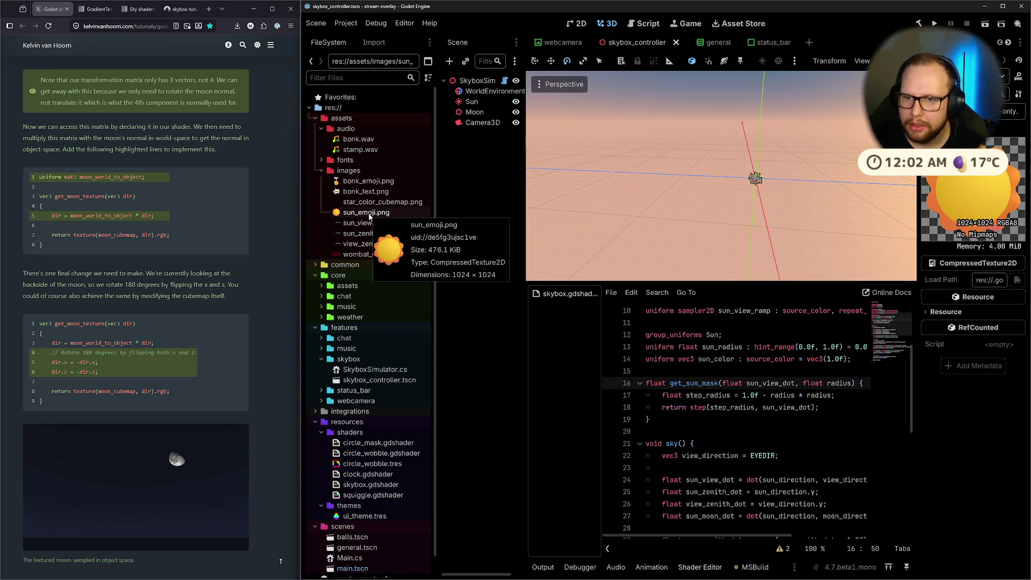
key("ctrl+shift+Tab")
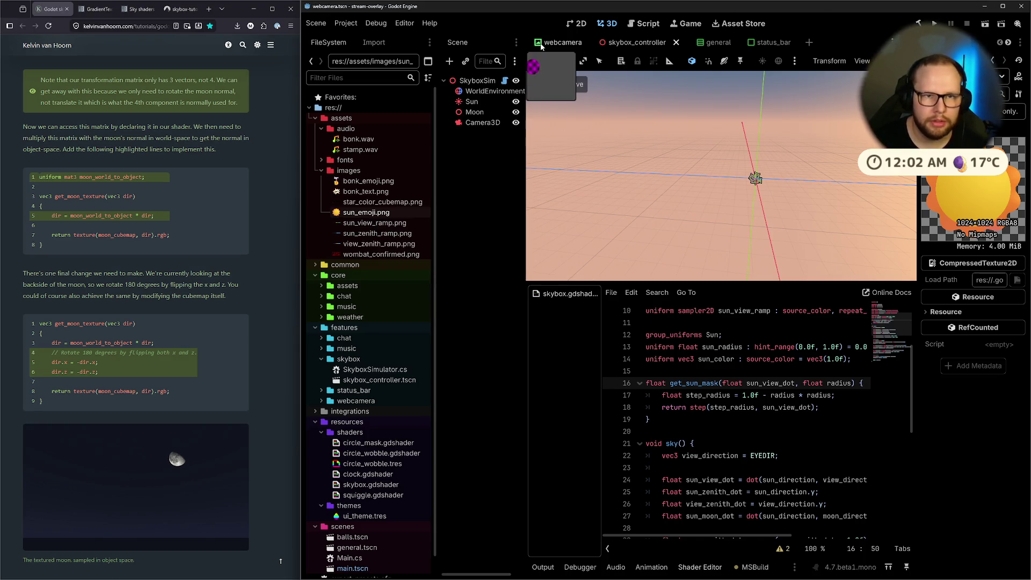
Preview sun_emoji.png as a sprite in the webcamera scene, undo it, and view its import settings.
left_click_drag(345, 211, 663, 165)
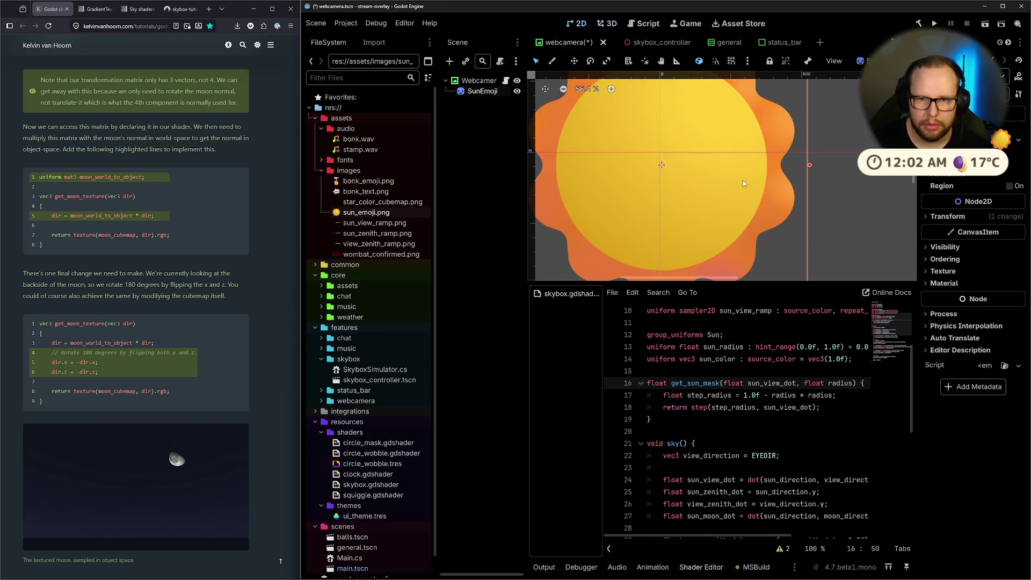
scroll(794, 180, "up", 8)
scroll(772, 188, "down", 14)
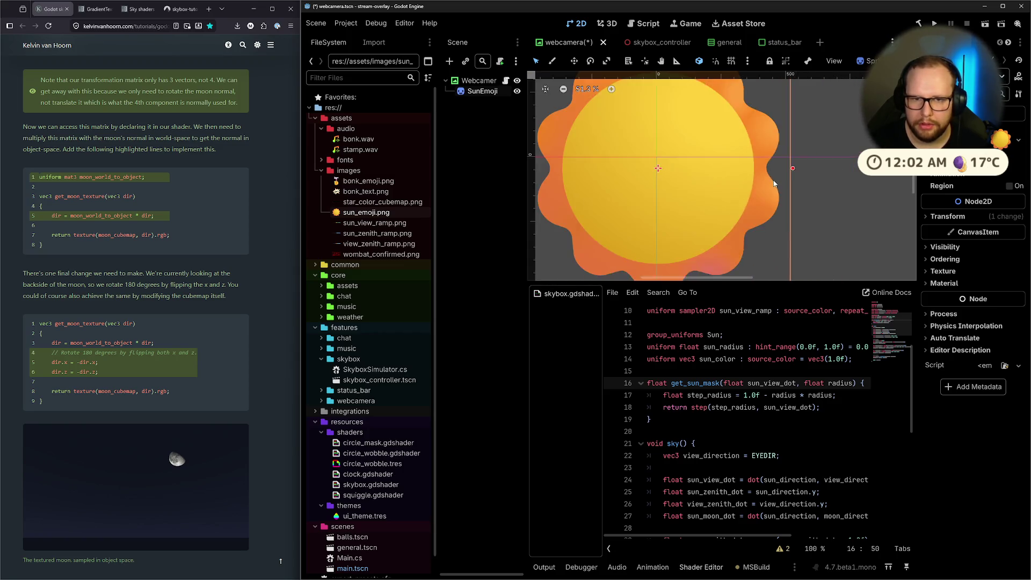
scroll(768, 166, "up", 4)
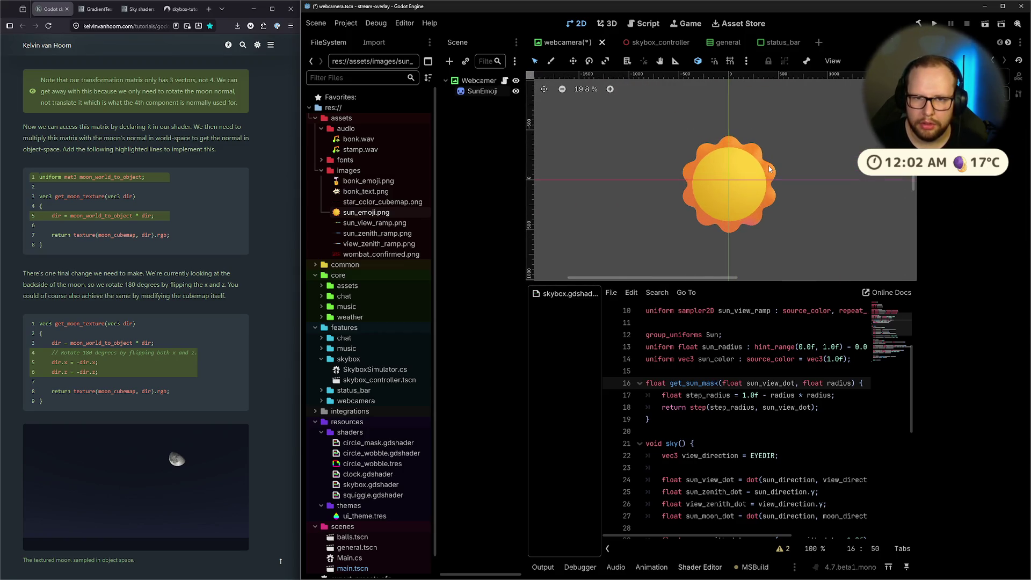
key("ctrl+z")
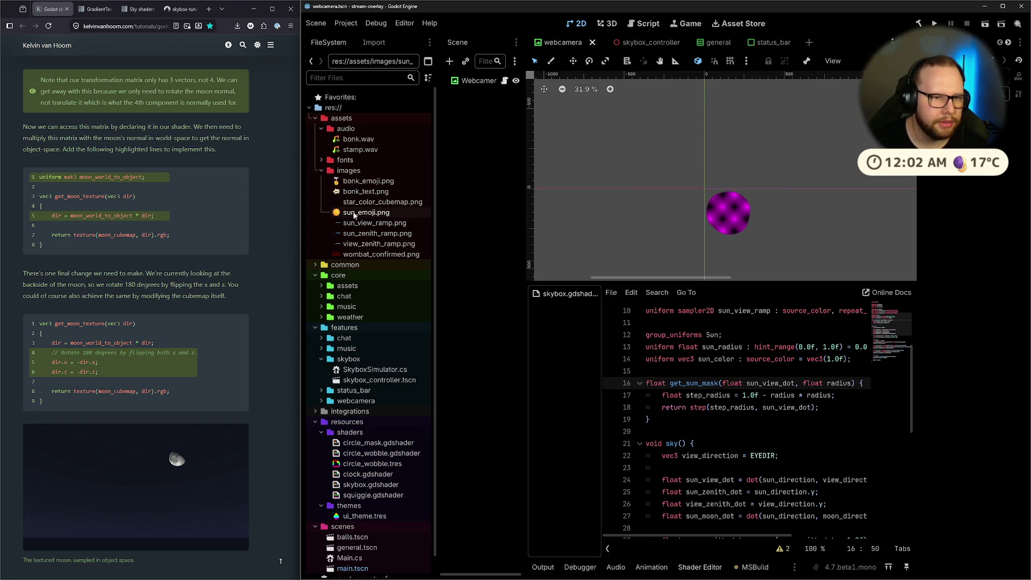
left_click(366, 212)
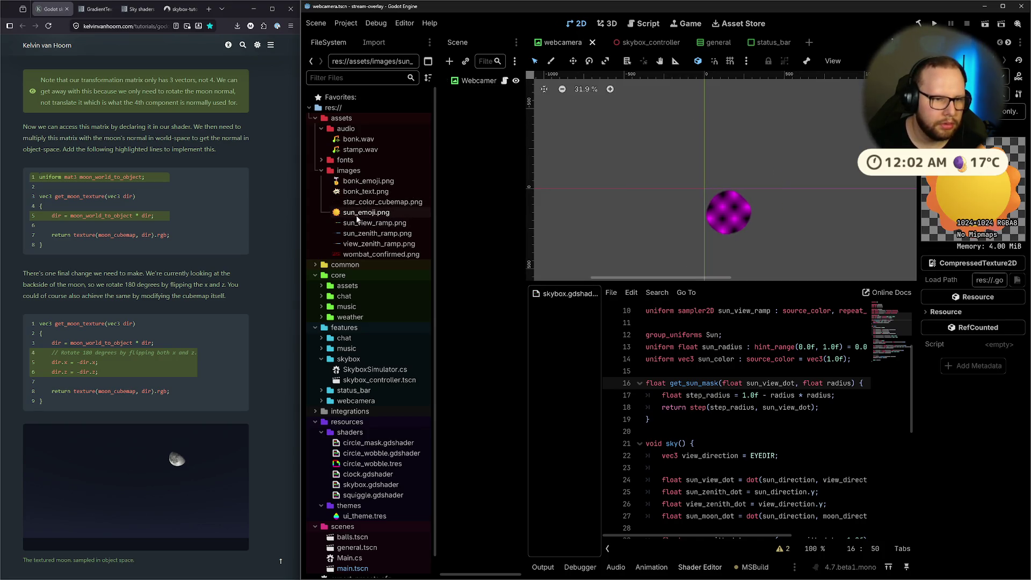
left_click(373, 42)
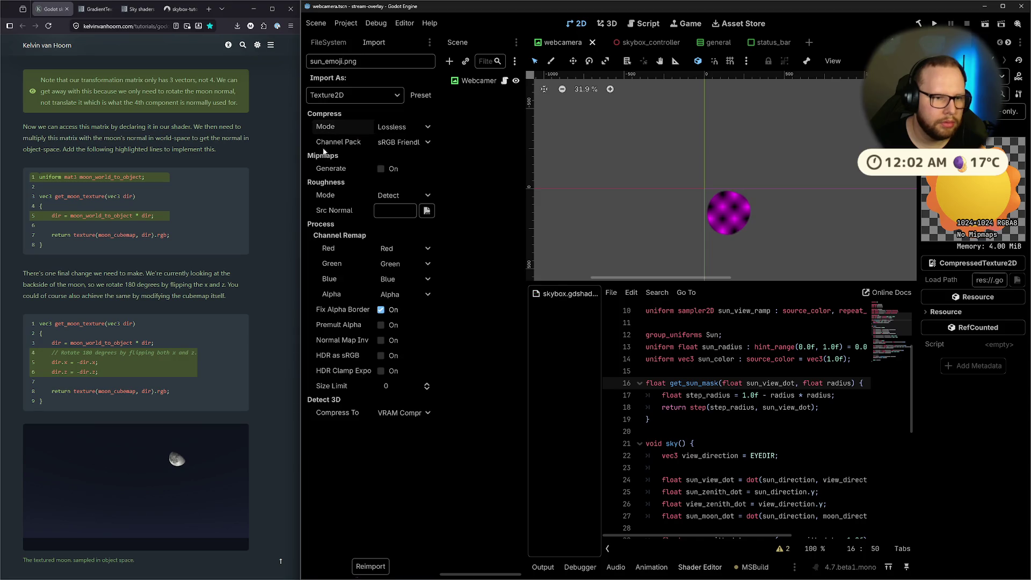
Reimport sun_emoji.png as VRAM Compressed with mipmaps enabled.
left_click(395, 127)
left_click(389, 167)
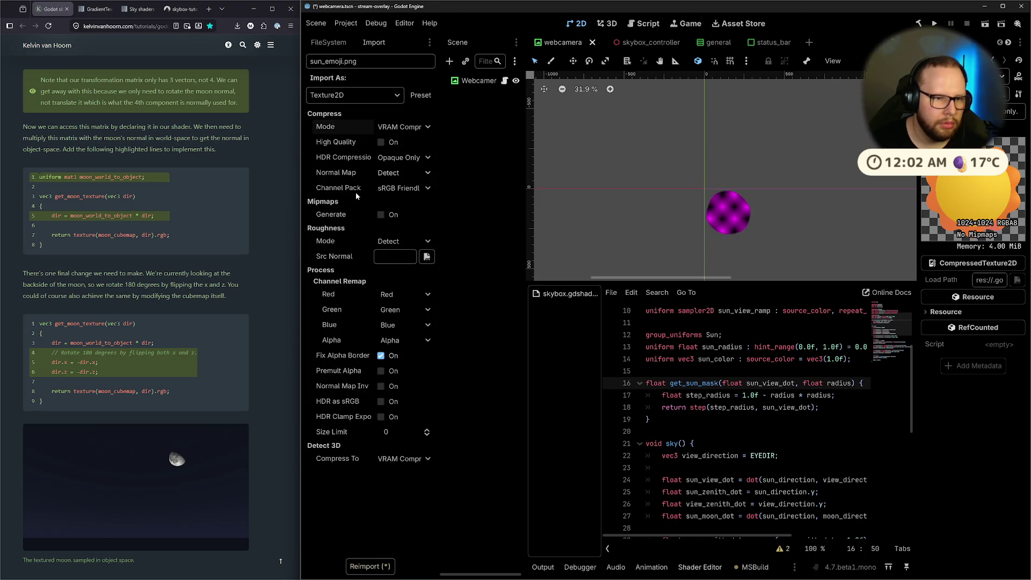
left_click(380, 214)
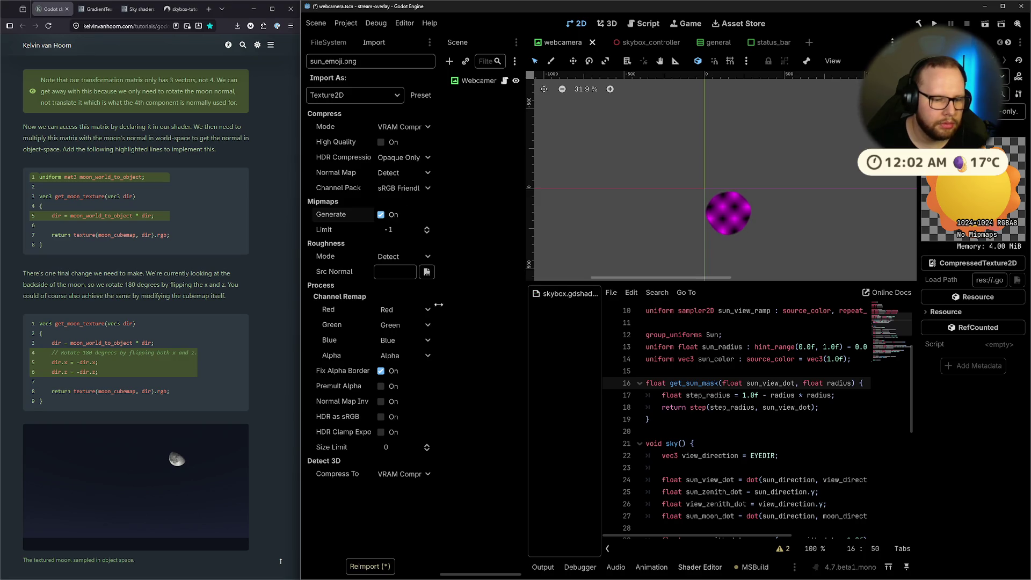
left_click(379, 568)
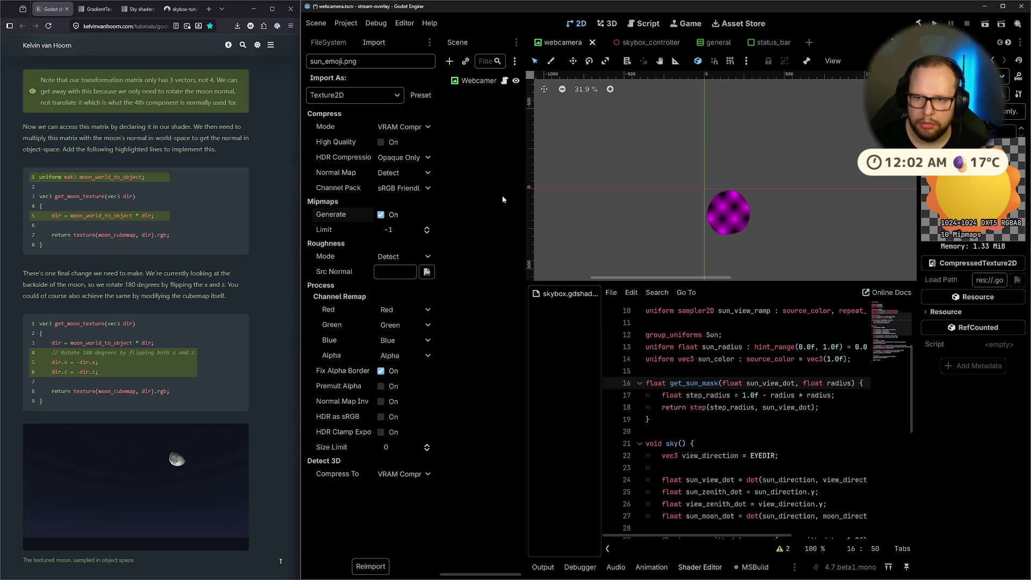
Inspect the other images (ramps, wombat_confirmed, bonk textures) before reselecting sun_emoji.png.
left_click(328, 42)
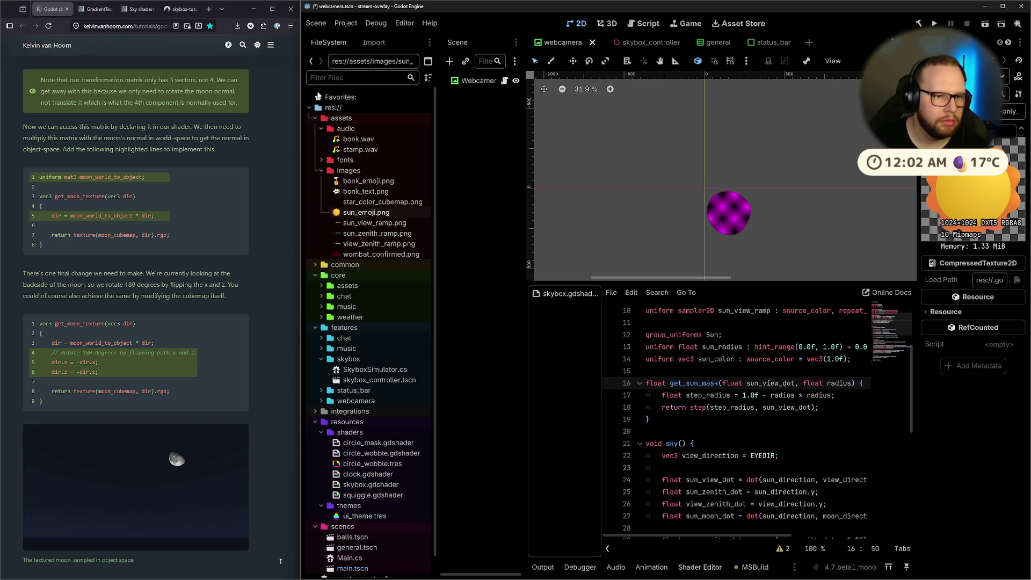
left_click(368, 224)
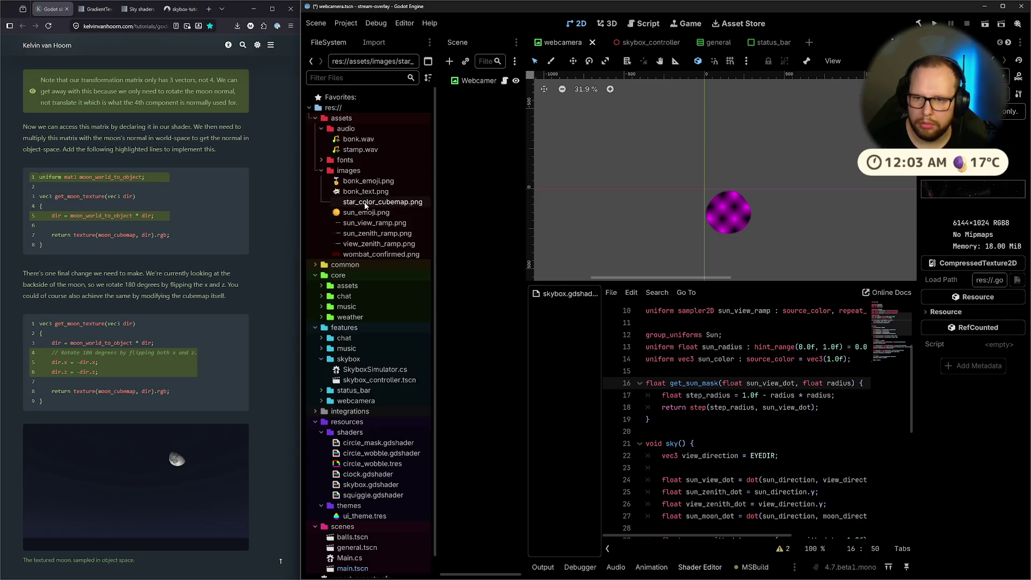
left_click(369, 234)
left_click(370, 244)
left_click(367, 256)
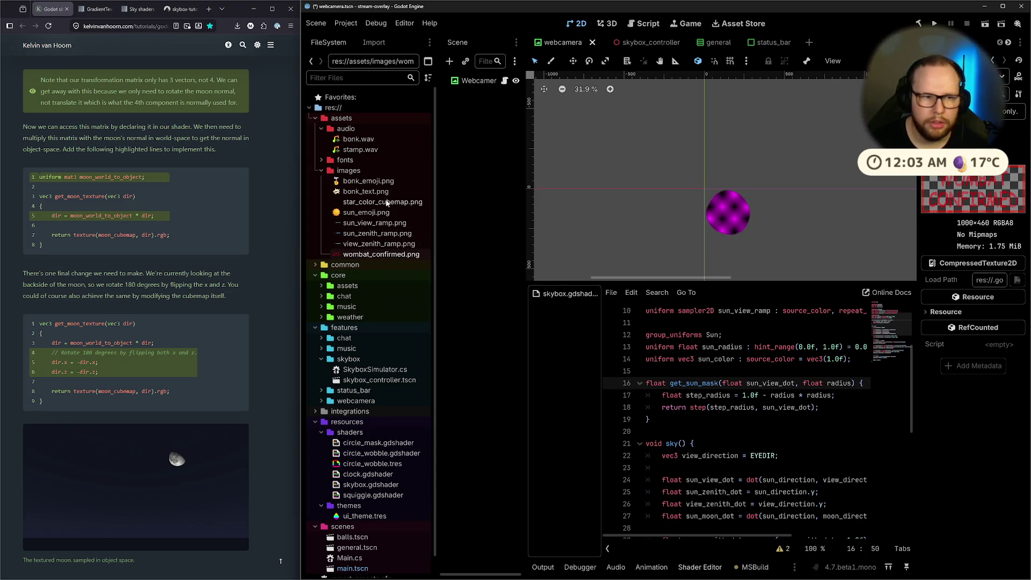
left_click(365, 191)
left_click(361, 182)
left_click(351, 213)
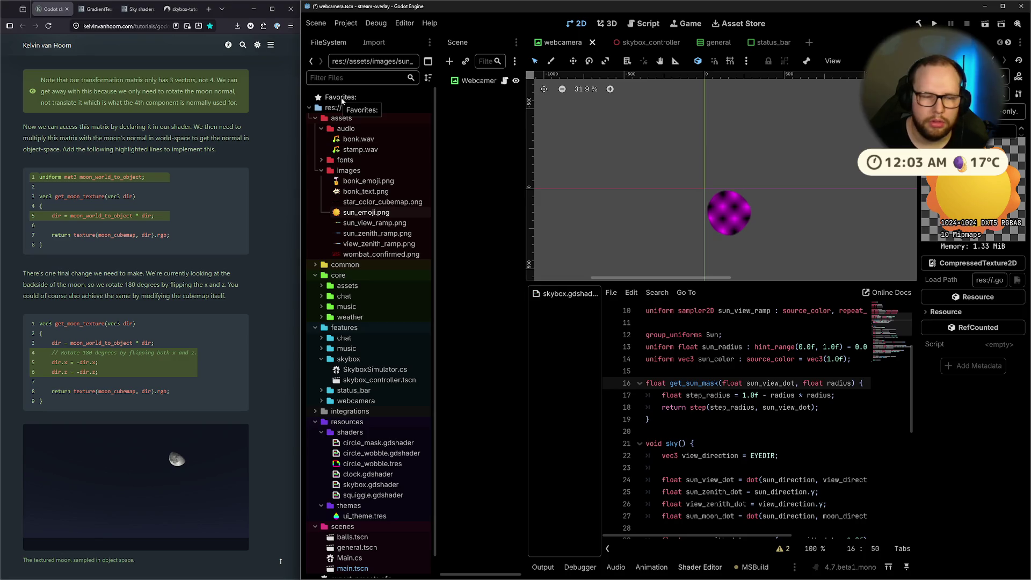
Reimport sun_emoji.png as Lossless without mipmaps and close the webcamera scene.
left_click(372, 44)
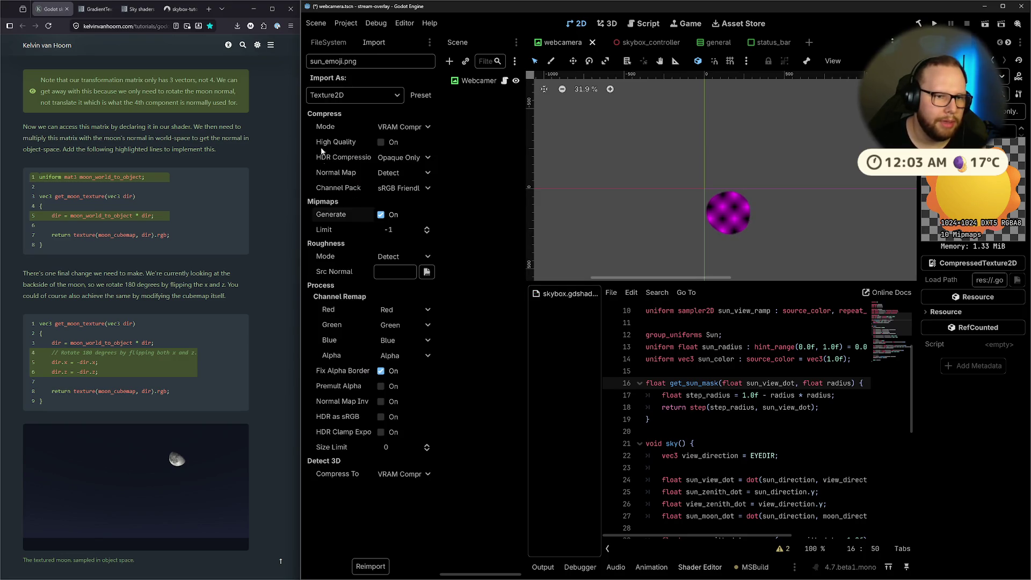
left_click(380, 215)
left_click(400, 127)
left_click(400, 142)
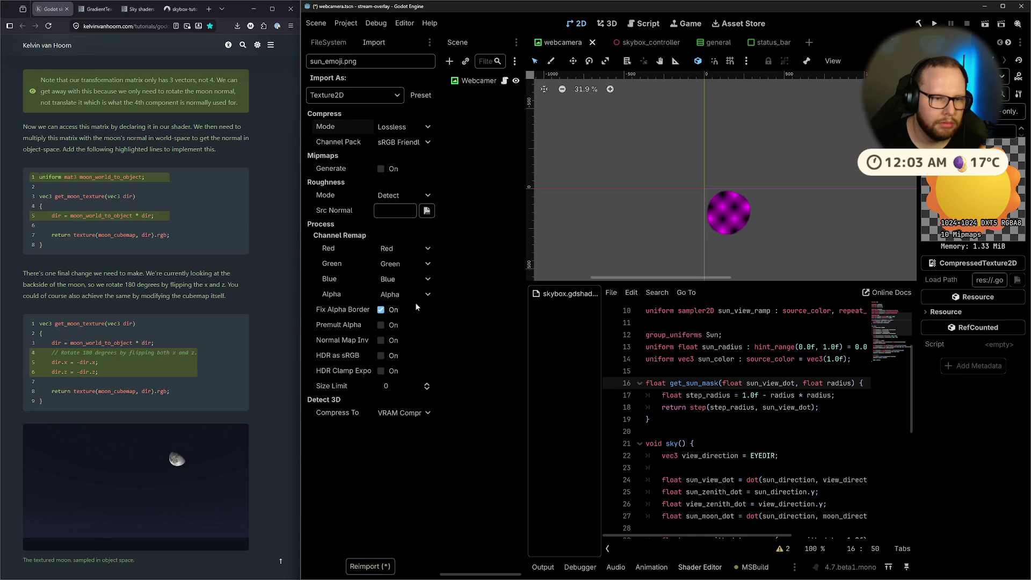
left_click(370, 566)
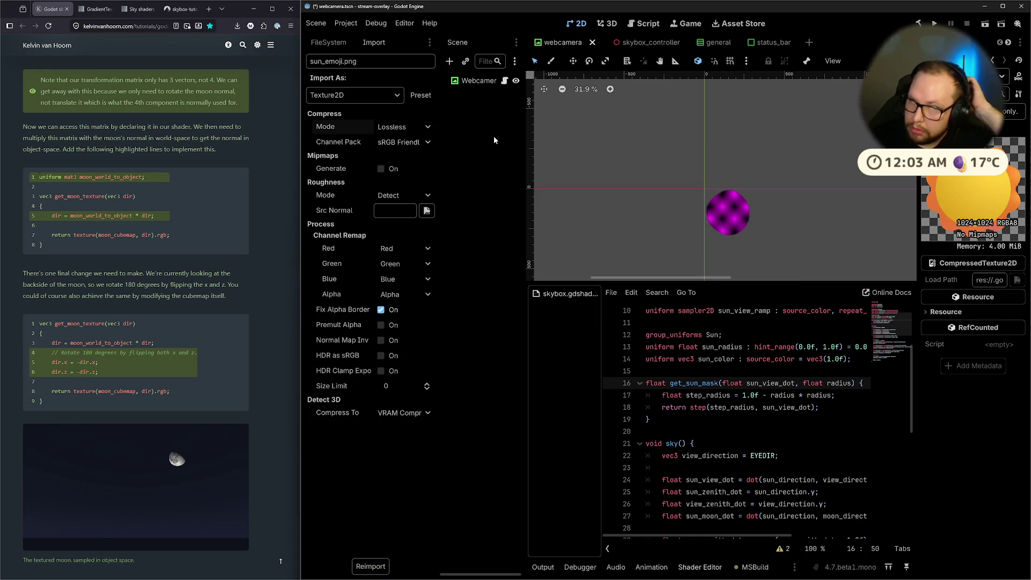
left_click(328, 42)
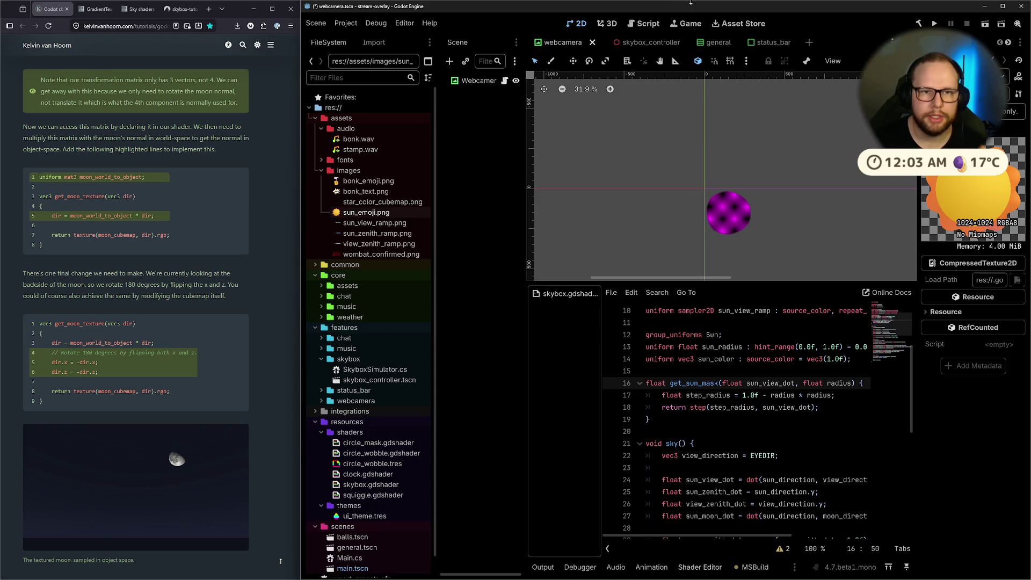
left_click(592, 42)
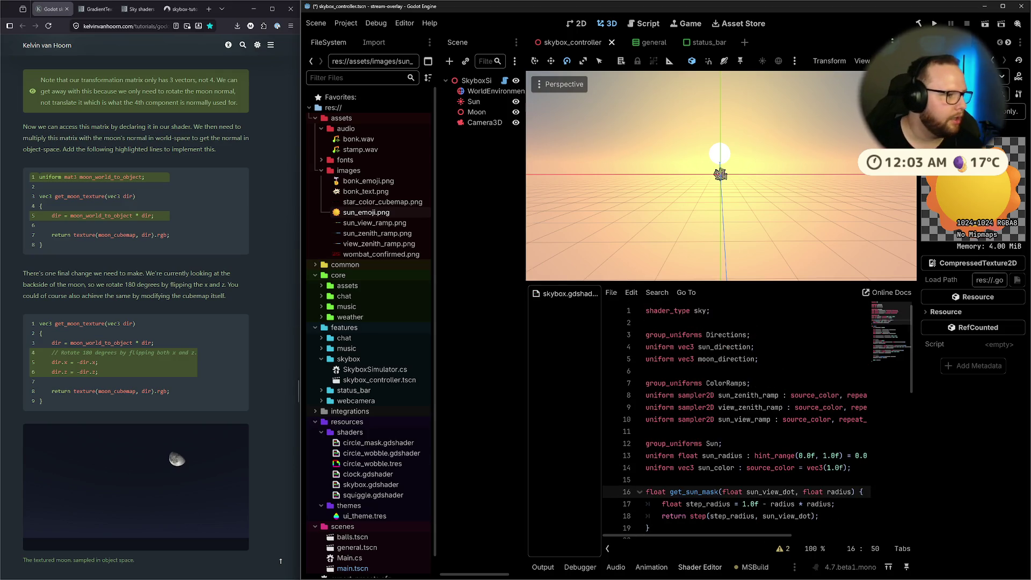
Scroll through the tutorial's moon texture section.
scroll(122, 302, "down", 6)
scroll(121, 301, "up", 5)
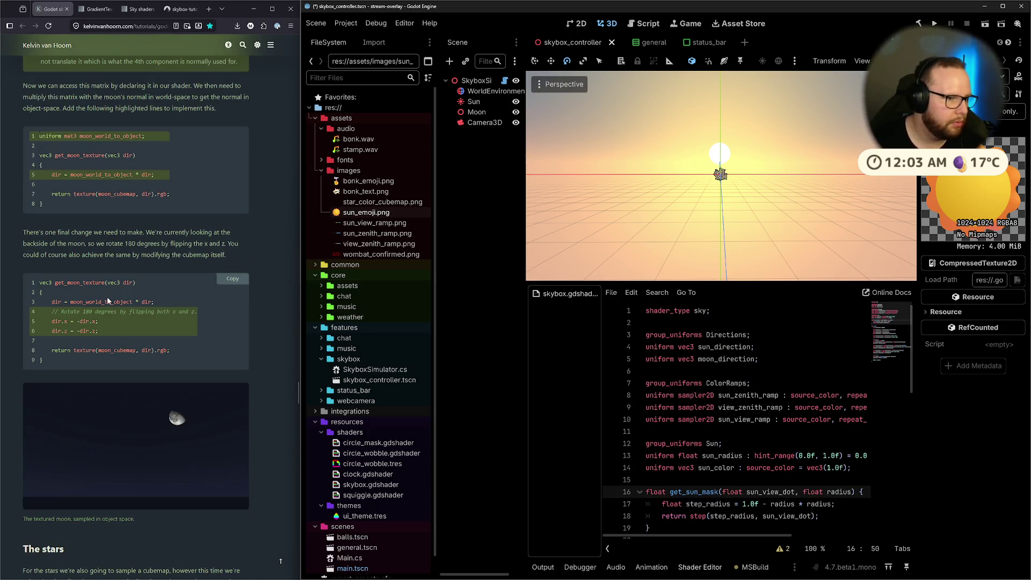
scroll(107, 301, "up", 7)
scroll(98, 305, "down", 2)
scroll(105, 307, "up", 4)
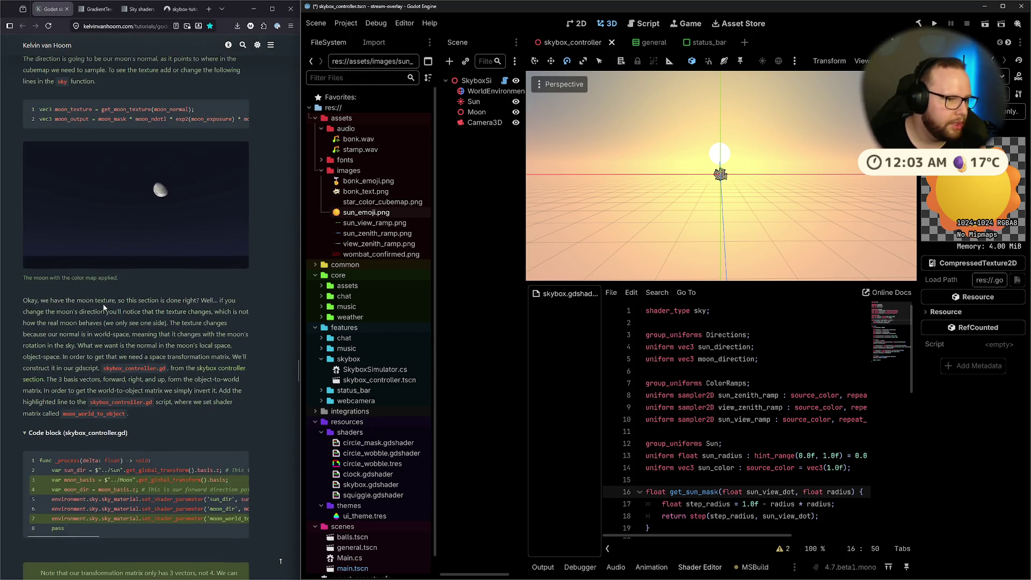
scroll(104, 307, "up", 3)
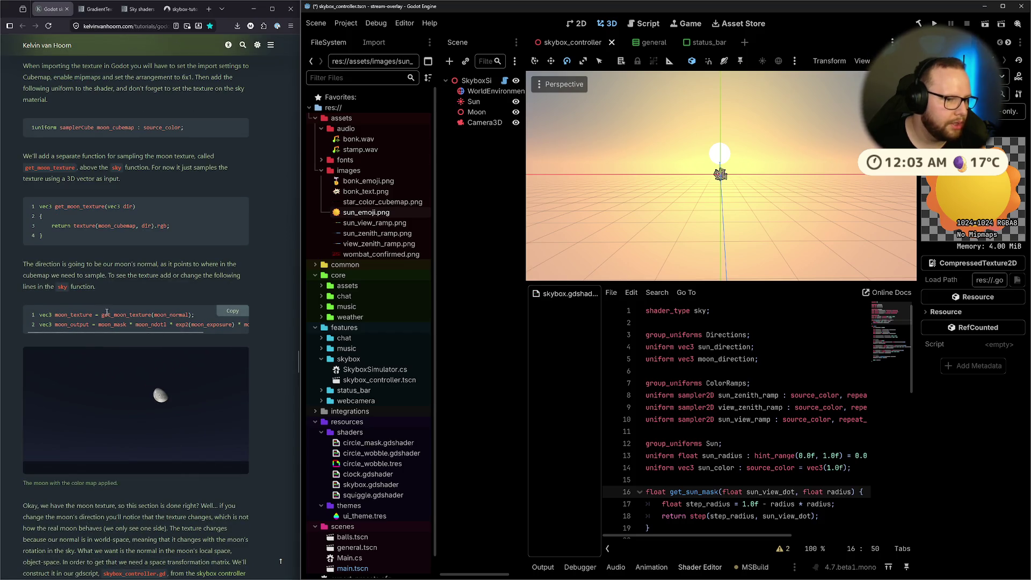
scroll(125, 311, "up", 3)
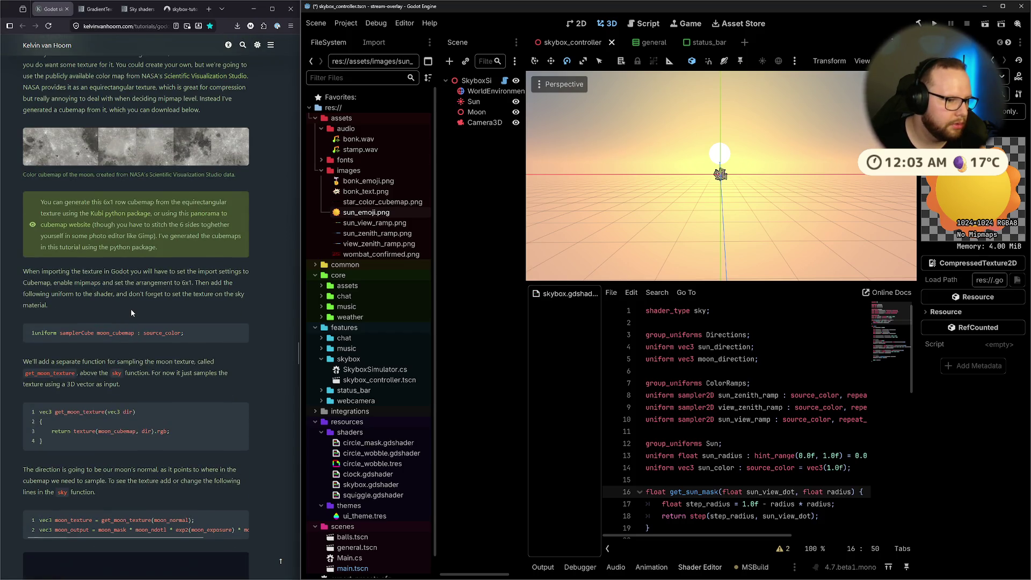
scroll(131, 308, "down", 1)
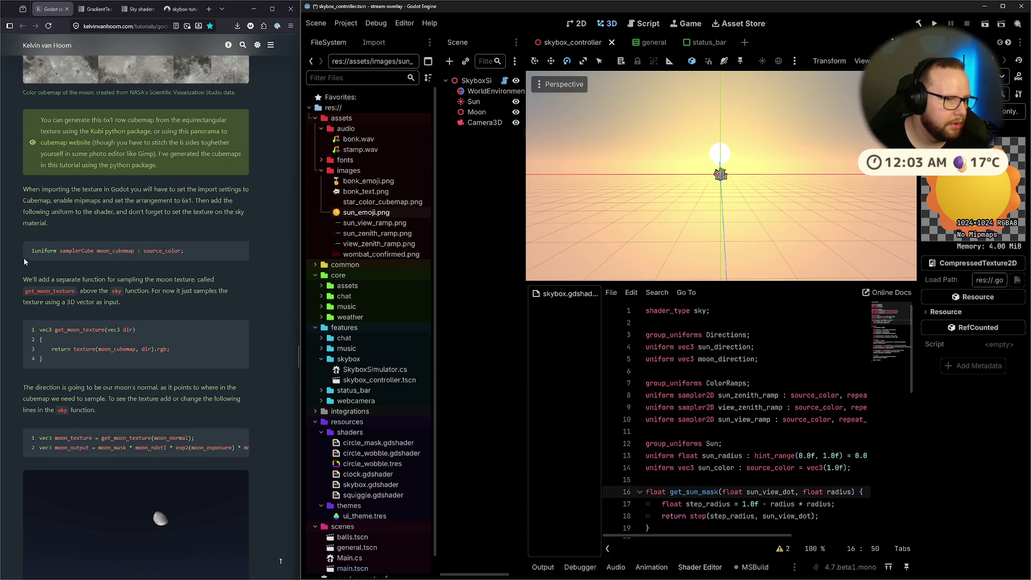
scroll(18, 215, "up", 2)
scroll(94, 386, "down", 1)
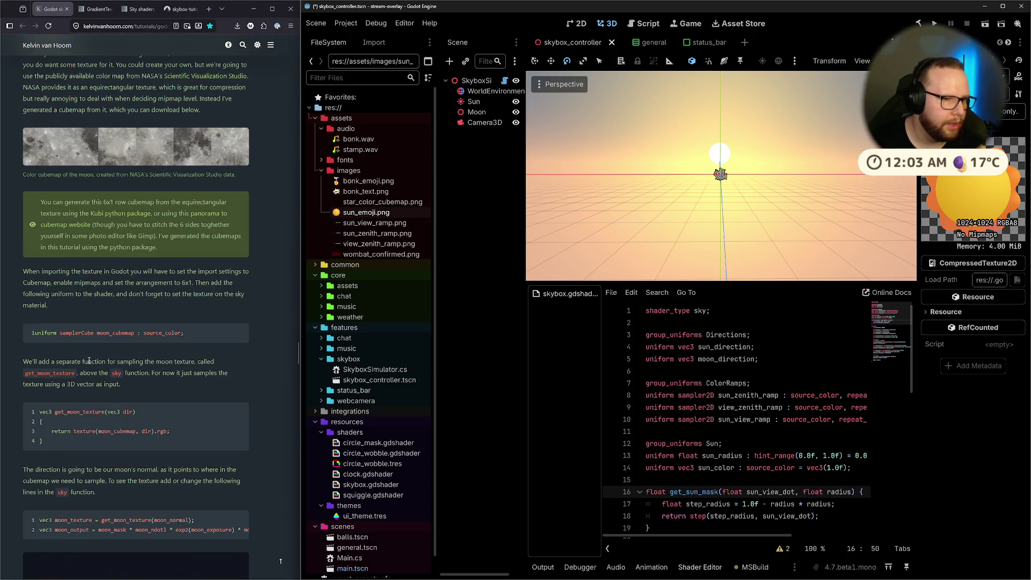
Locate the sun_color uniform in the shader and save the skybox_controller scene.
left_click(765, 474)
left_click(789, 337)
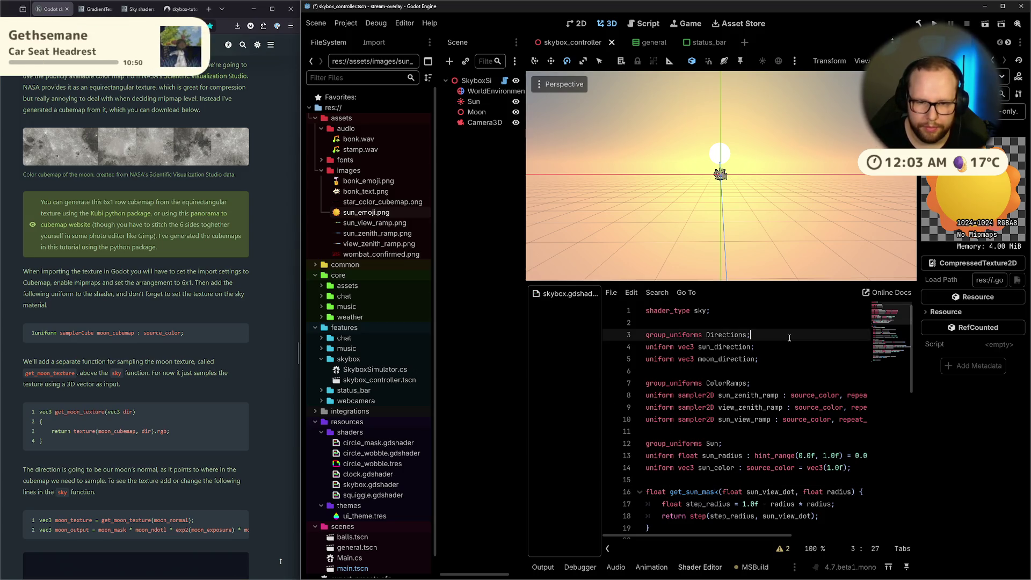
left_click(748, 455)
scroll(741, 430, "down", 2)
double_click(719, 395)
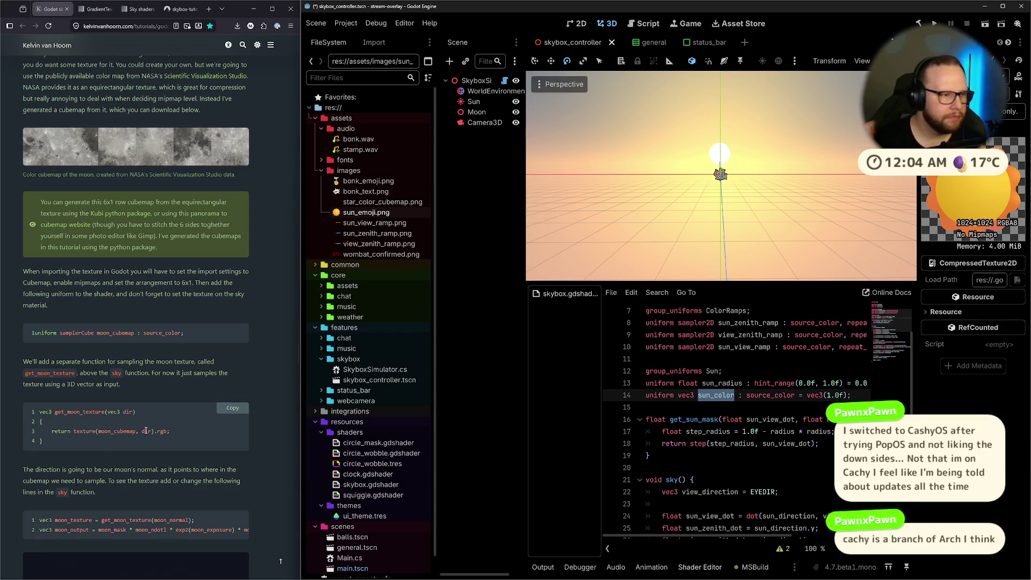
key("ctrl+s")
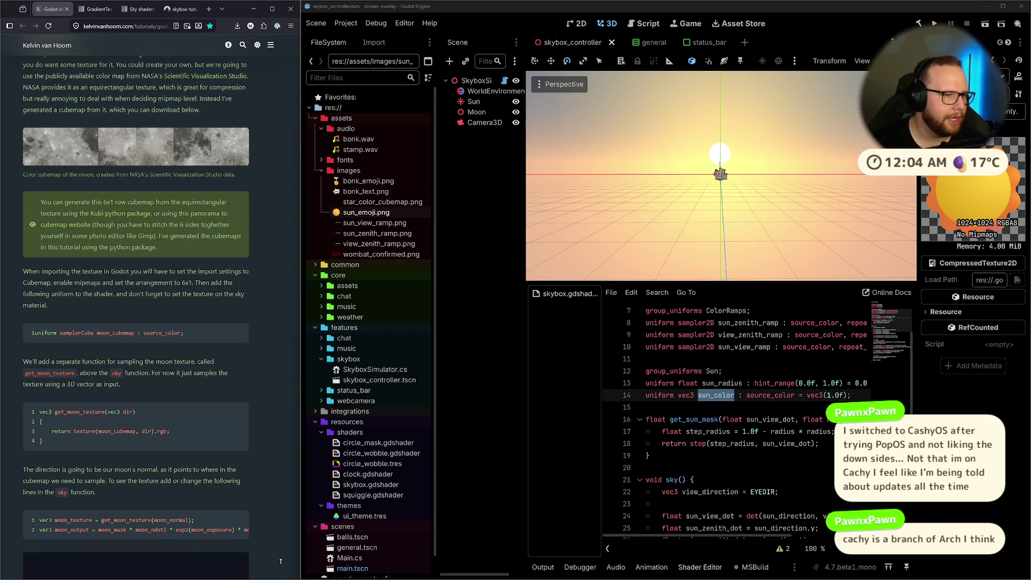
mouse_move(719, 177)
left_mouse_down()
mouse_move(711, 206)
mouse_move(752, 189)
mouse_move(707, 198)
left_mouse_up()
scroll(707, 198, "down", 2)
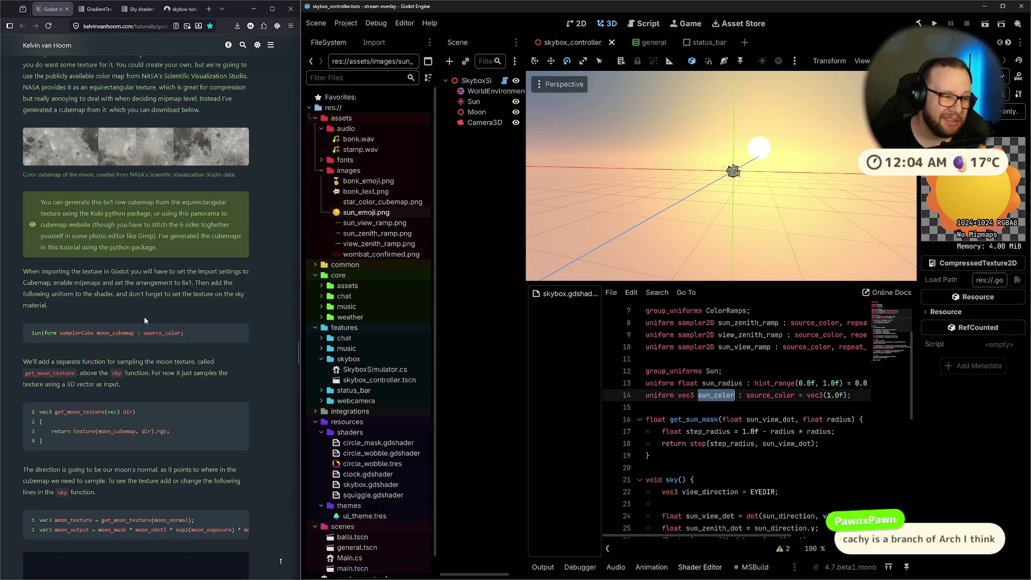
scroll(137, 314, "down", 3)
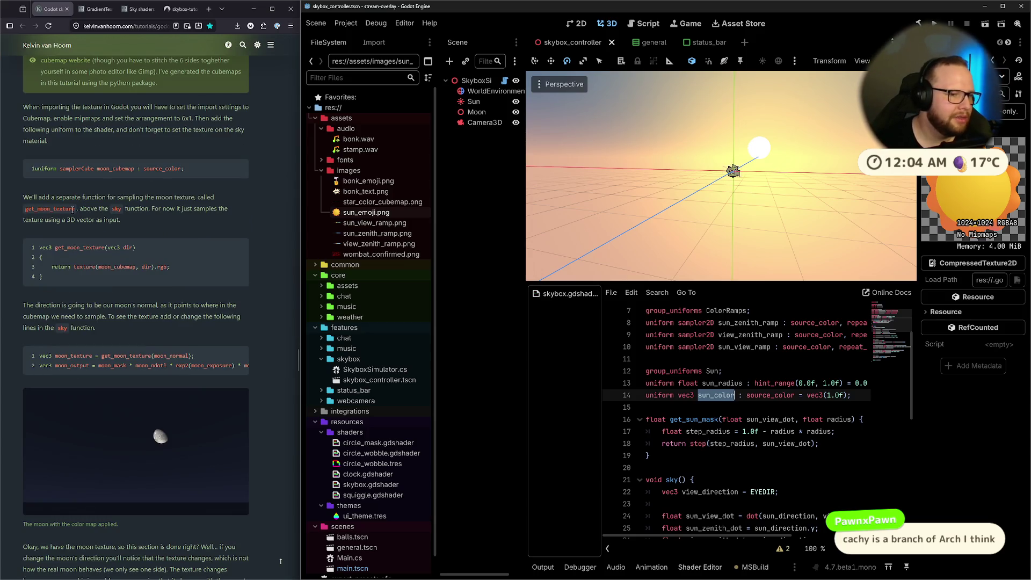
scroll(173, 186, "up", 2)
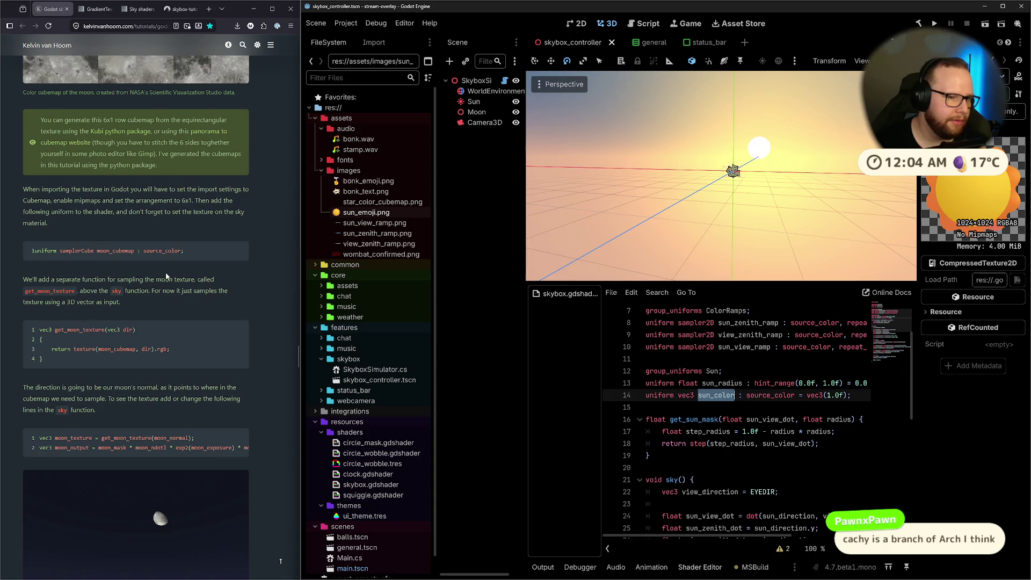
Insert a blank line above the sun_color uniform on line 14.
left_click_drag(188, 251, 55, 250)
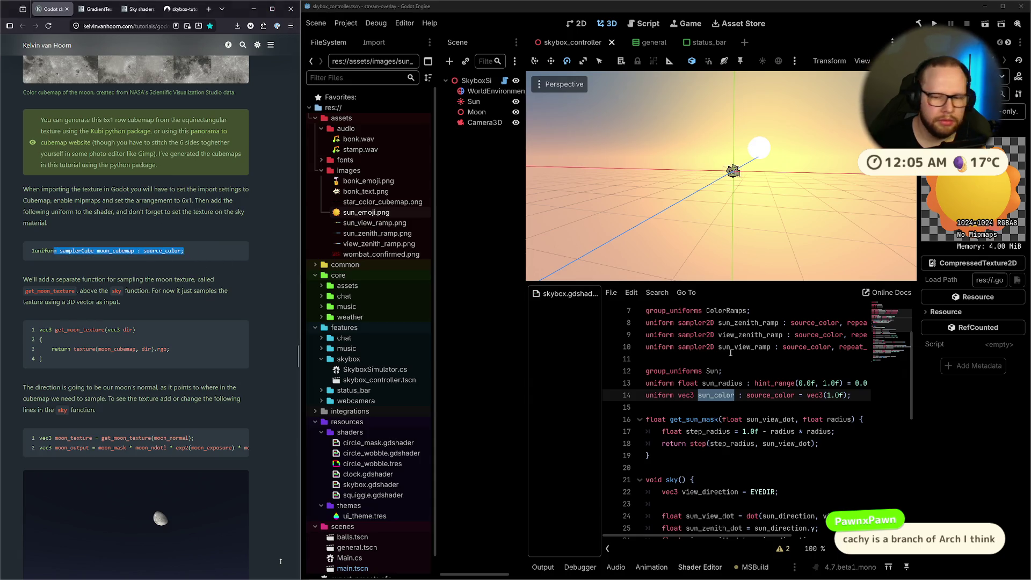
left_click(734, 439)
left_click(855, 396)
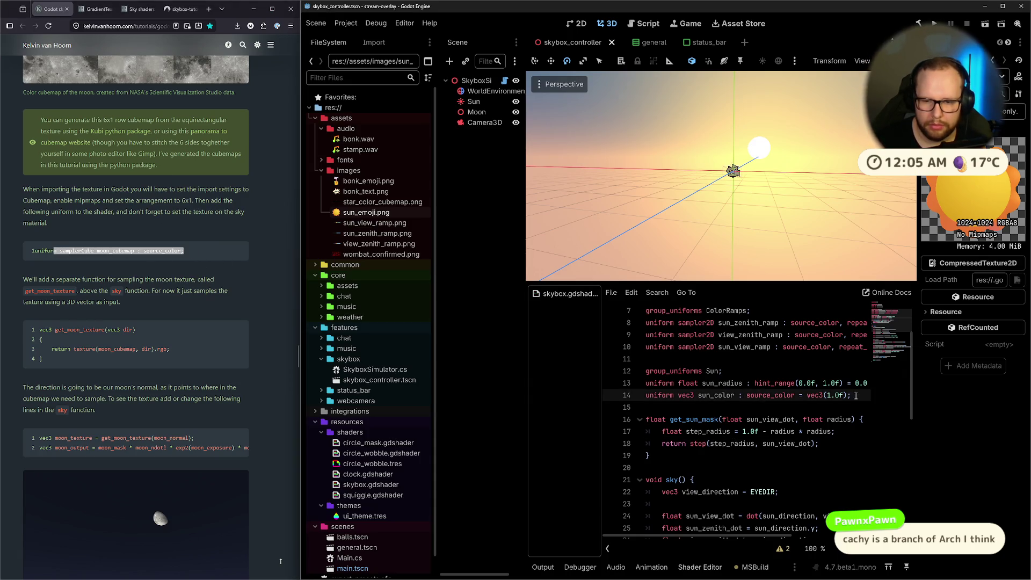
double_click(708, 396)
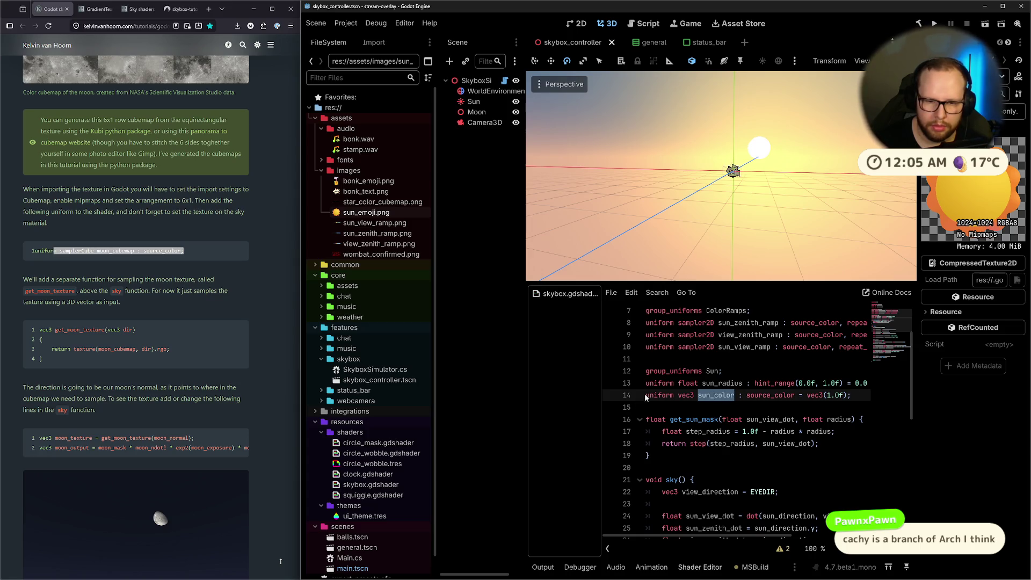
key("ctrl+Left")
key("ctrl+Left")
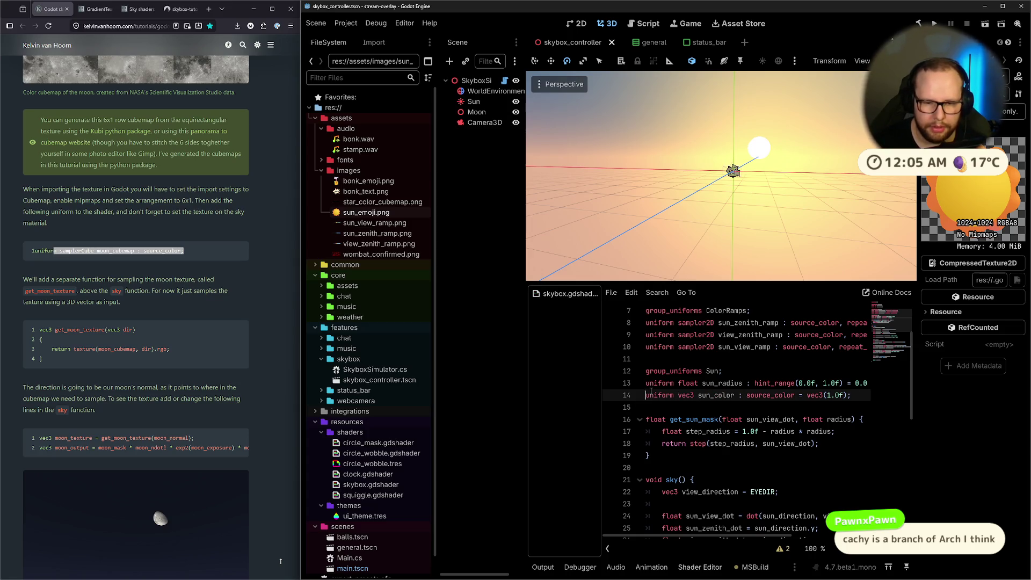
key("Return")
key("Return")
key("Up")
key("BackSpace")
Write 'uniform sampler2D sun_texture : source_color;' on that line and save the scene.
type("unif")
type("rm sampep")
key("BackSpace")
key("BackSpace")
type("le")
key("Return")
type("sun")
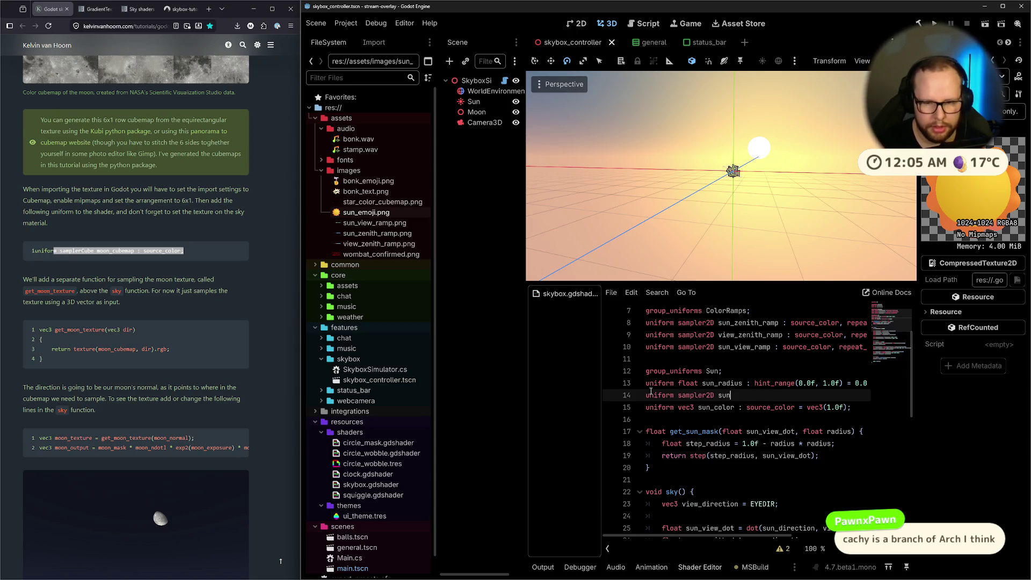
type("_texture : source_")
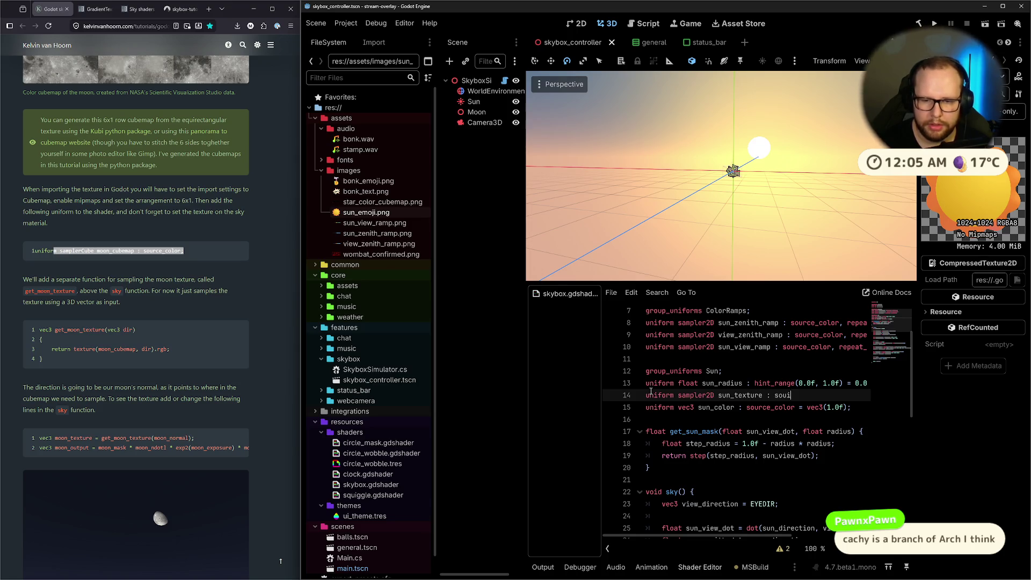
key("BackSpace")
key("BackSpace")
key("BackSpace")
type("rce_color;")
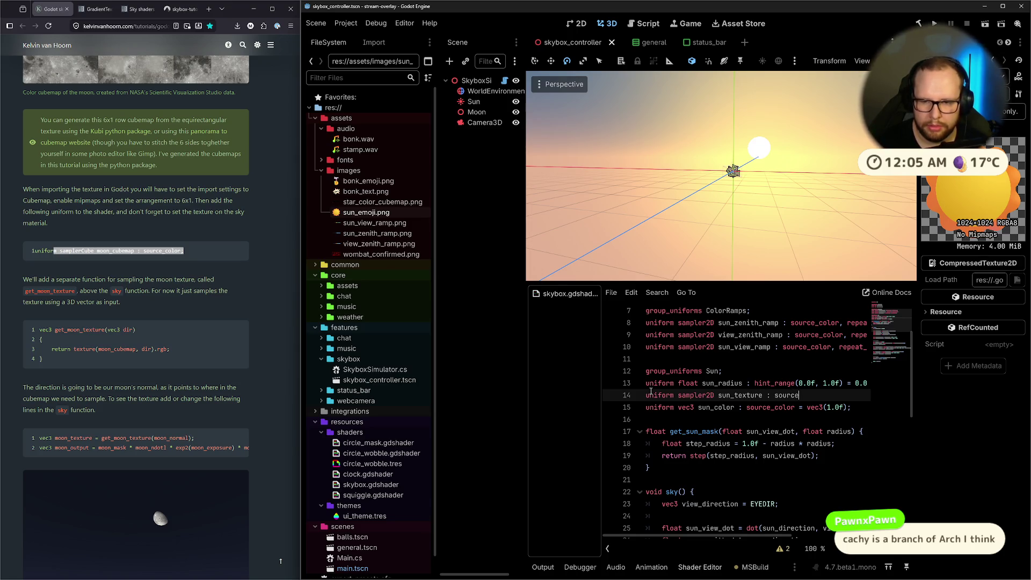
key("ctrl+s")
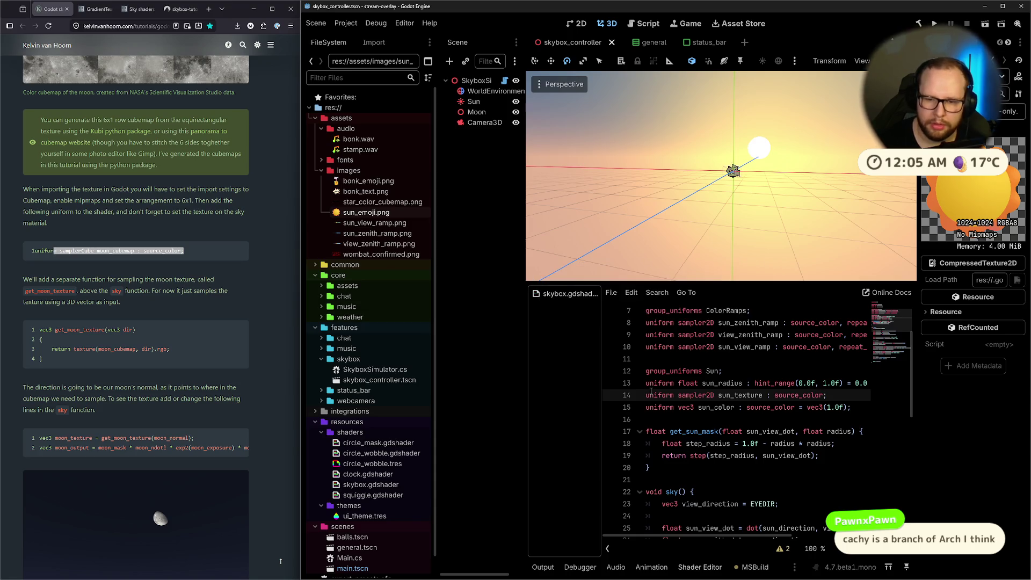
left_click(488, 91)
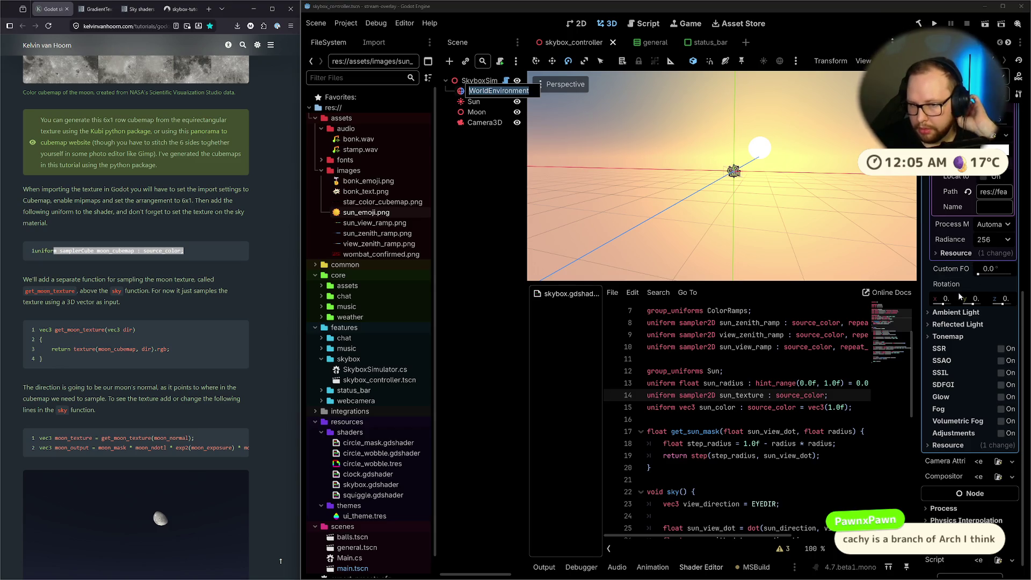
Load sun_emoji.png into the sky material's Sun Texture parameter.
scroll(956, 285, "up", 5)
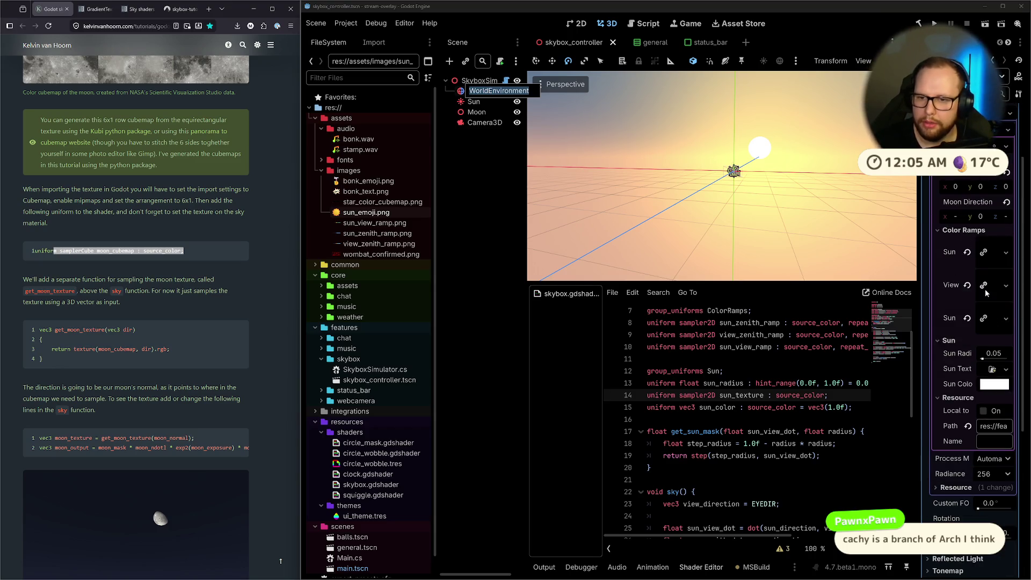
left_click(993, 370)
double_click(666, 177)
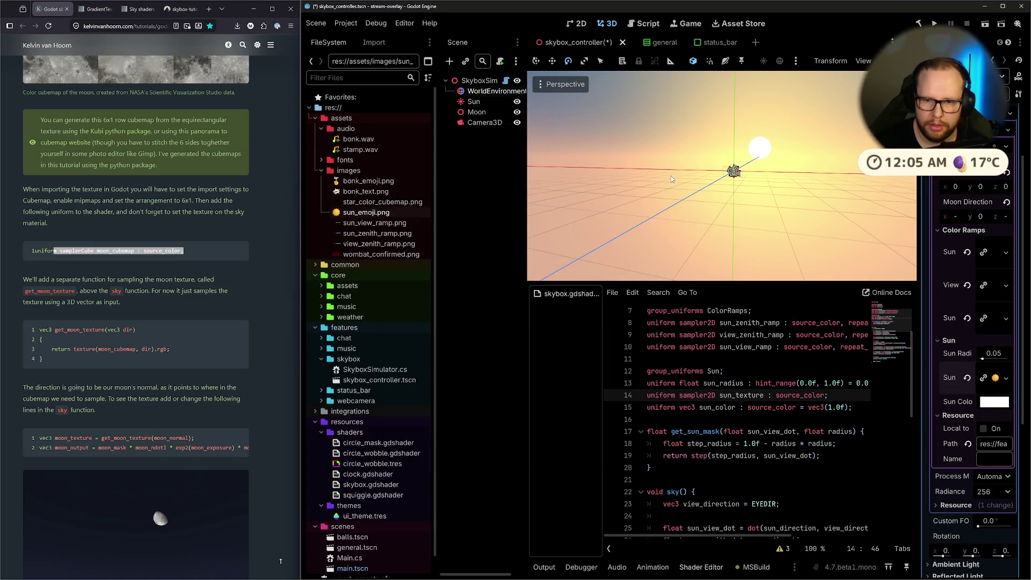
Scroll the tutorial and highlight its texture return line.
scroll(777, 414, "down", 1)
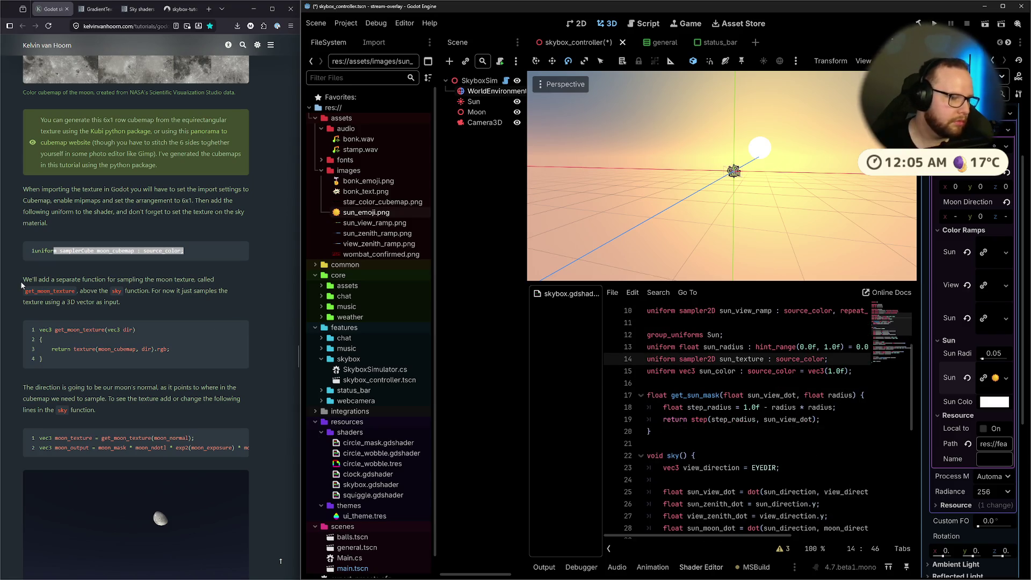
scroll(112, 286, "down", 3)
scroll(117, 285, "up", 7)
scroll(155, 310, "down", 3)
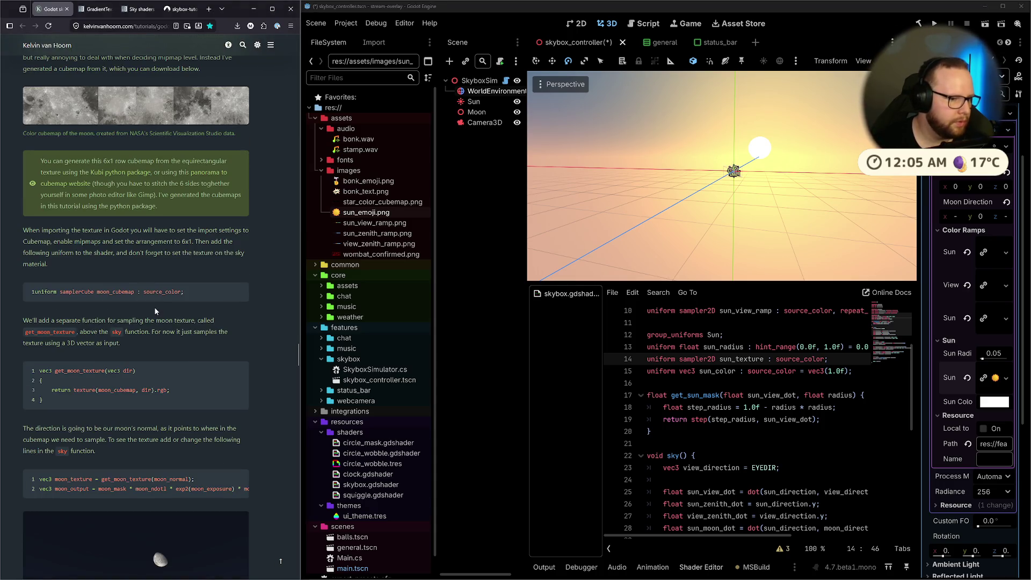
left_click(154, 307)
scroll(153, 307, "down", 3)
left_click_drag(51, 267, 164, 267)
left_click(139, 269)
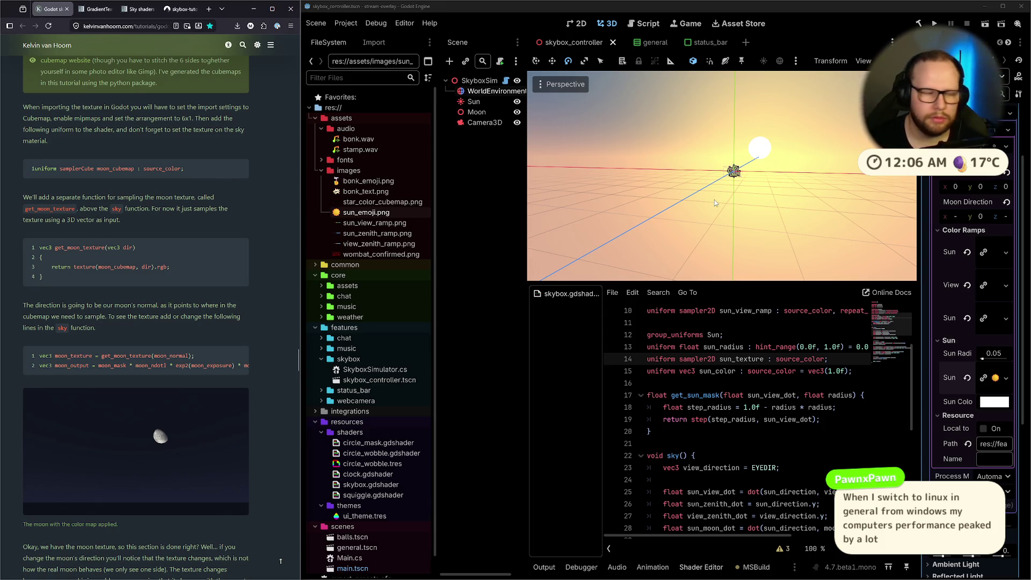
scroll(165, 266, "down", 3)
scroll(169, 271, "down", 1)
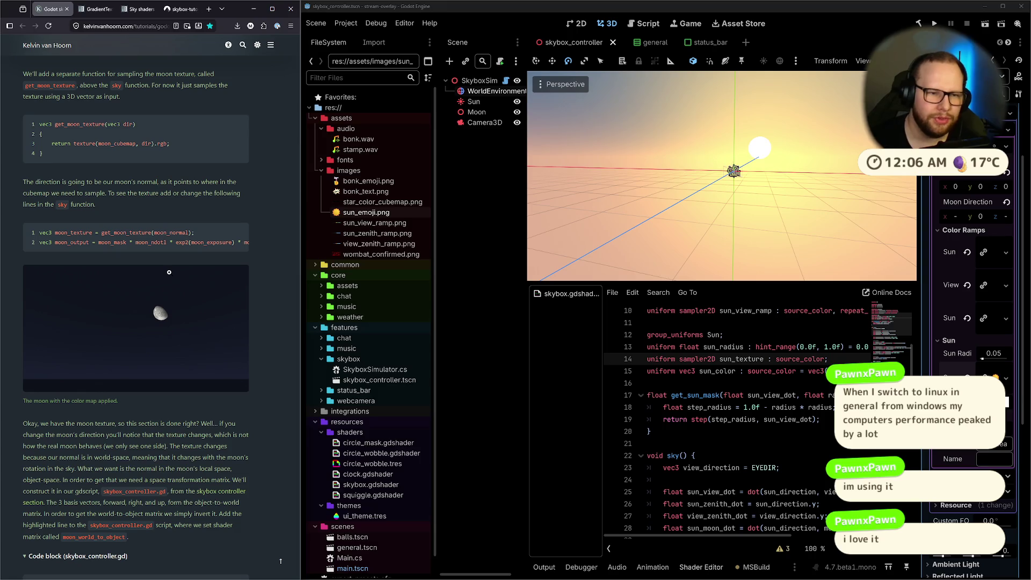
key("ctrl+super+Right")
key("ctrl+super+Left")
key("ctrl+super+Right")
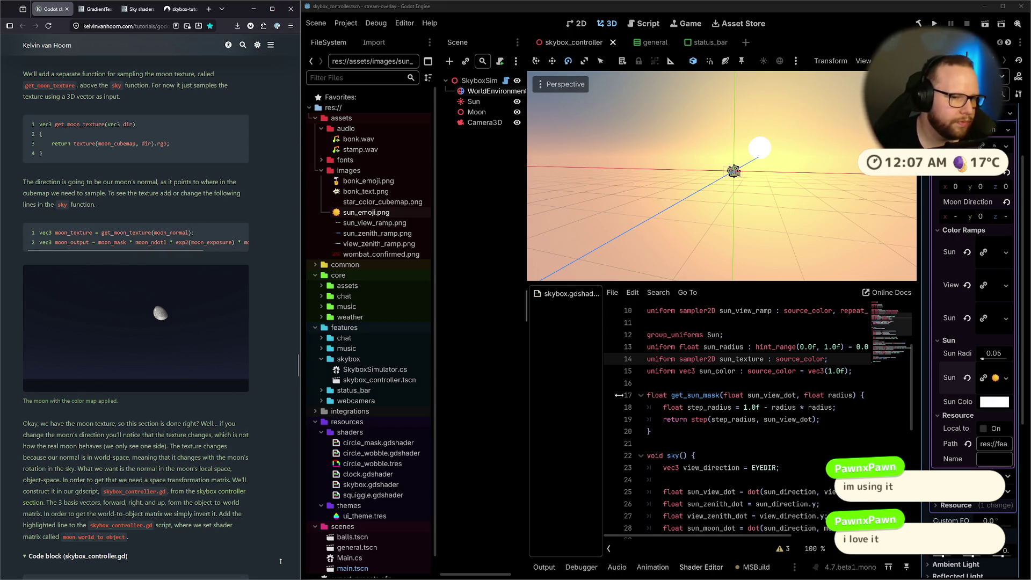
Open a new line 47 above the sun_mask line and start declaring vec3 sun_color.
scroll(723, 456, "down", 8)
left_click(716, 447)
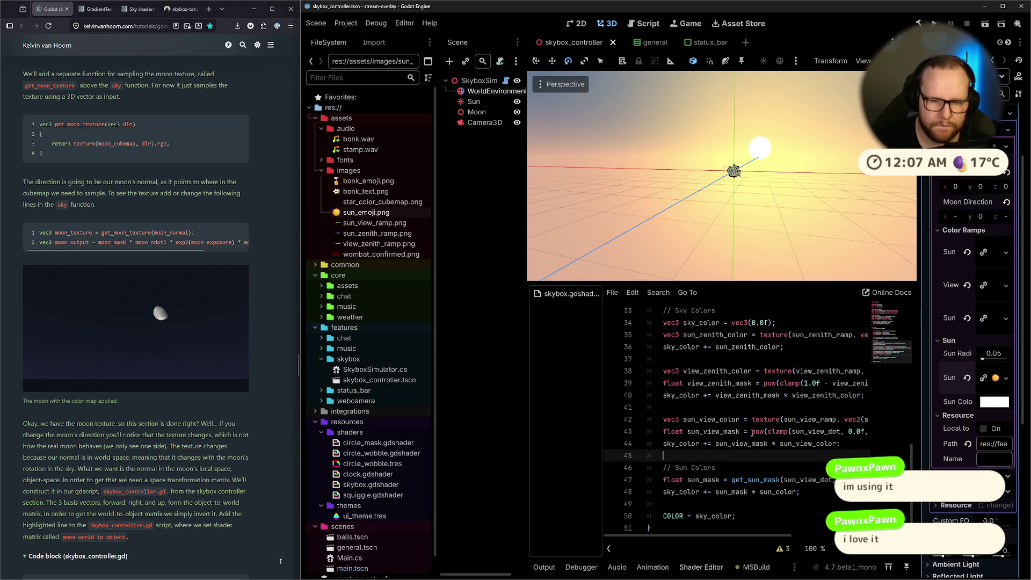
left_click(691, 409)
left_click(750, 468)
left_click(821, 490)
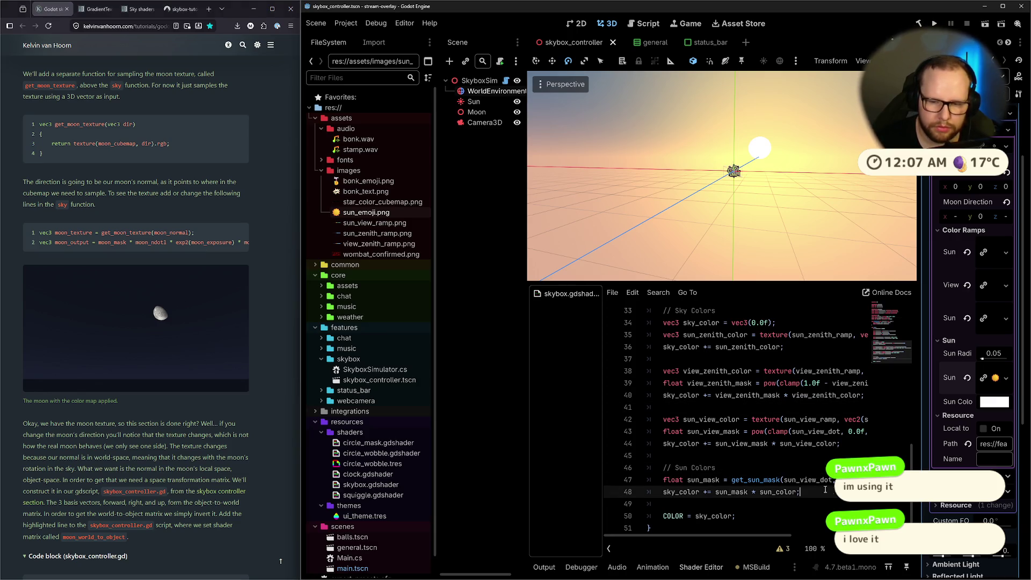
key("Up")
key("ctrl+shift+Return")
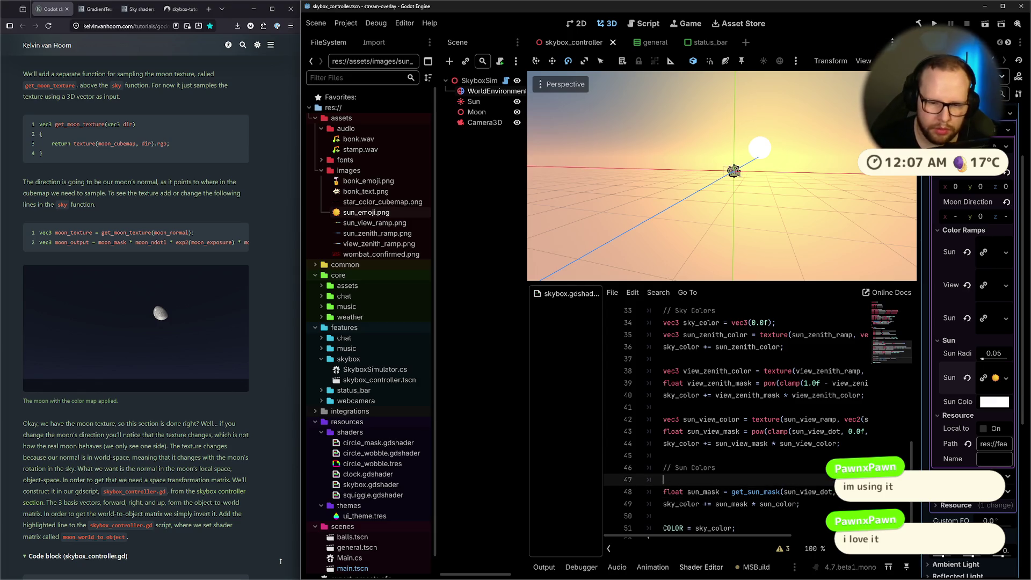
type("vec3 ")
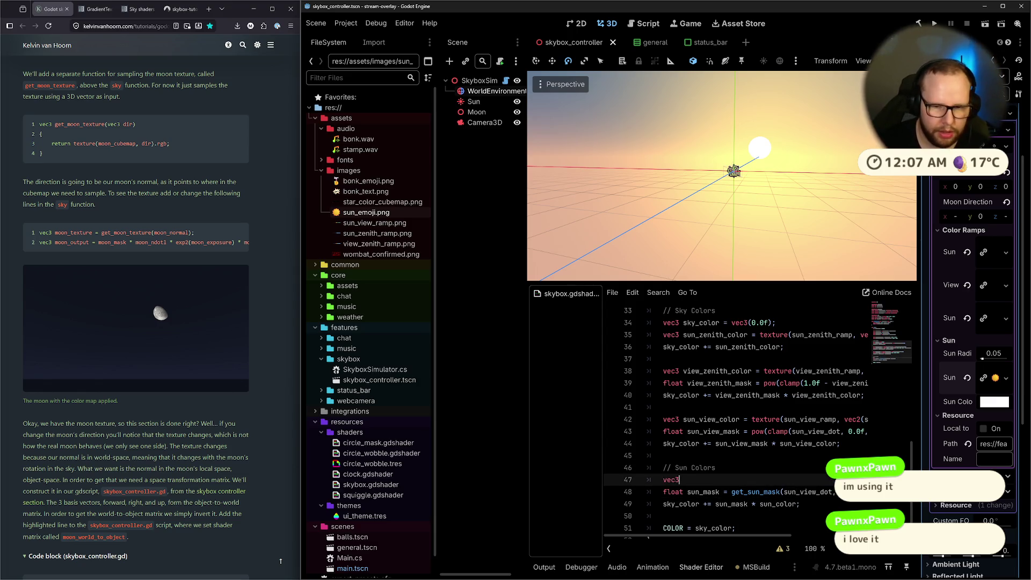
type("sun")
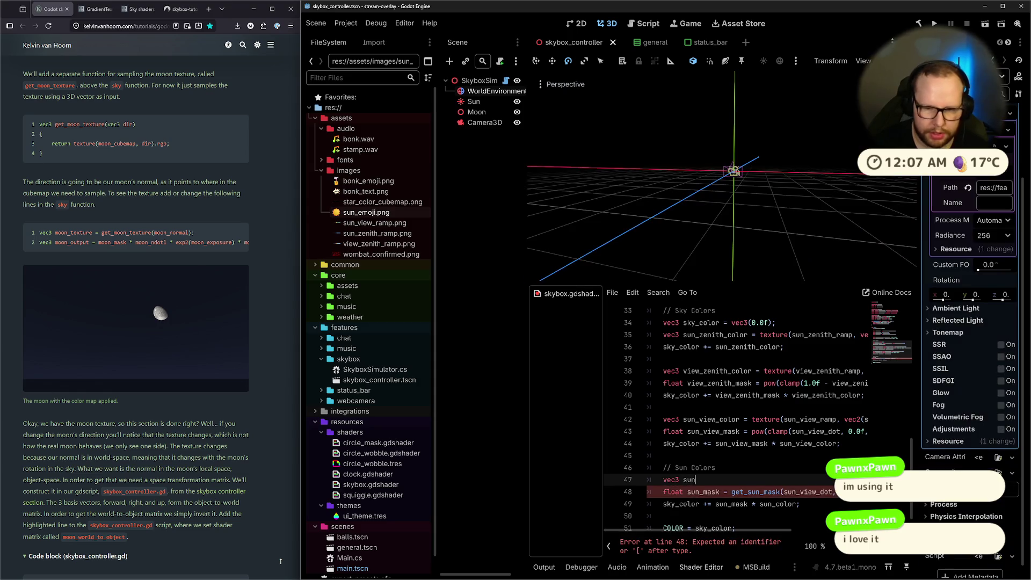
type("_colo")
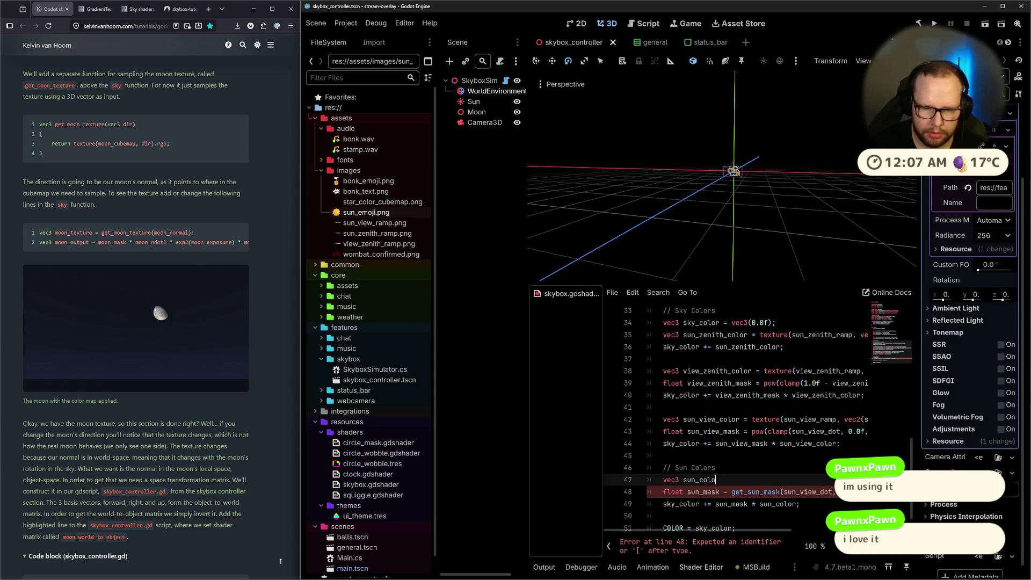
key("BackSpace")
key("BackSpace")
key("BackSpace")
type("=")
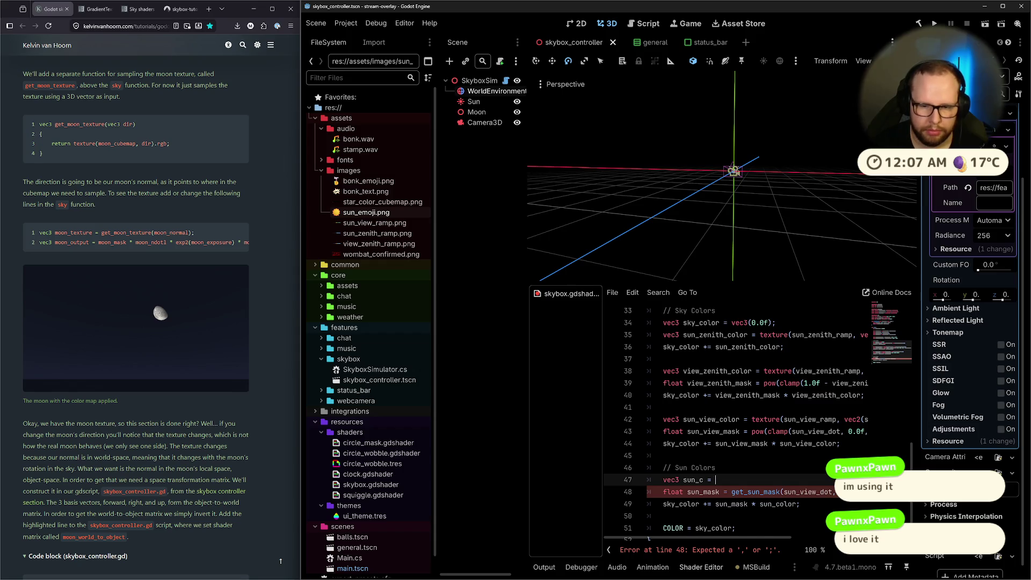
Comment out the old sun_color uniform declaration with Ctrl+K.
left_click(811, 508)
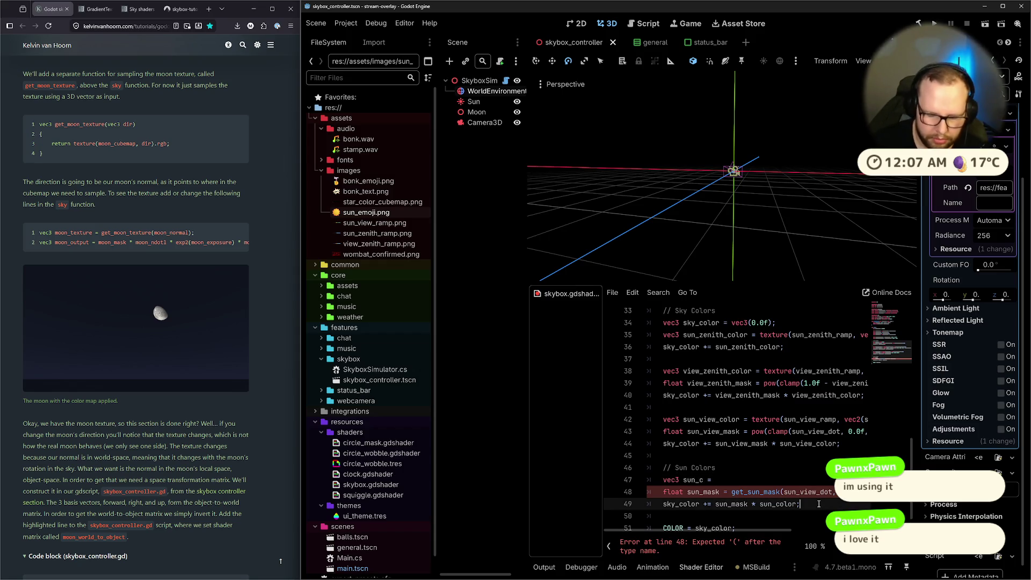
scroll(720, 396, "up", 10)
scroll(720, 396, "down", 2)
left_click(724, 407)
key("ctrl+k")
Continue line 47 as 'vec3 sun_color = texture(sun_texture,' using autocomplete.
scroll(662, 401, "down", 9)
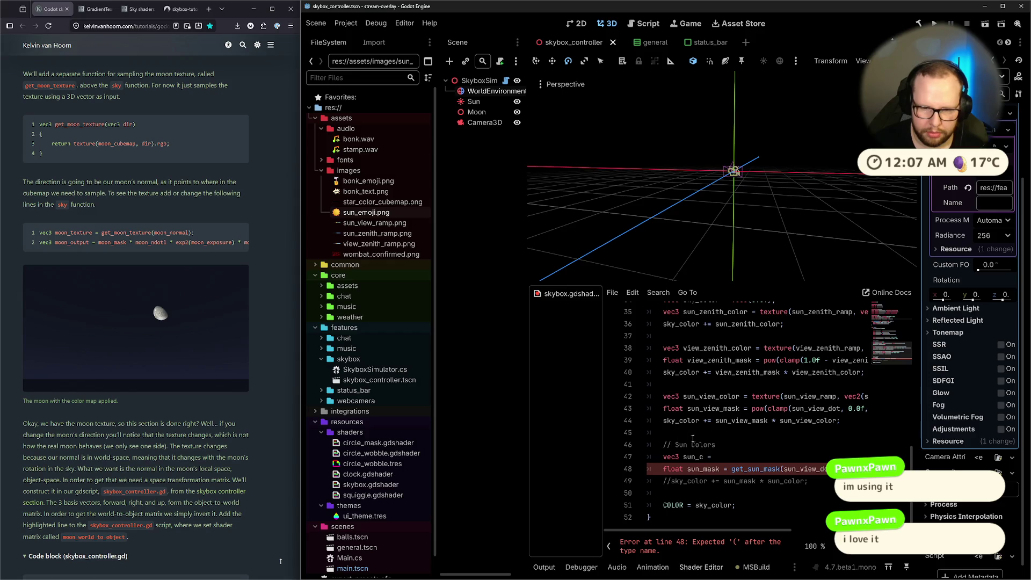
left_click(706, 458)
type("olor =")
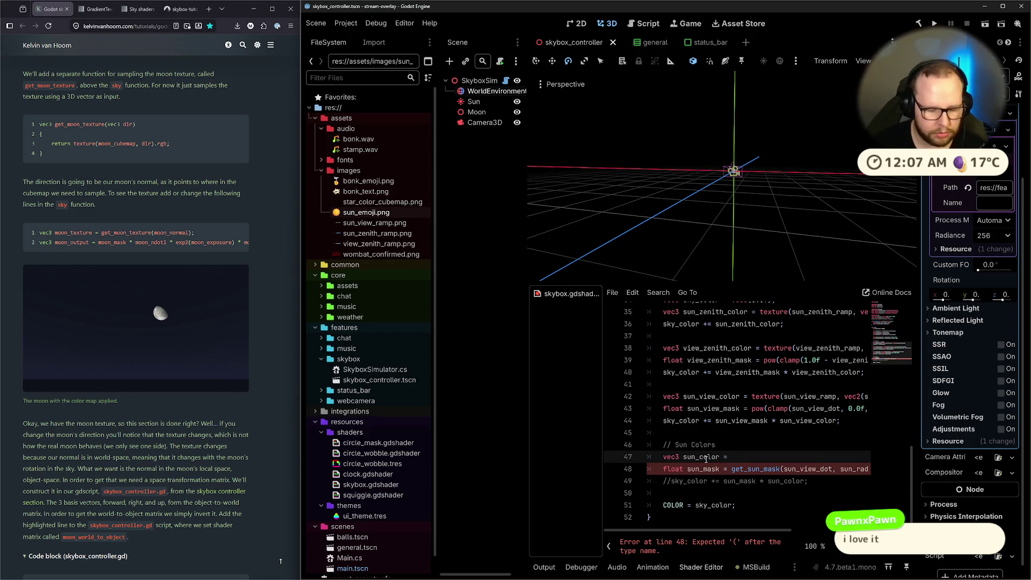
type(" texture(")
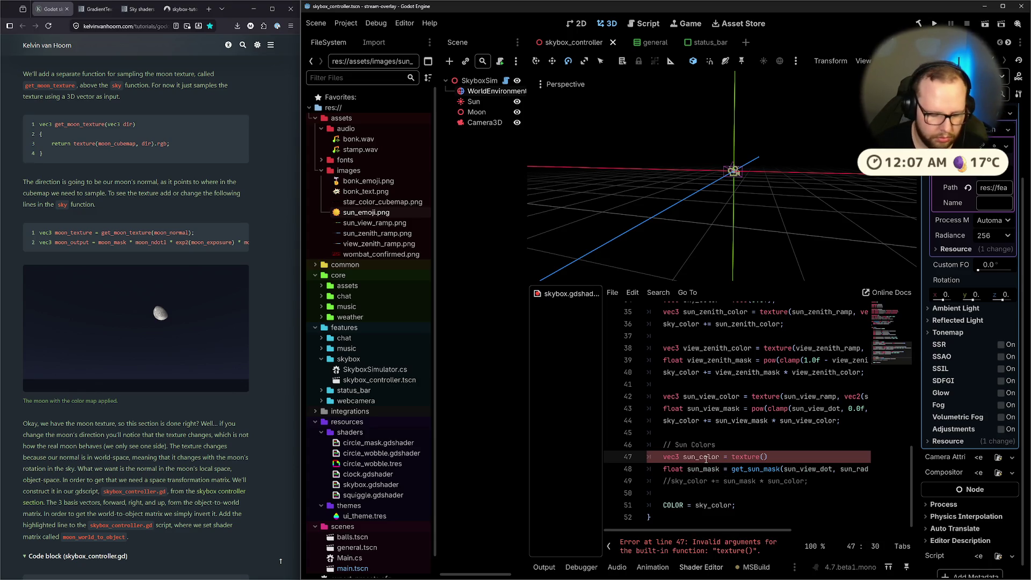
type("sun_te")
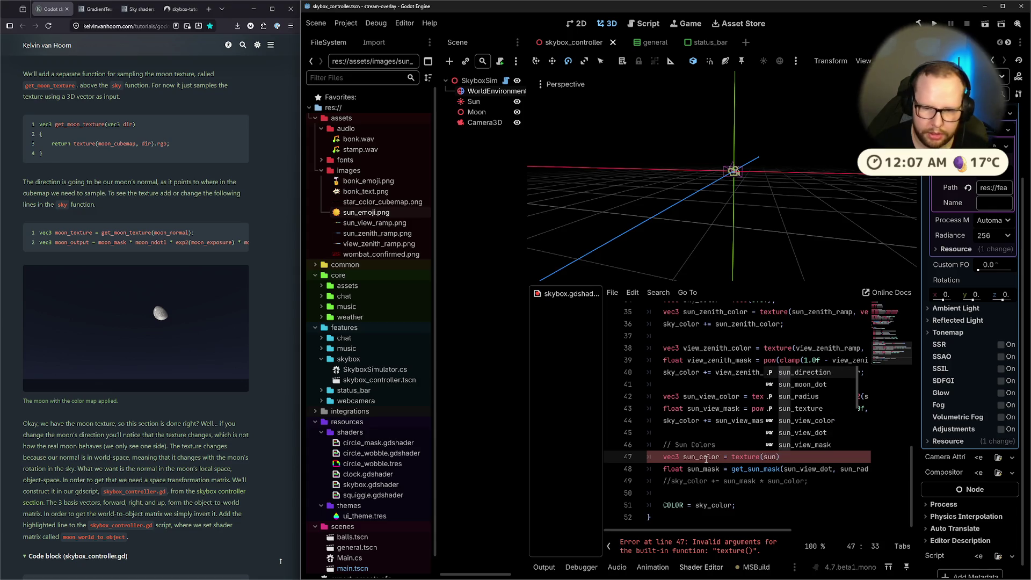
key("Return")
type(",")
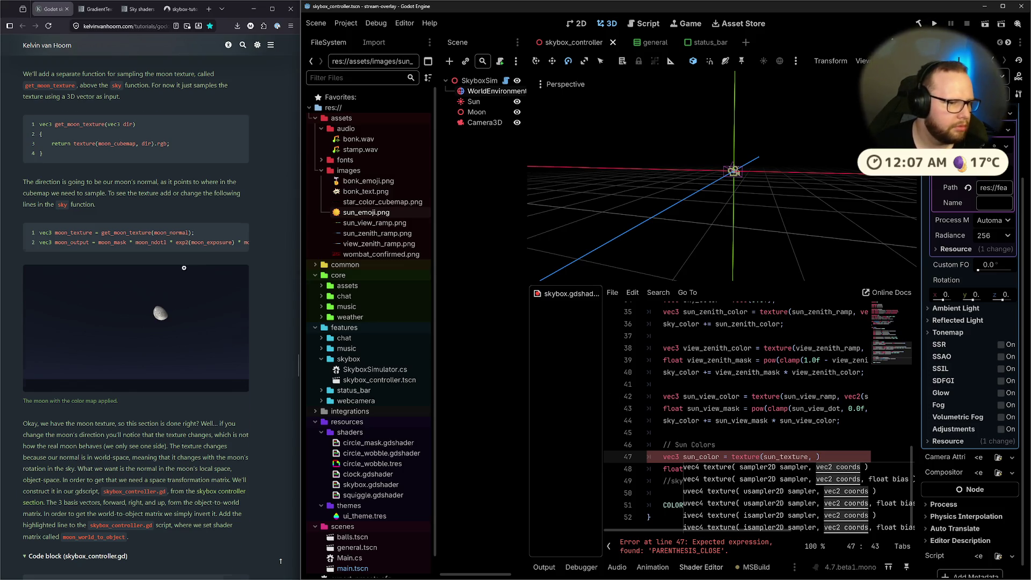
Scroll back up through the skybox tutorial page.
scroll(184, 267, "up", 10)
scroll(196, 287, "up", 3)
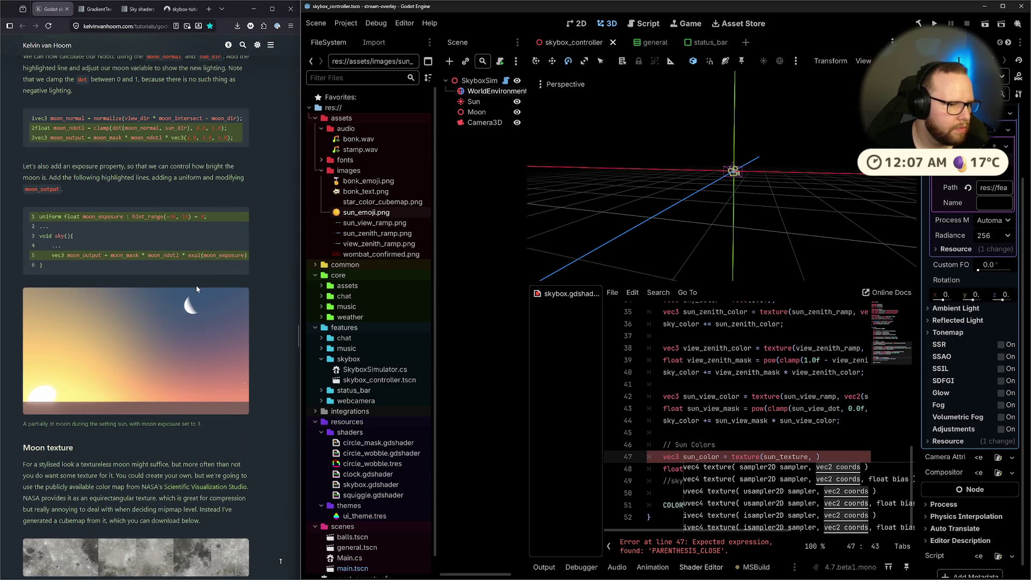
scroll(103, 271, "up", 2)
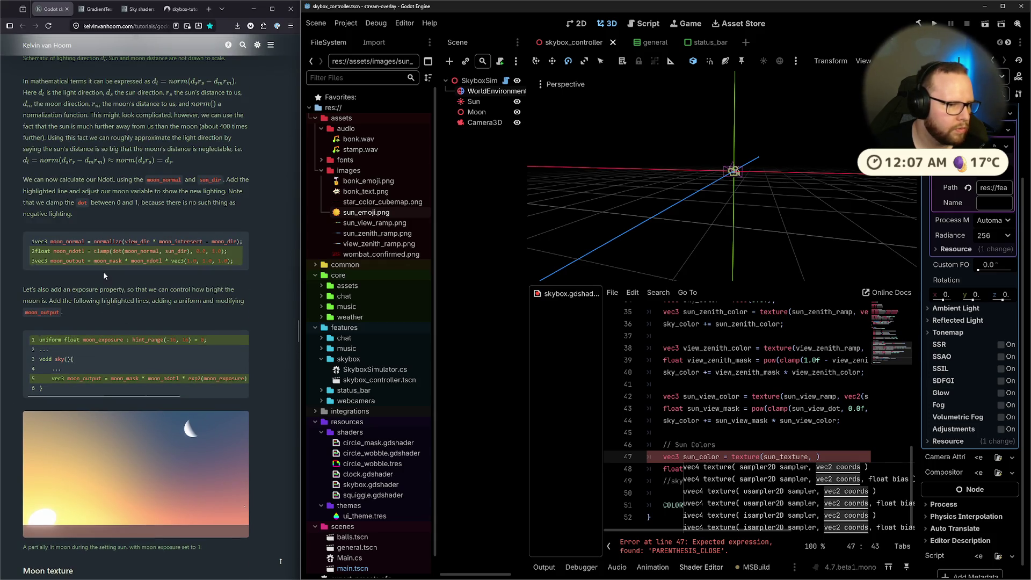
mouse_move(46, 264)
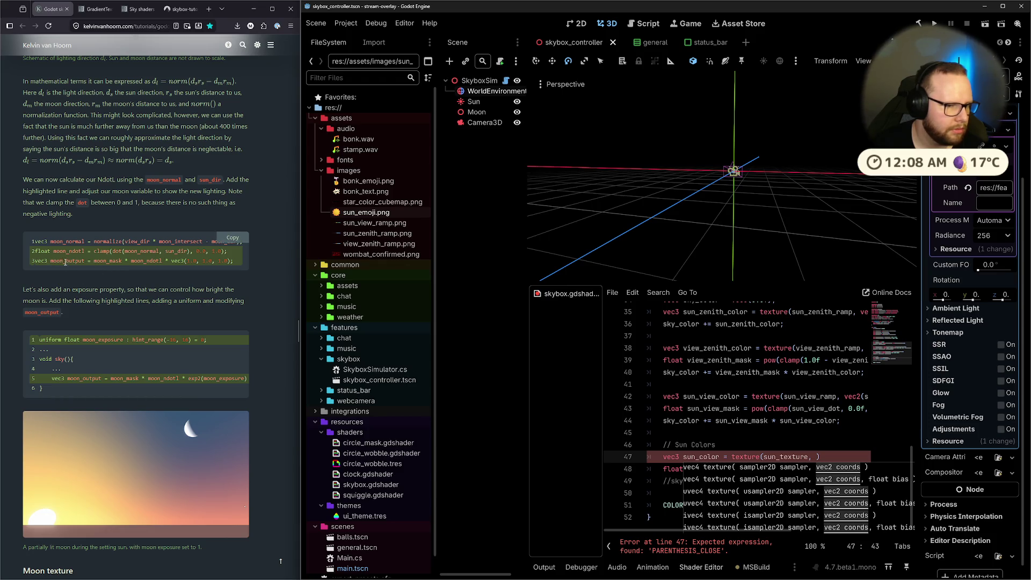
scroll(98, 245, "up", 5)
scroll(98, 244, "up", 10)
scroll(112, 266, "up", 9)
scroll(112, 266, "down", 3)
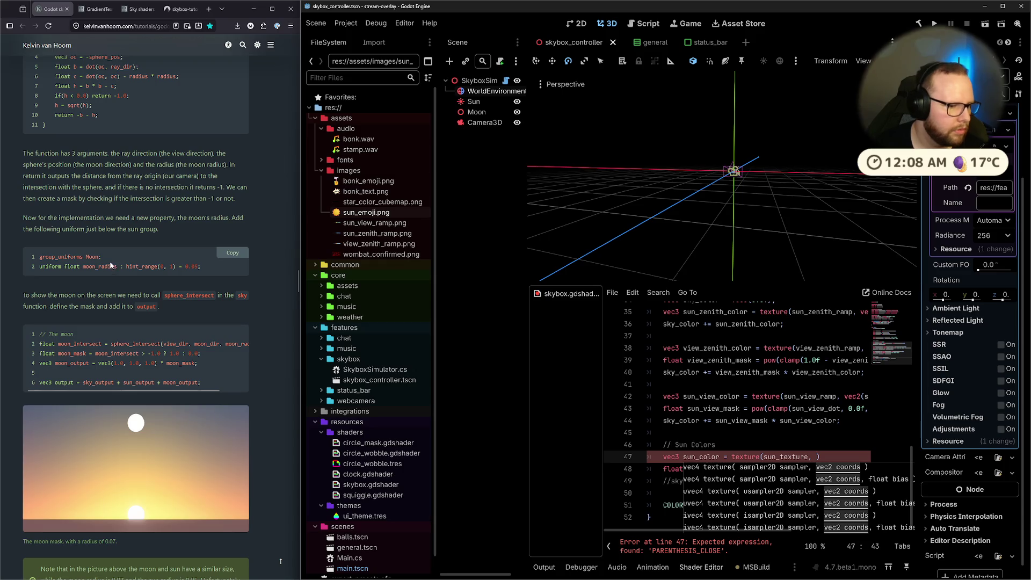
scroll(160, 224, "up", 3)
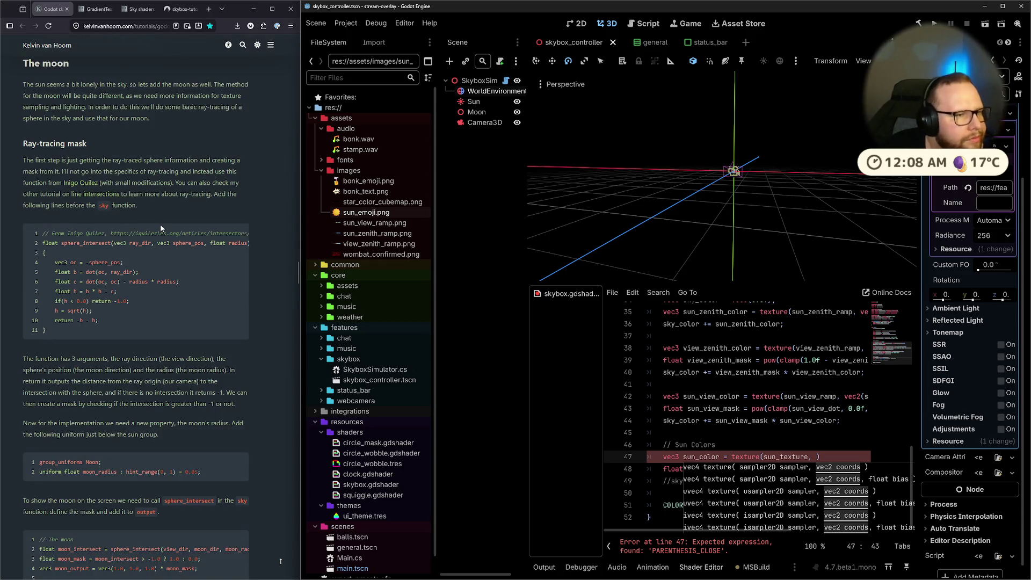
scroll(160, 224, "down", 5)
scroll(140, 241, "down", 4)
scroll(141, 241, "up", 4)
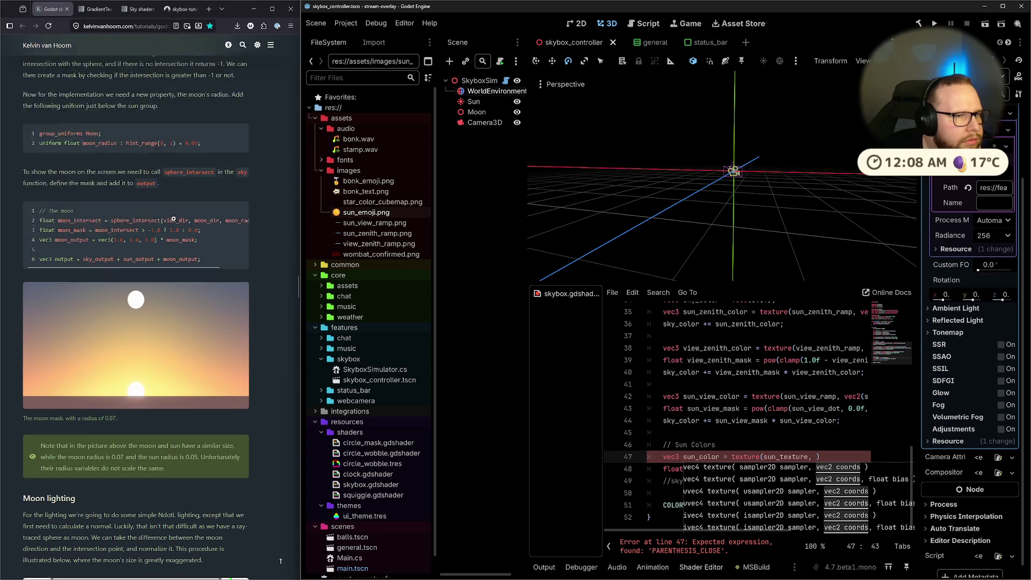
Switch to the Sky shaders docs and scroll down to the Global built-ins table.
key("ctrl+shift+Tab")
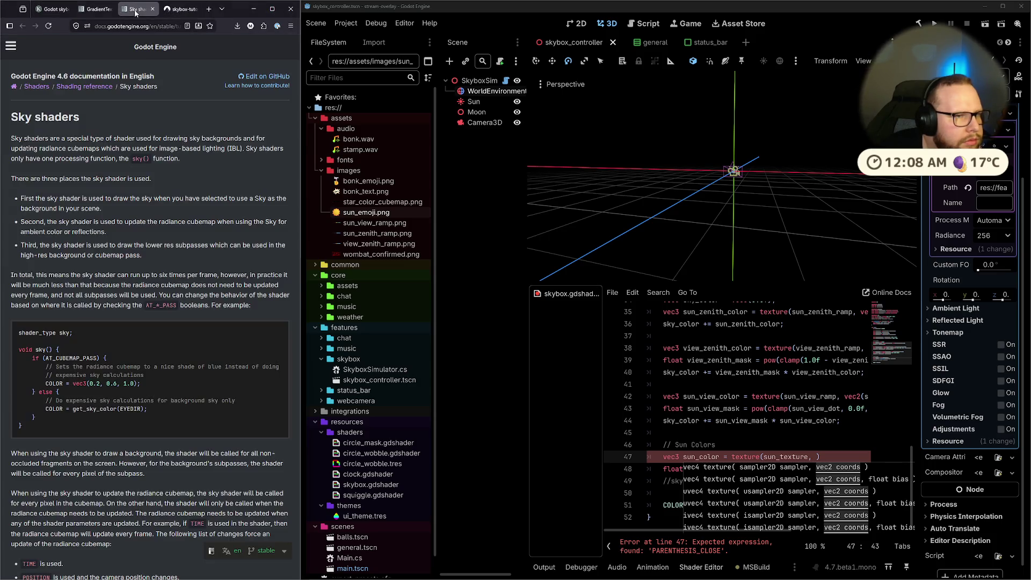
scroll(194, 245, "down", 10)
scroll(195, 246, "down", 15)
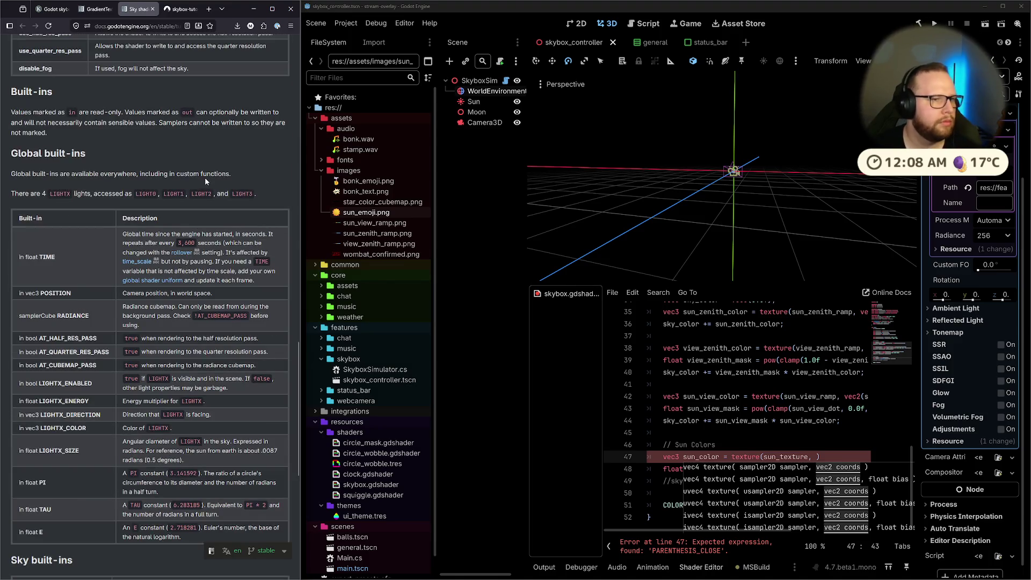
left_click(54, 9)
Google 'godot sky shader sun texture' in a new browser tab.
left_click(185, 11)
left_click(209, 10)
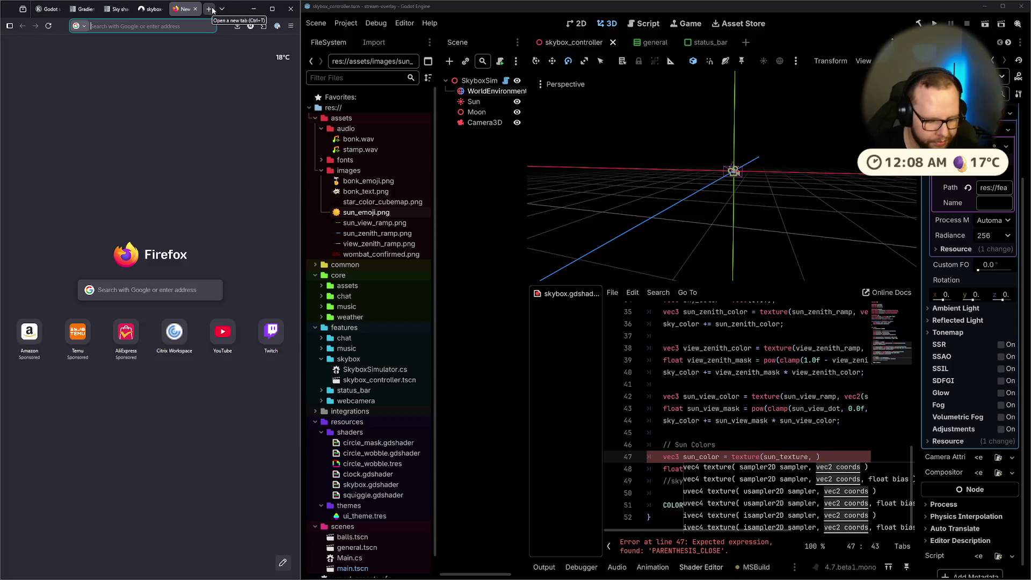
type("godot sky shader sun texture")
key("Return")
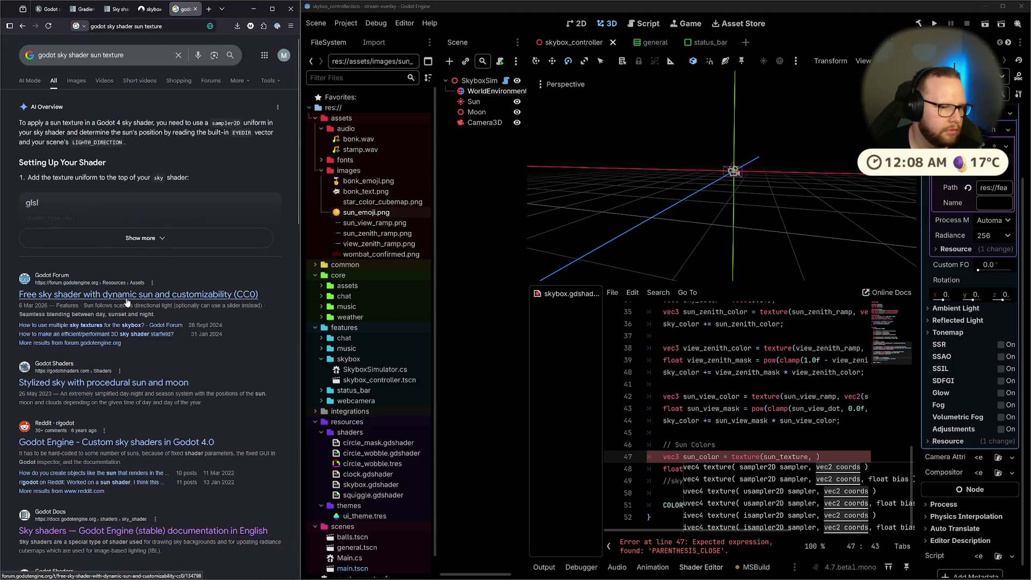
Open the free sky shader forum post and follow its itch.io demo link to the Godot Transitions pack.
left_click(128, 302)
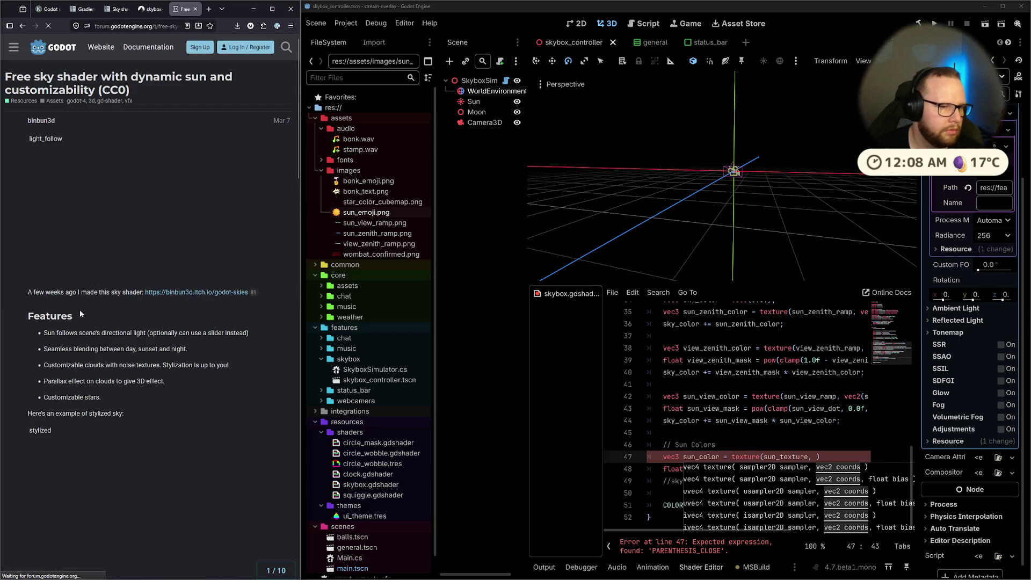
left_click(217, 297)
scroll(144, 186, "down", 15)
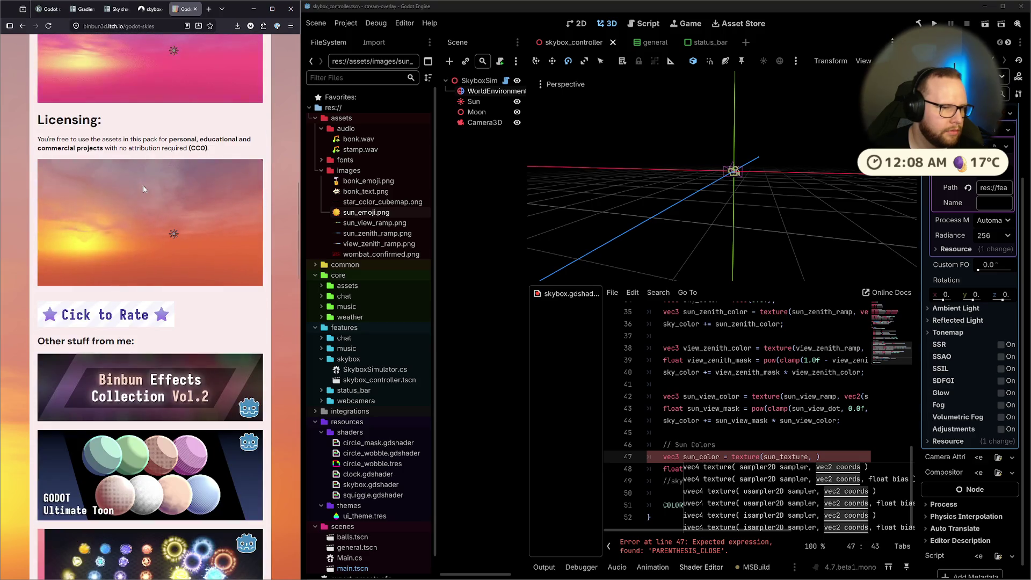
scroll(170, 223, "down", 10)
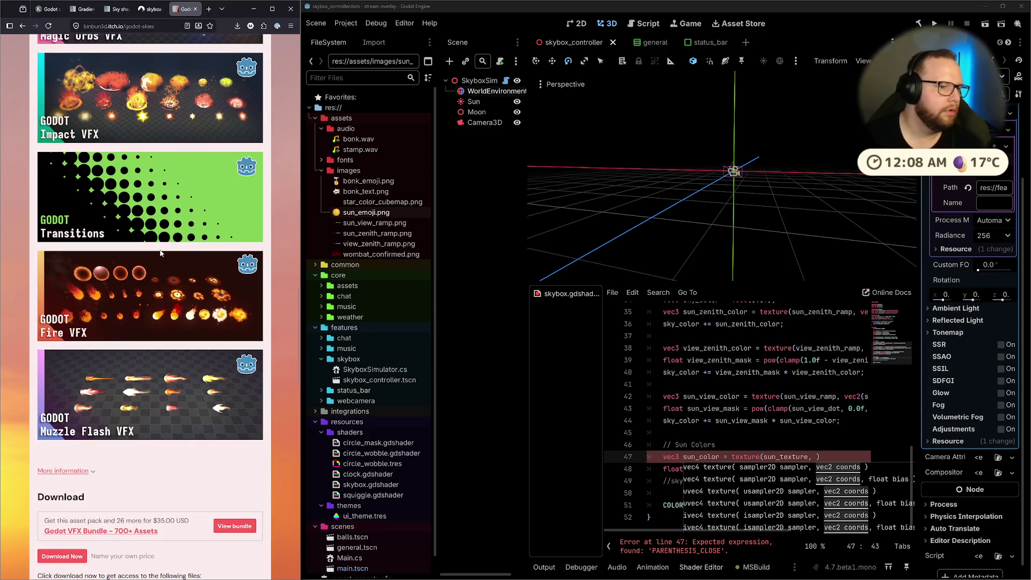
left_click(174, 236)
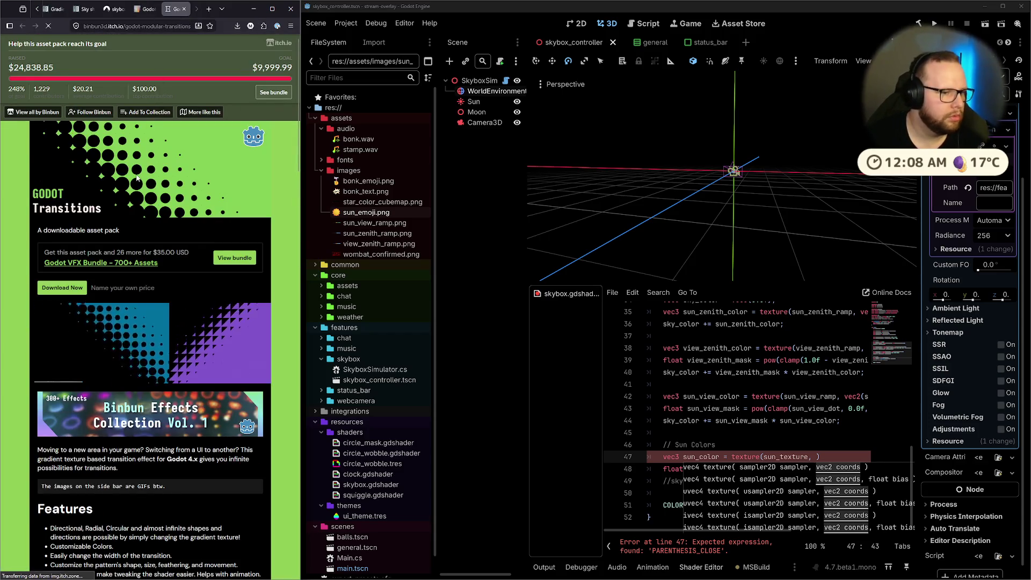
scroll(164, 210, "down", 15)
scroll(171, 237, "up", 7)
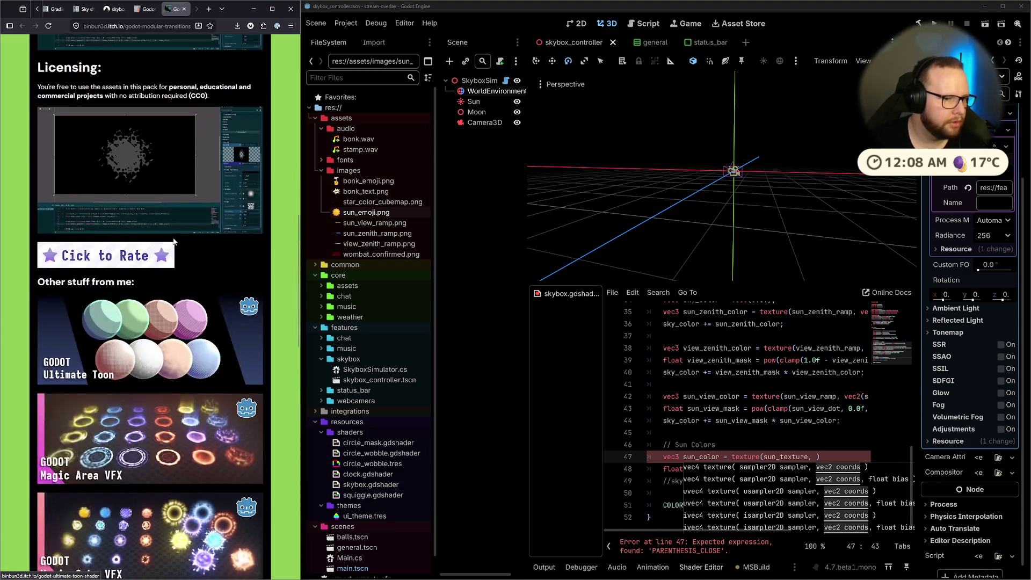
scroll(166, 235, "up", 5)
scroll(166, 240, "up", 1)
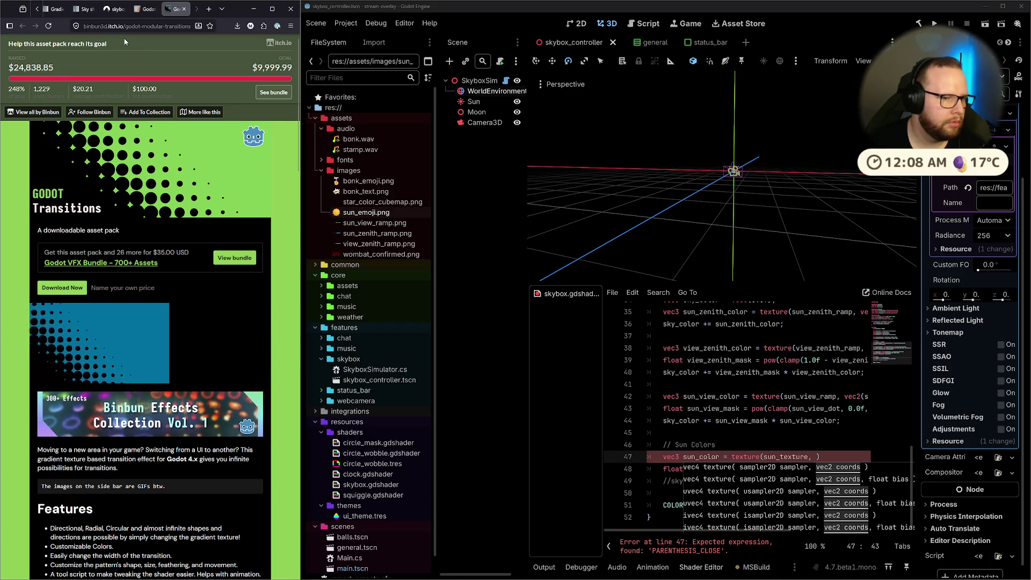
Go back to the search results, glance at the stylized sky shader, and scroll the results list.
left_click(145, 8)
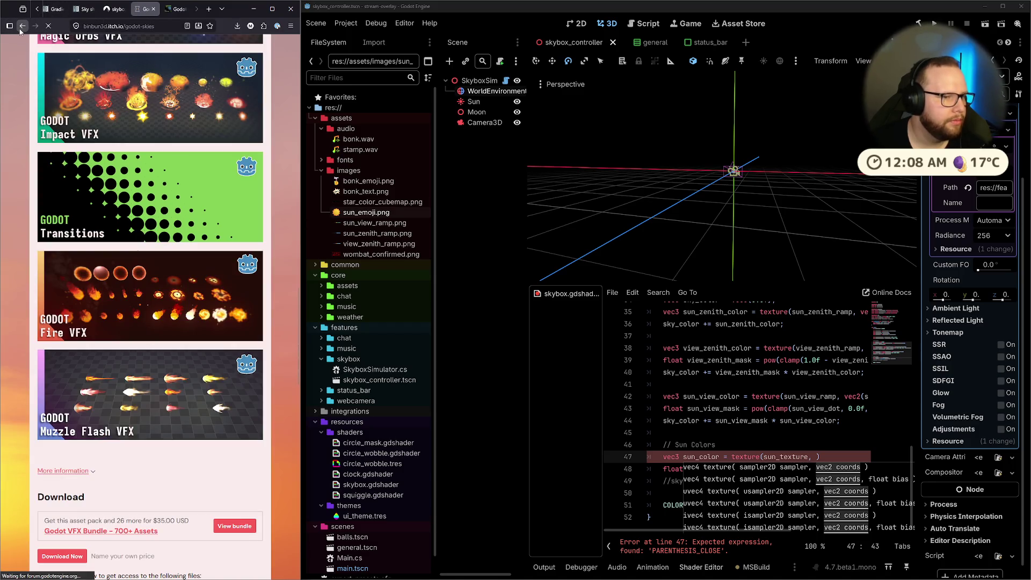
left_click(21, 27)
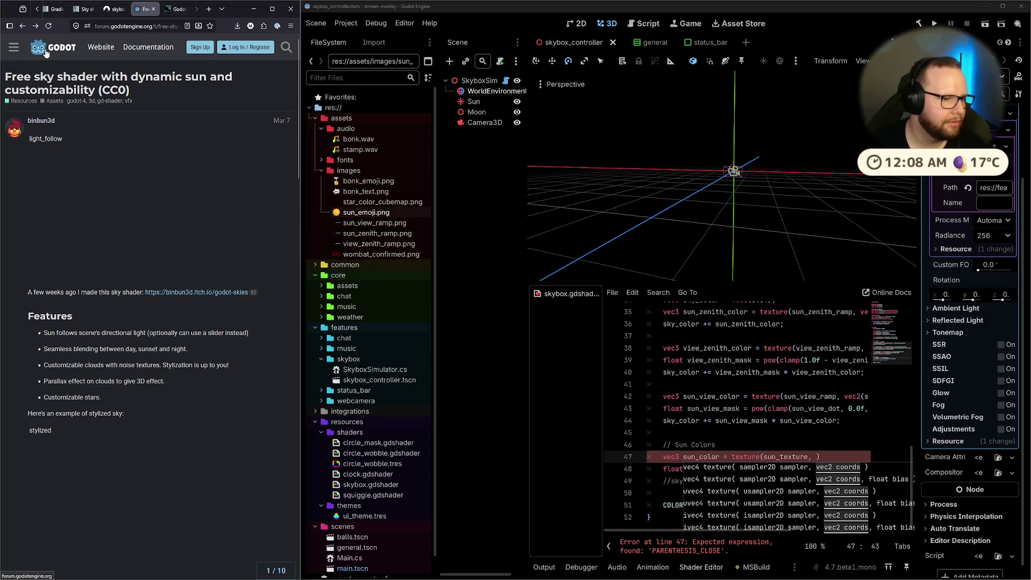
left_click(22, 27)
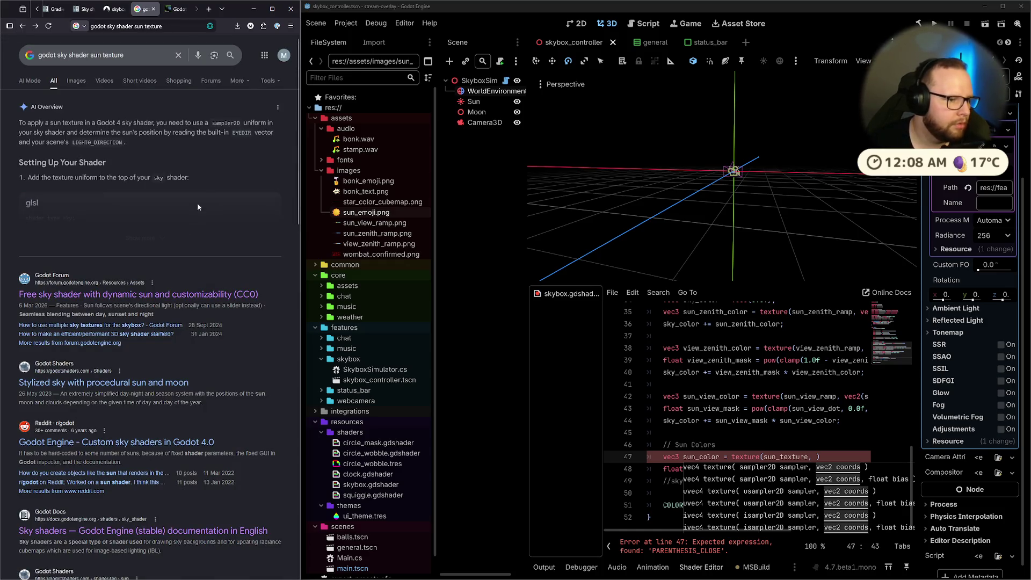
left_click(81, 384)
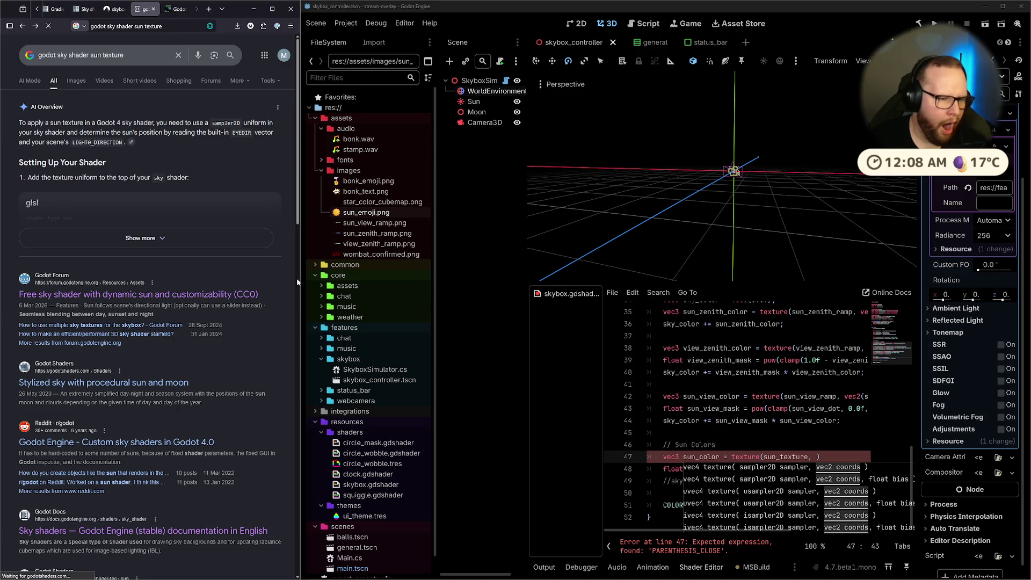
key("alt+Left")
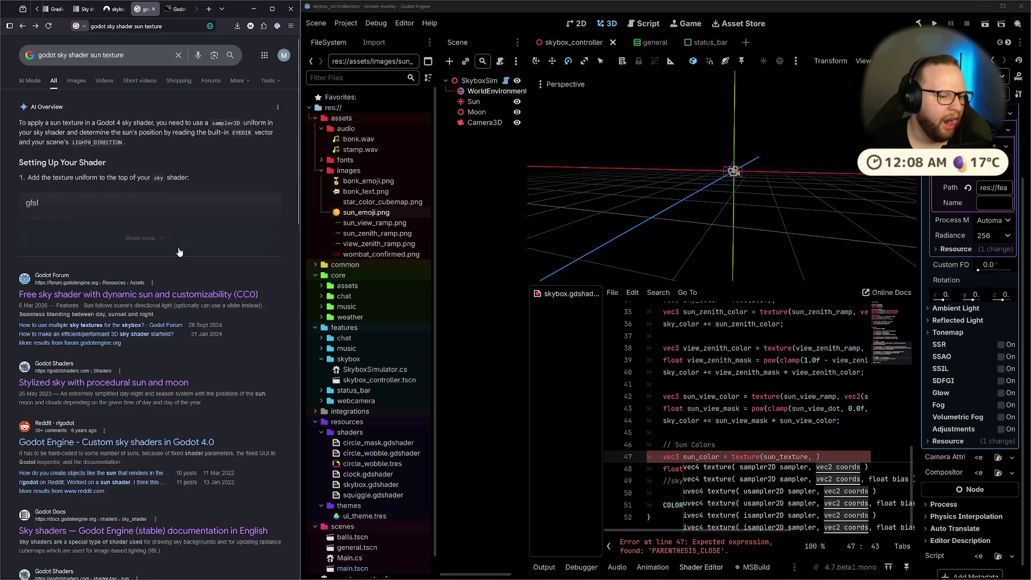
scroll(172, 247, "down", 3)
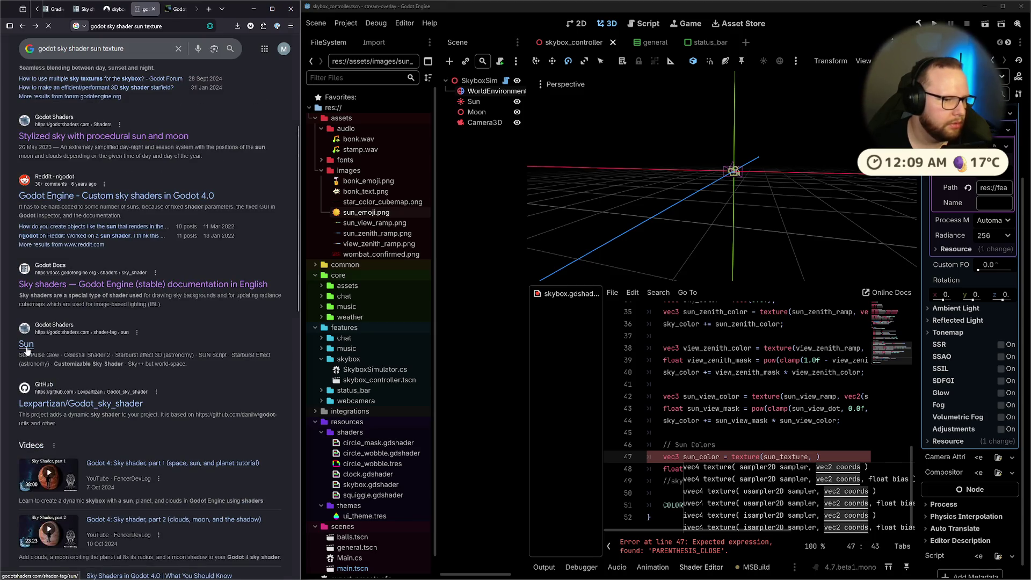
Browse the grid of sun shaders on the godotshaders.com Sun tag page.
left_click(26, 351)
scroll(178, 244, "down", 8)
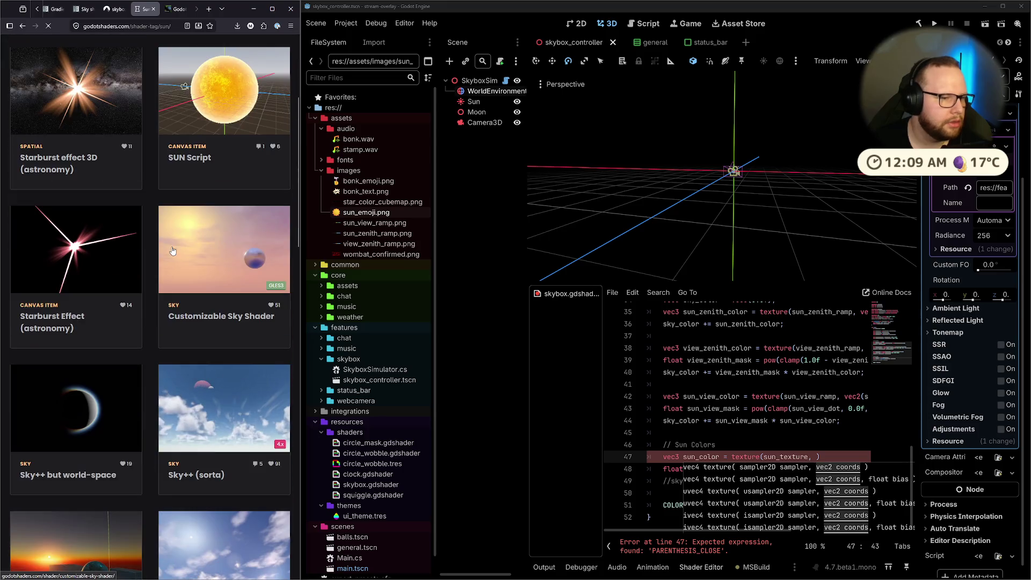
scroll(175, 251, "up", 3)
scroll(176, 252, "down", 3)
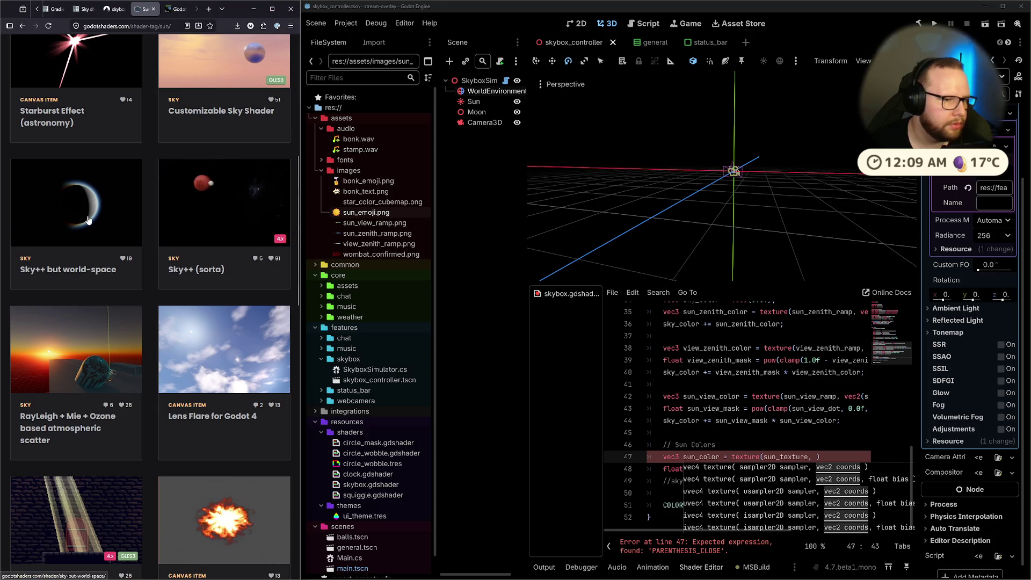
scroll(224, 345, "down", 4)
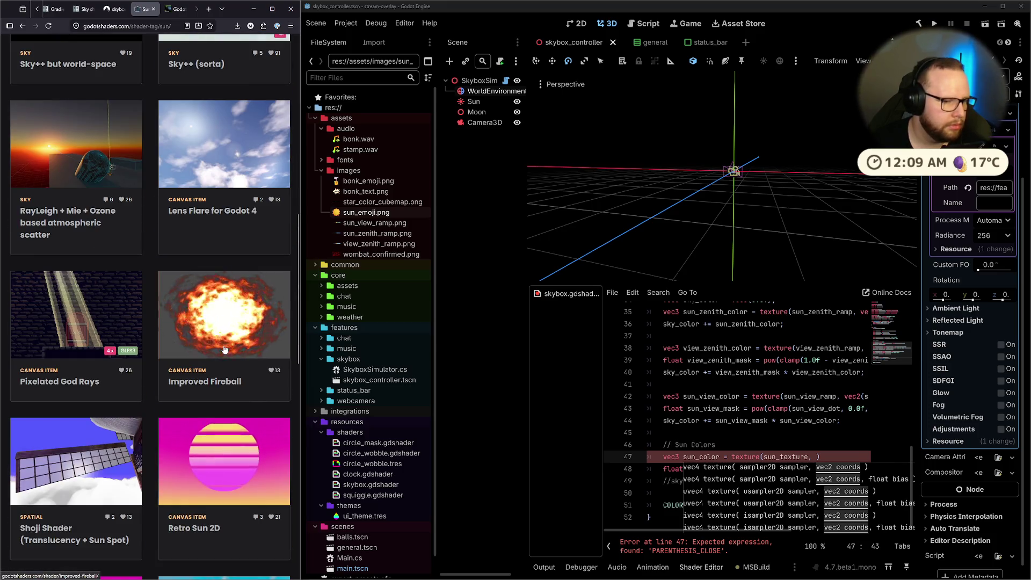
scroll(223, 345, "down", 4)
scroll(224, 349, "down", 10)
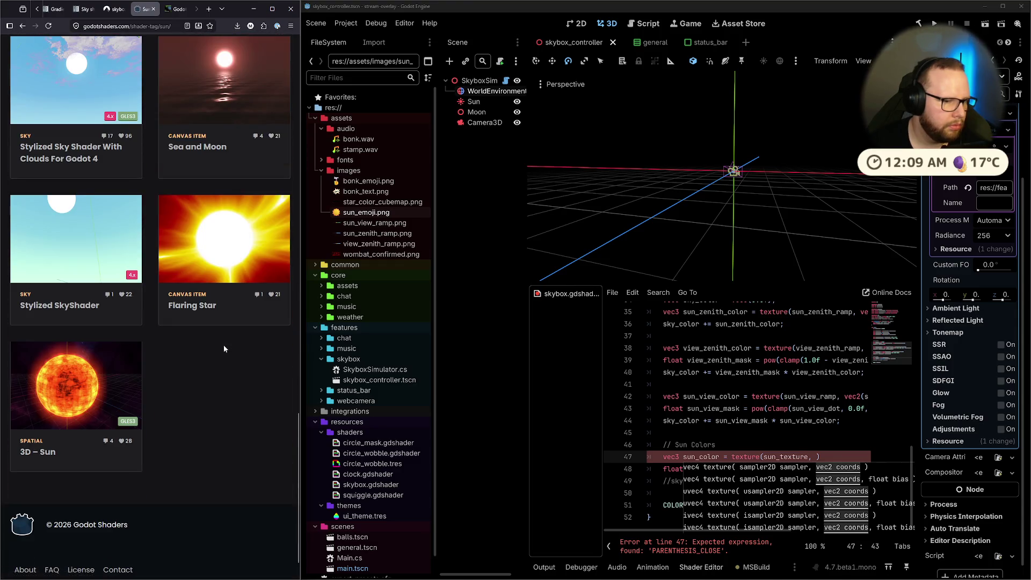
scroll(224, 349, "up", 6)
scroll(224, 348, "up", 10)
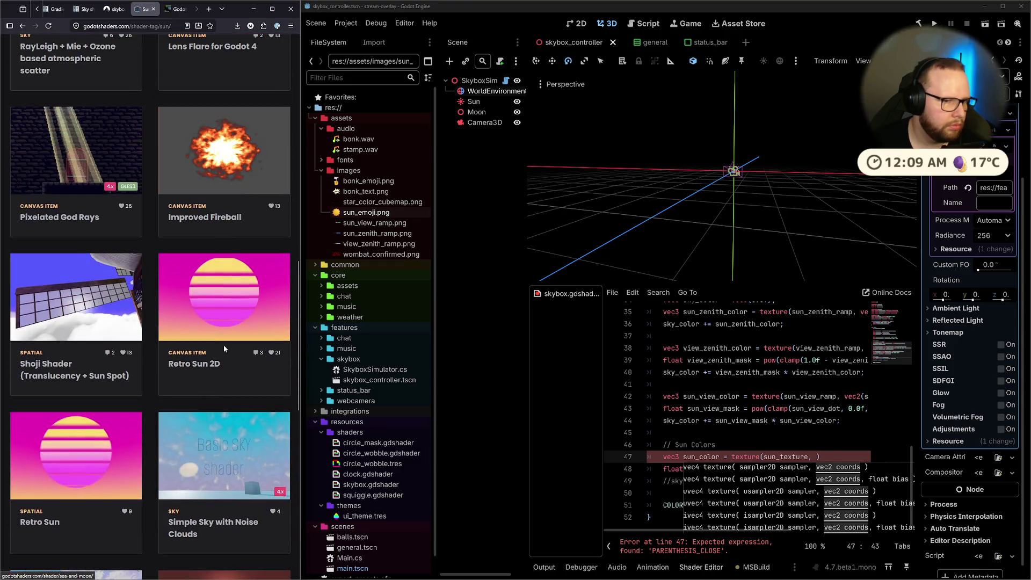
scroll(223, 344, "up", 10)
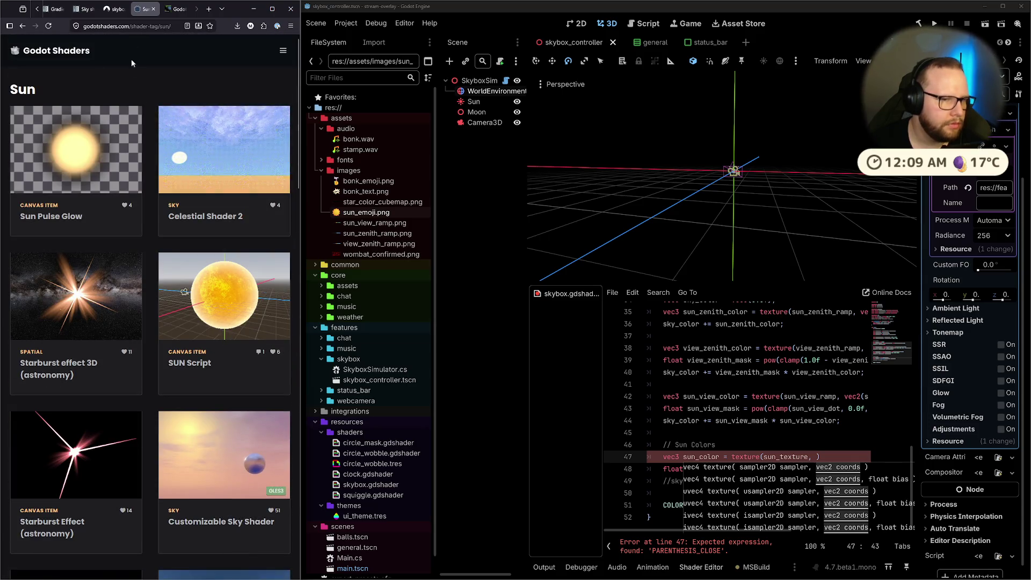
left_click(155, 26)
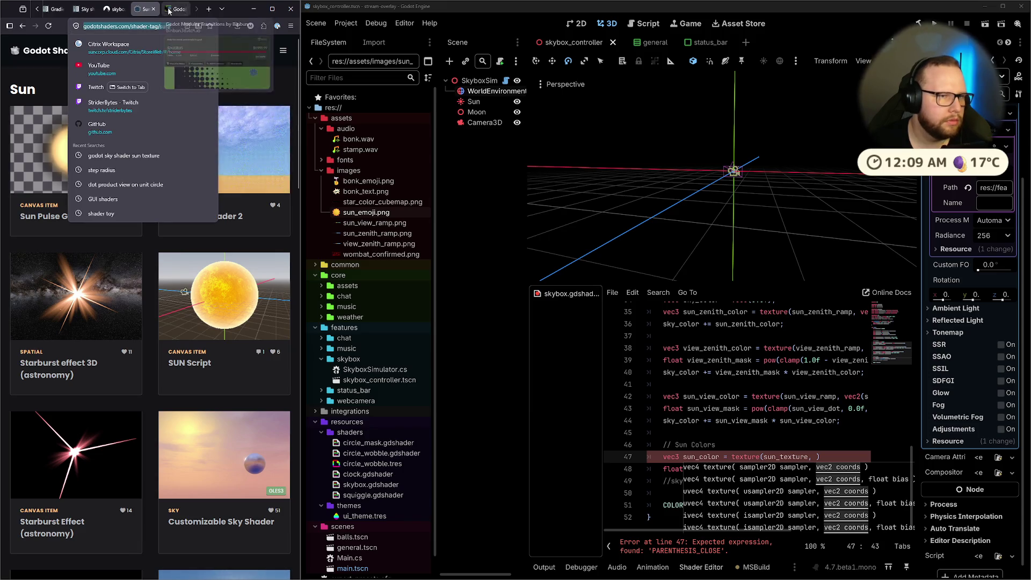
left_click(110, 10)
Close the itch.io Godot Transitions and Godot Shaders Sun tabs, then return to the Kelvin van Hoorn tutorial.
left_click(55, 9)
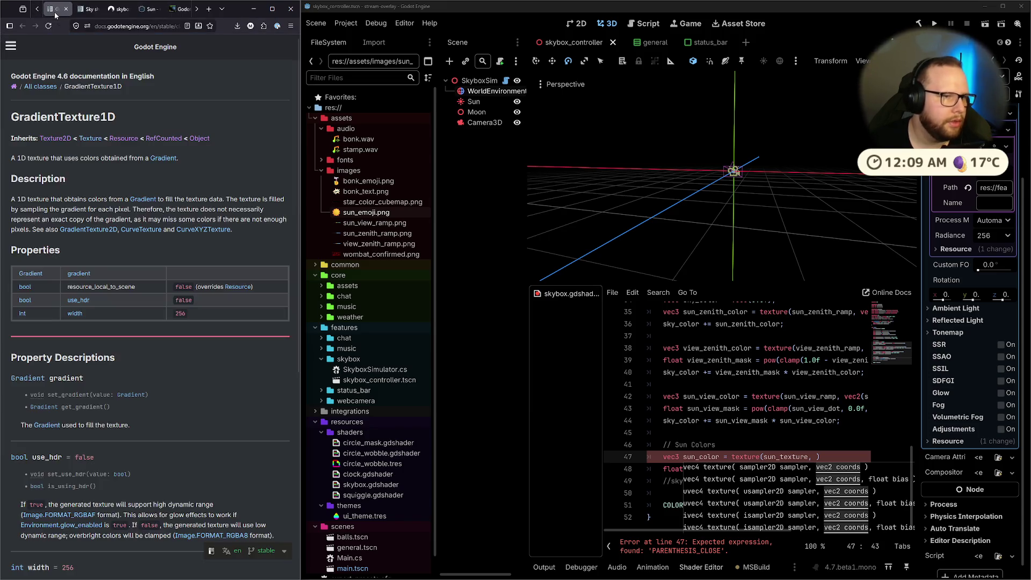
left_click(179, 10)
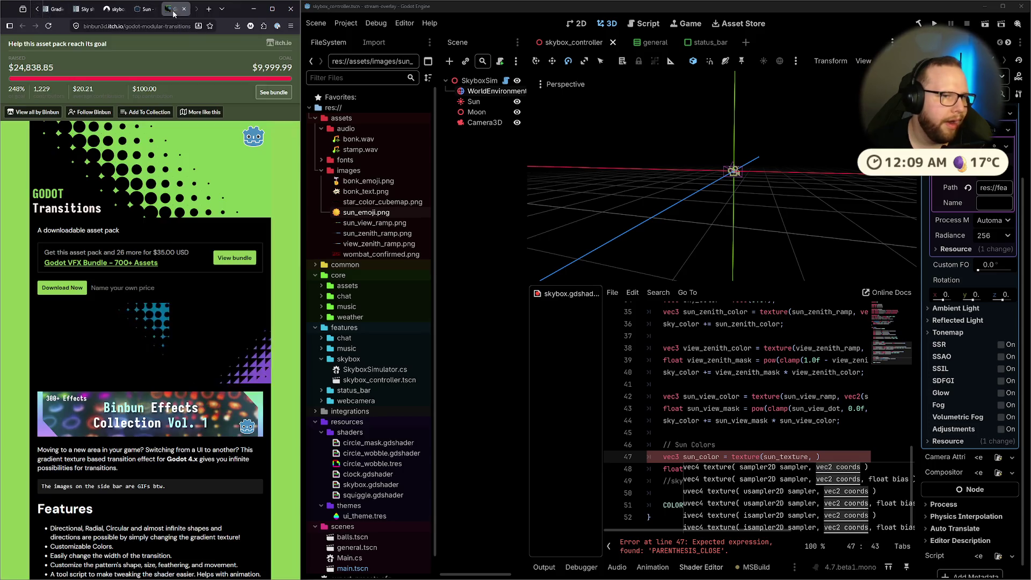
left_click(183, 11)
left_click(184, 12)
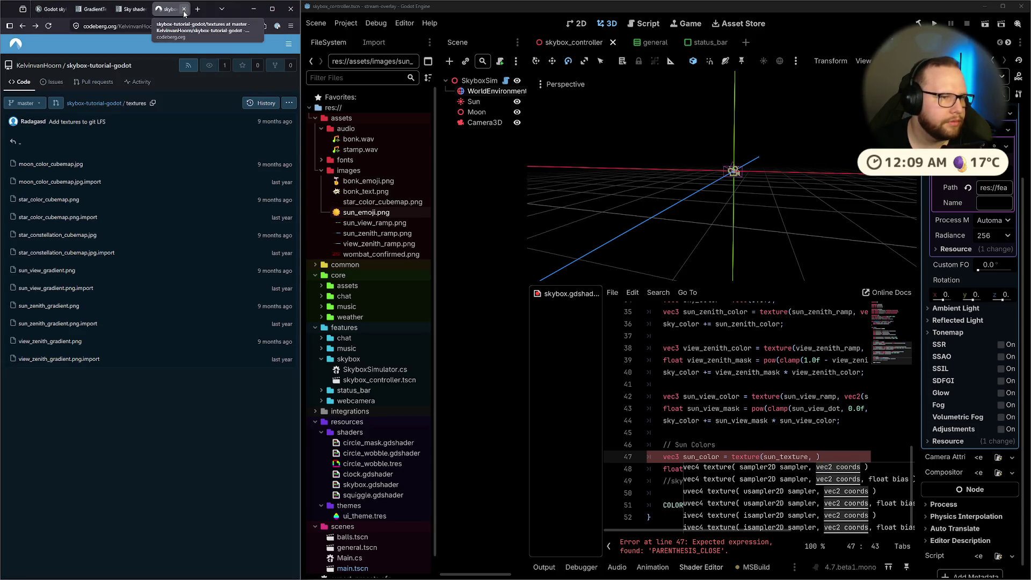
left_click(134, 9)
left_click(51, 9)
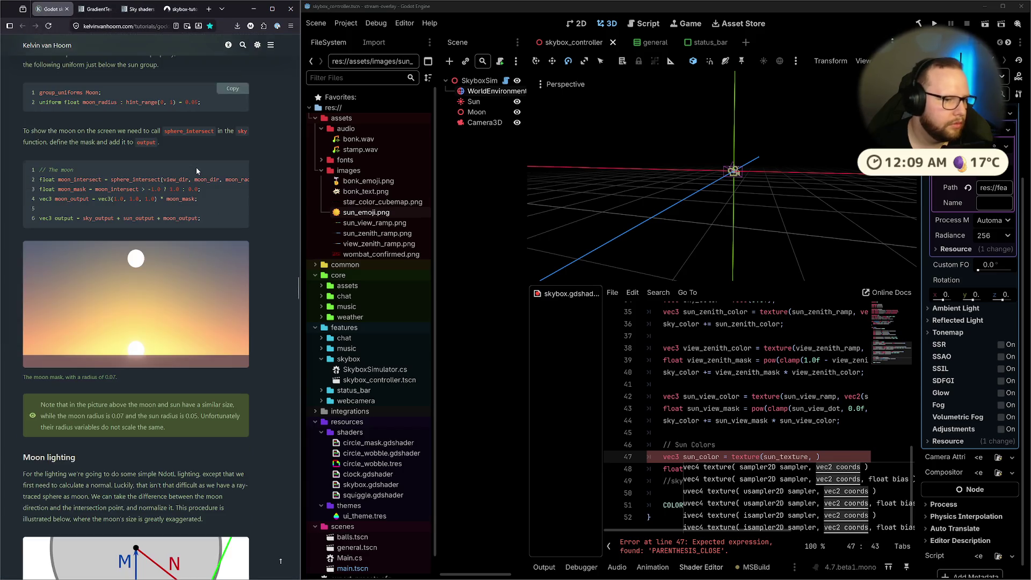
Read the moon lighting section and highlight line 3 of its moon code snippet.
scroll(196, 166, "down", 3)
scroll(197, 164, "up", 5)
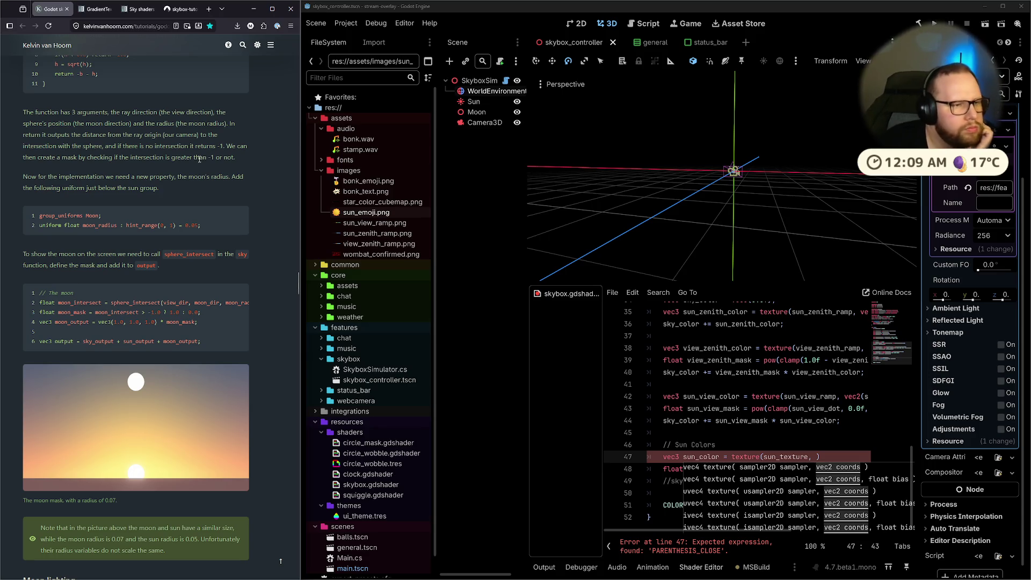
scroll(815, 449, "up", 2)
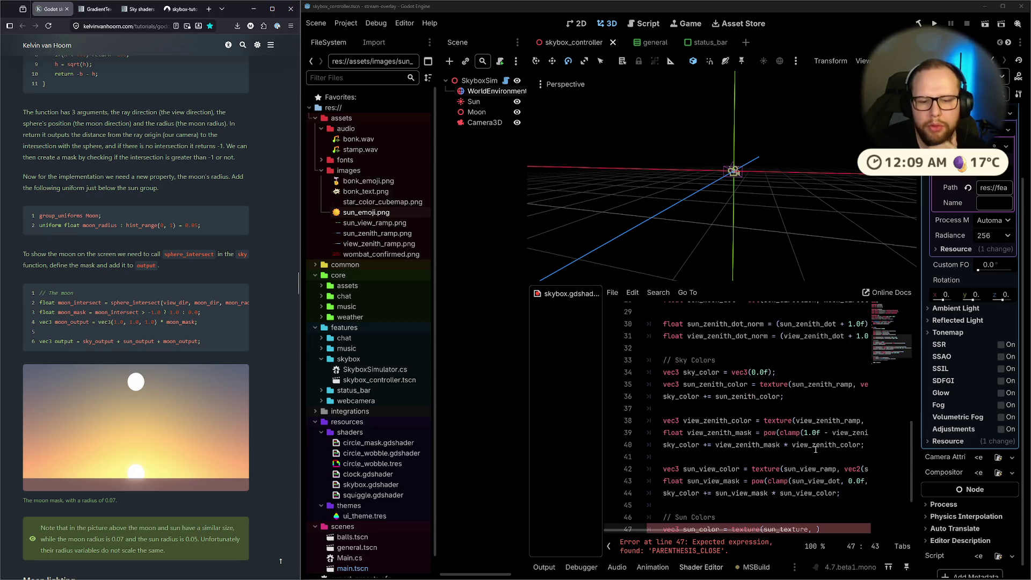
scroll(812, 451, "down", 1)
mouse_move(75, 234)
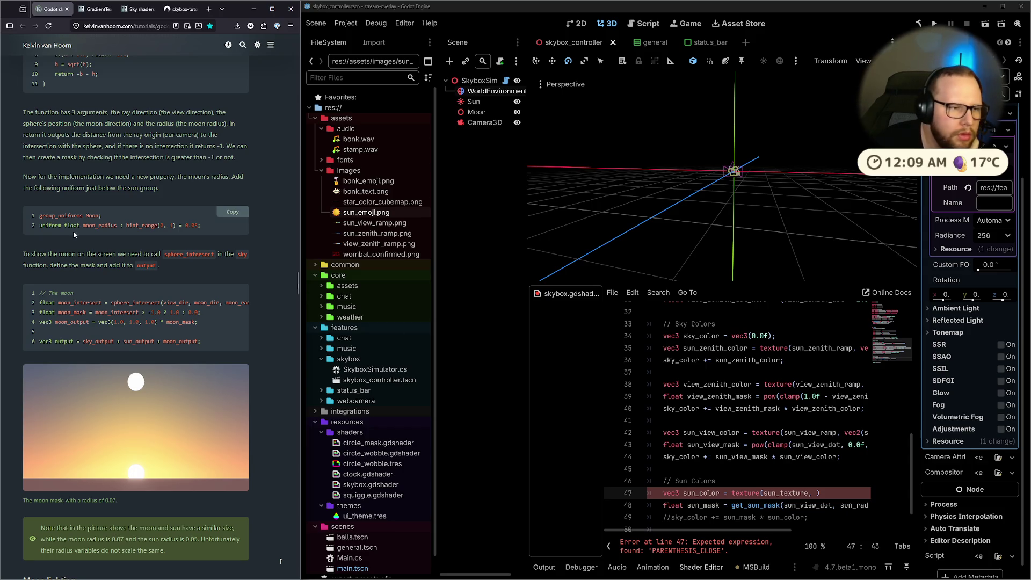
scroll(76, 226, "down", 3)
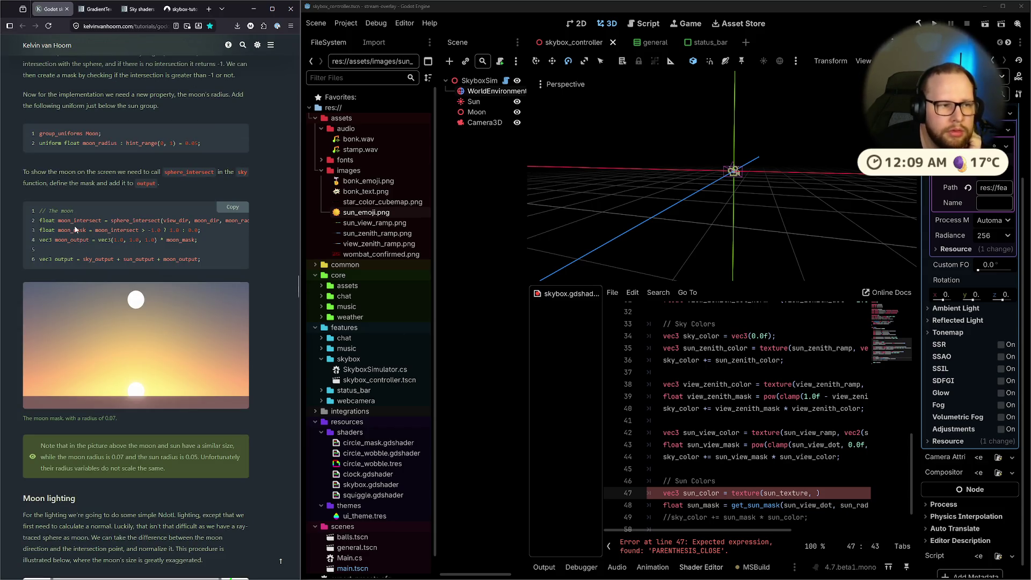
mouse_move(206, 267)
left_mouse_down()
mouse_move(233, 266)
mouse_move(57, 268)
left_mouse_up()
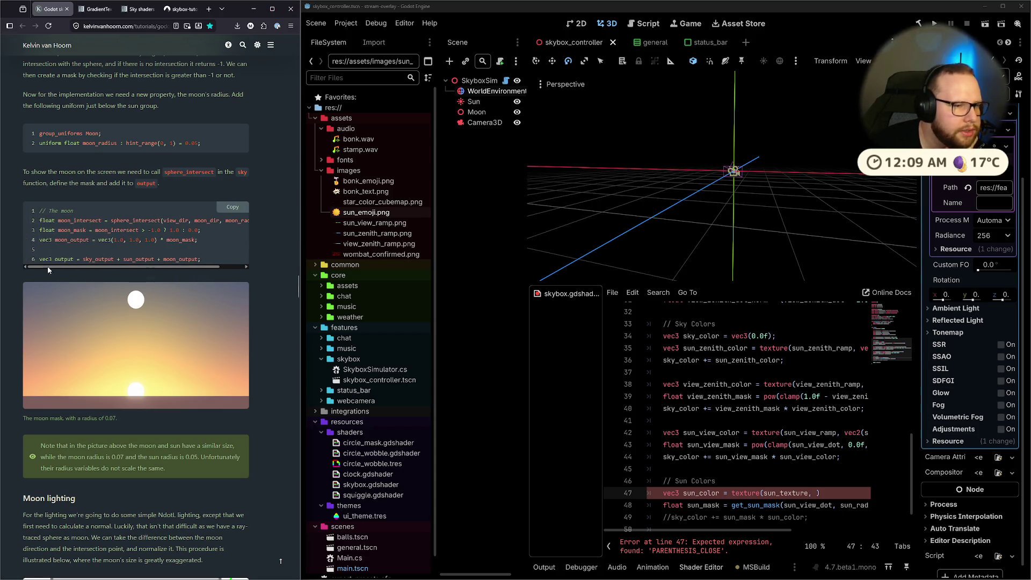
left_click_drag(57, 230, 233, 230)
left_click(230, 238)
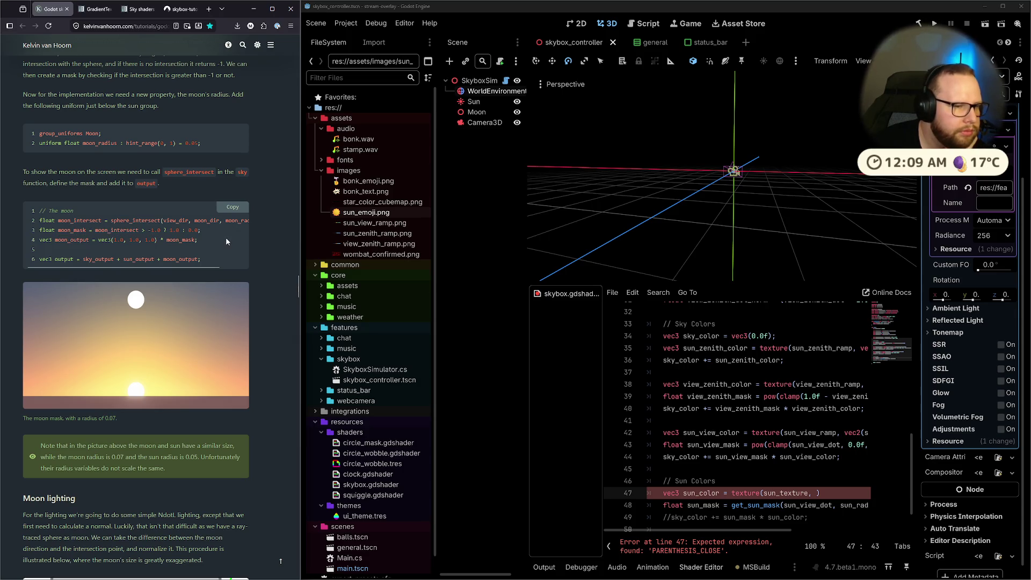
Scroll to the moon texture code and highlight get_moon_texture and moon_normal.
scroll(139, 319, "down", 15)
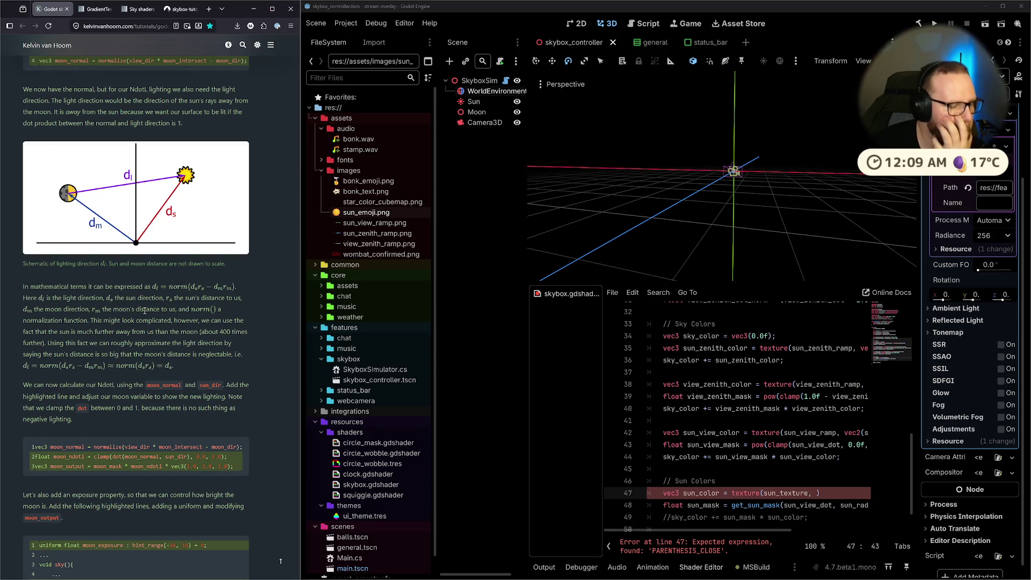
scroll(145, 310, "down", 3)
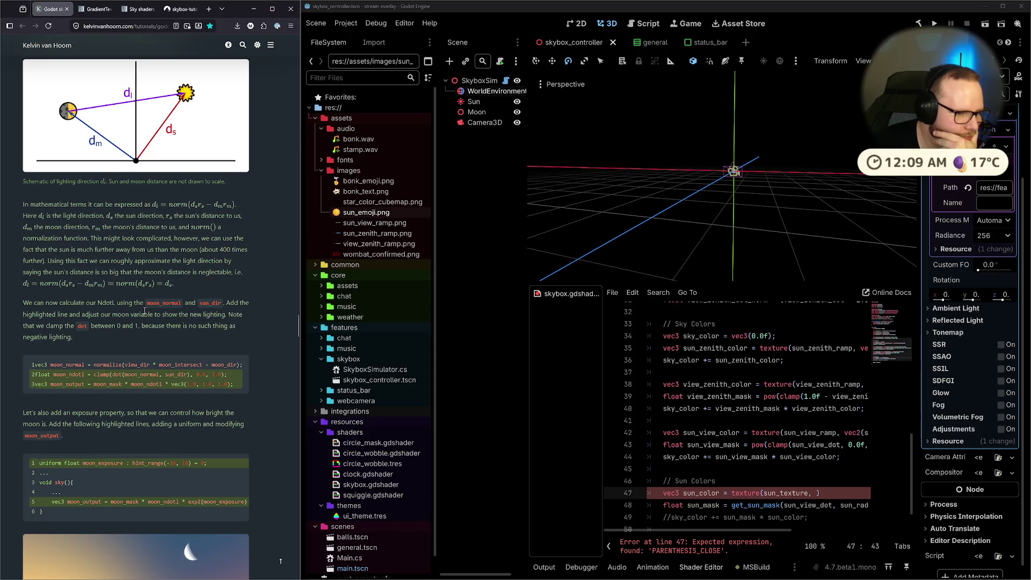
scroll(145, 311, "down", 5)
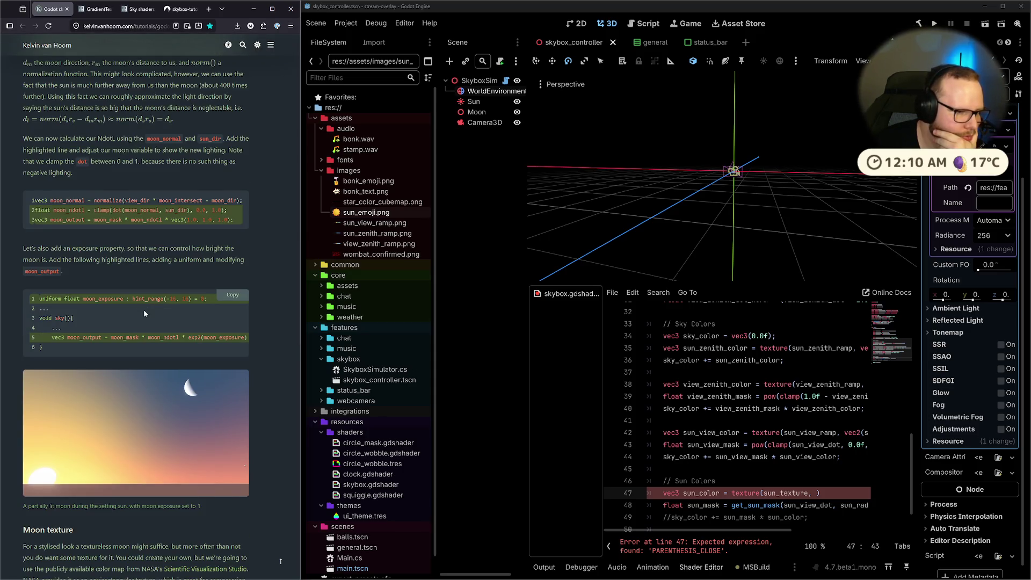
scroll(143, 309, "down", 6)
scroll(143, 311, "down", 5)
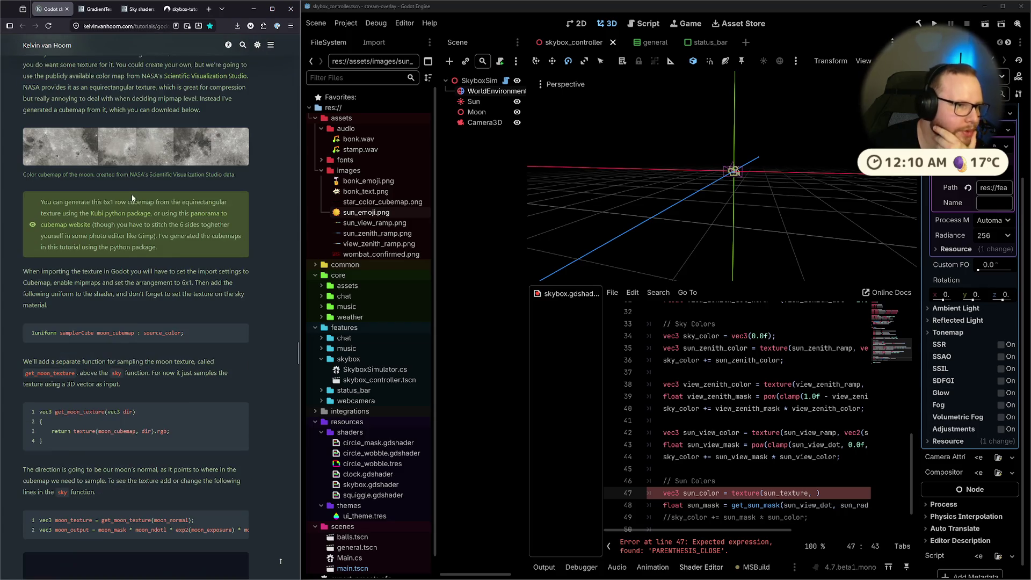
scroll(124, 195, "up", 2)
scroll(30, 210, "down", 5)
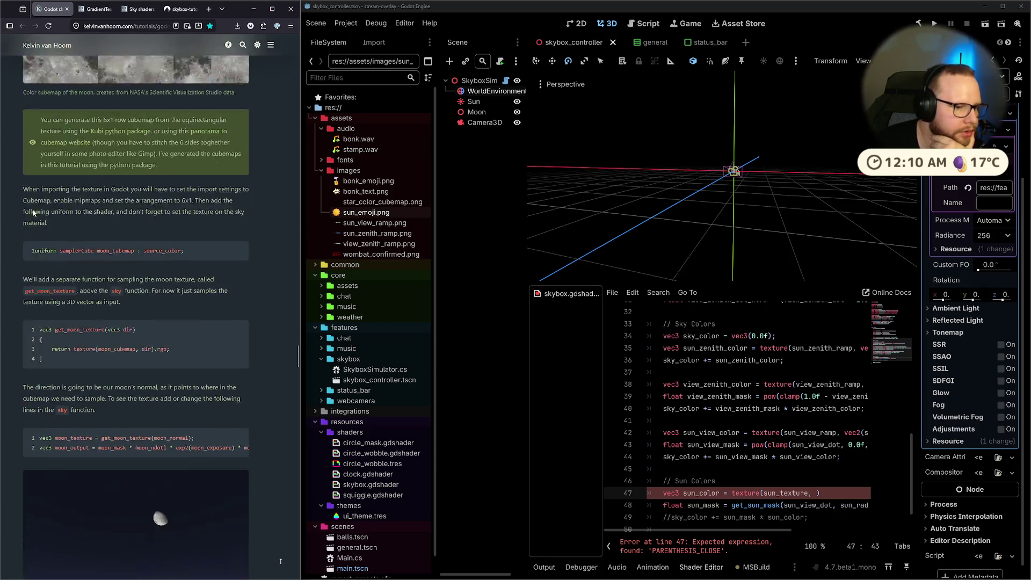
mouse_move(101, 374)
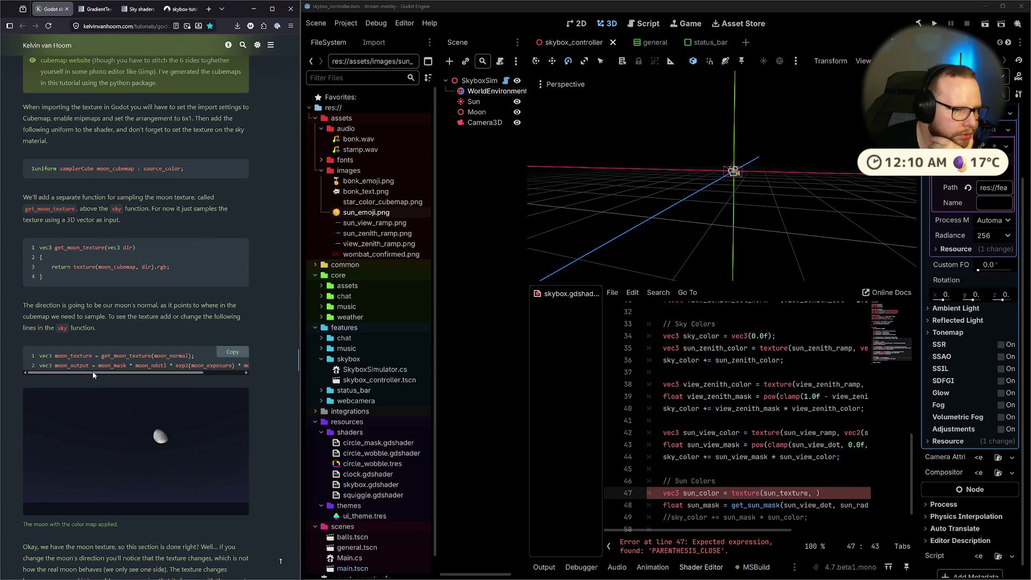
double_click(135, 356)
double_click(169, 355)
Highlight part of the moon_normal line, then scroll back up to the moon lighting section.
scroll(159, 349, "up", 5)
scroll(159, 349, "down", 5)
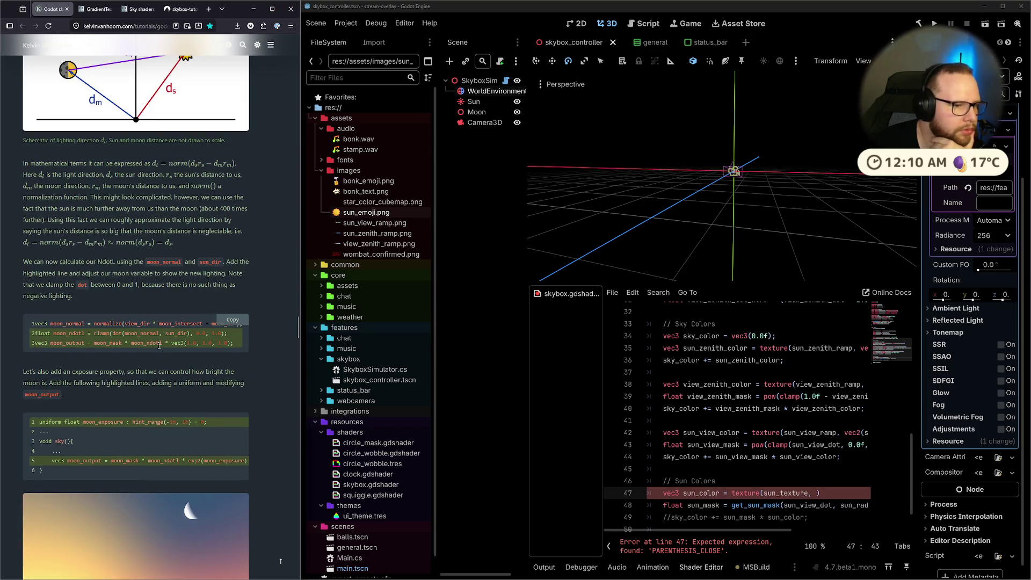
left_click_drag(89, 324, 167, 323)
left_click(164, 343)
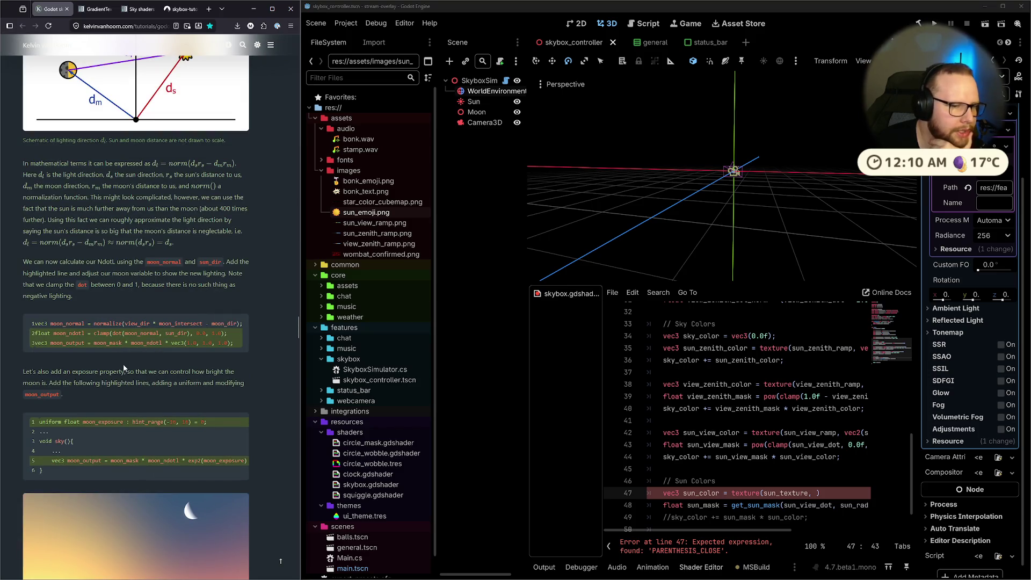
scroll(163, 353, "up", 1)
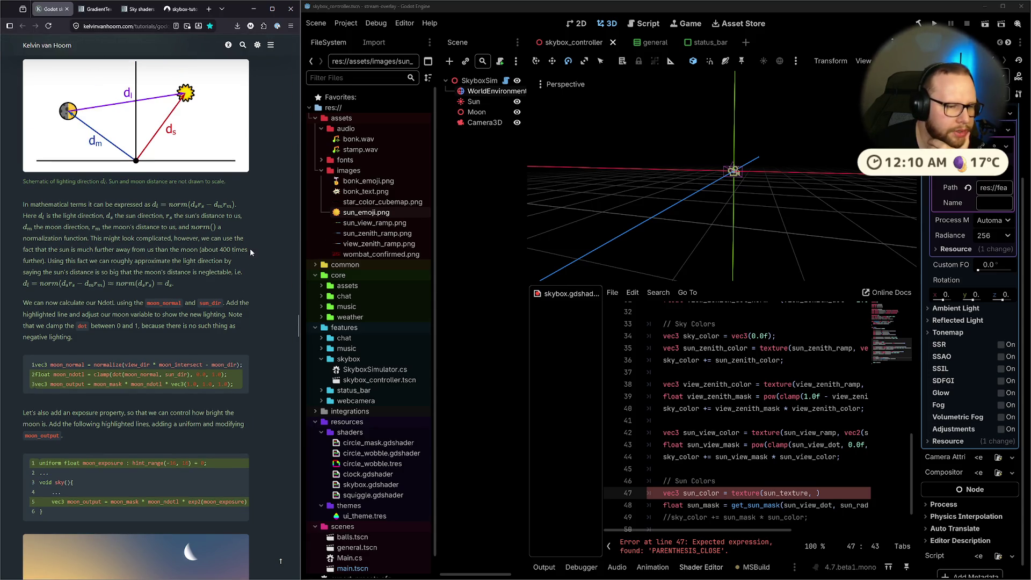
scroll(250, 248, "up", 1)
scroll(751, 400, "up", 5)
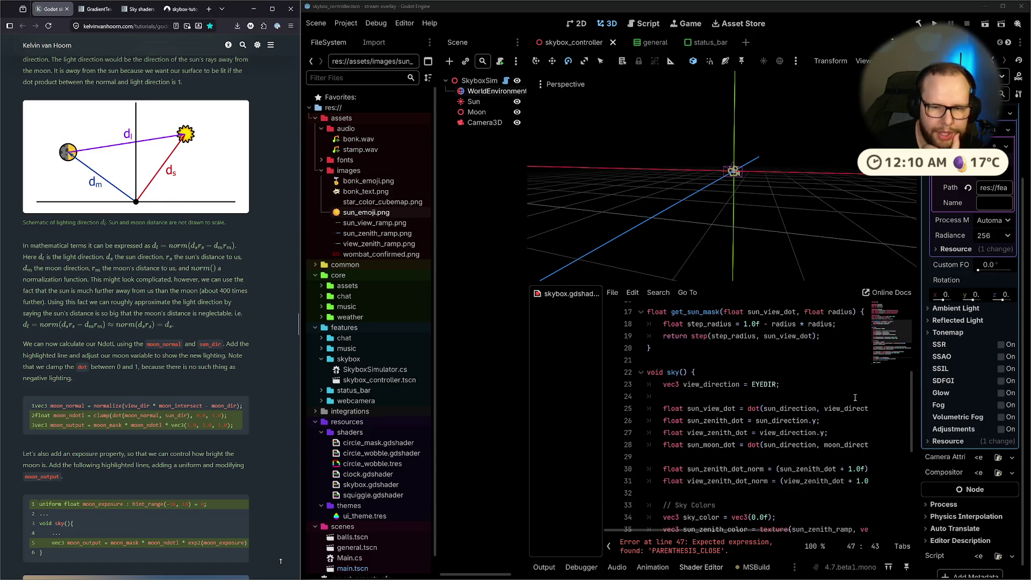
scroll(752, 400, "down", 2)
scroll(17, 250, "up", 6)
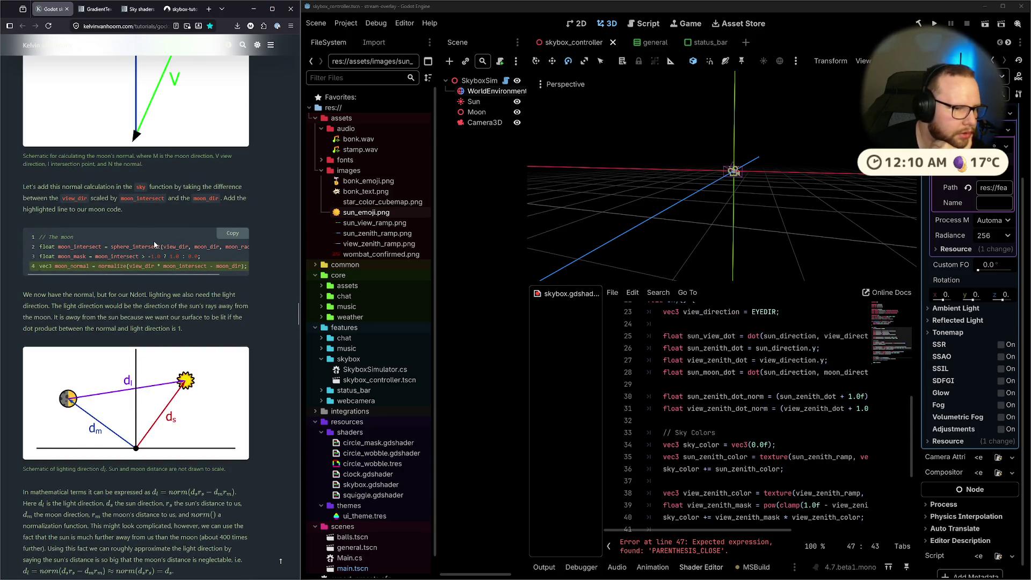
scroll(153, 241, "up", 15)
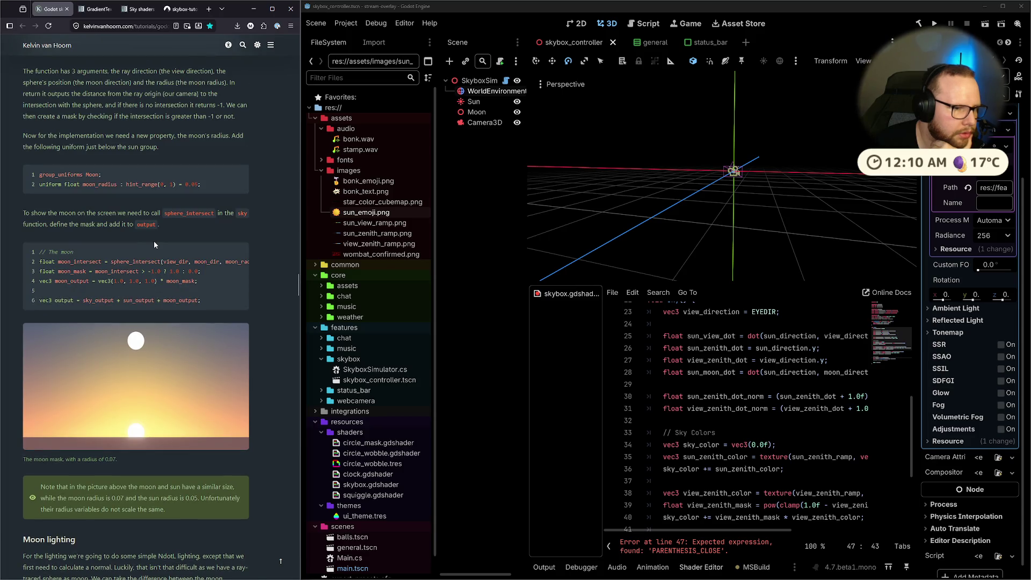
scroll(153, 241, "up", 8)
scroll(154, 241, "down", 18)
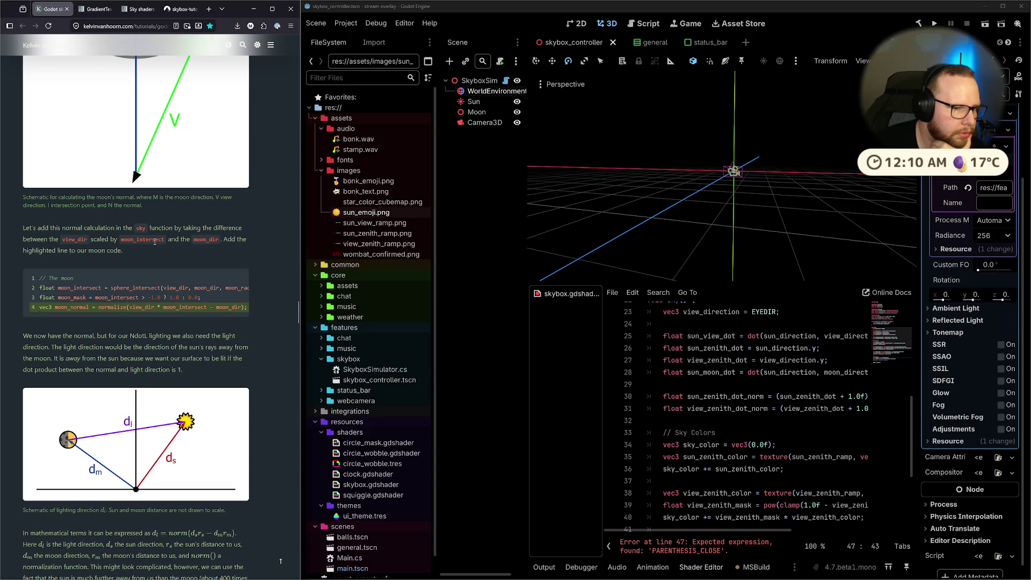
scroll(114, 309, "down", 9)
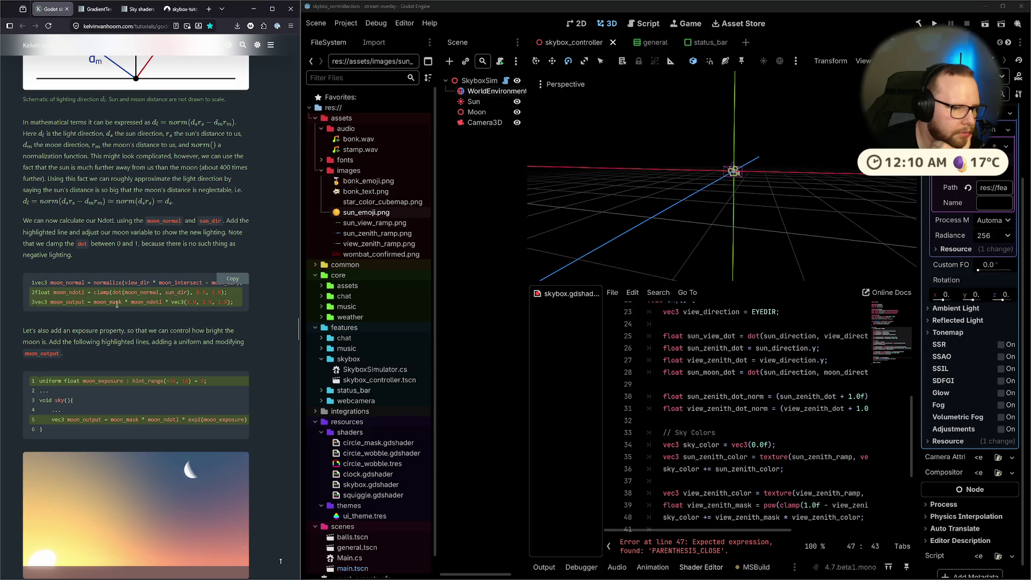
scroll(116, 304, "up", 2)
double_click(217, 365)
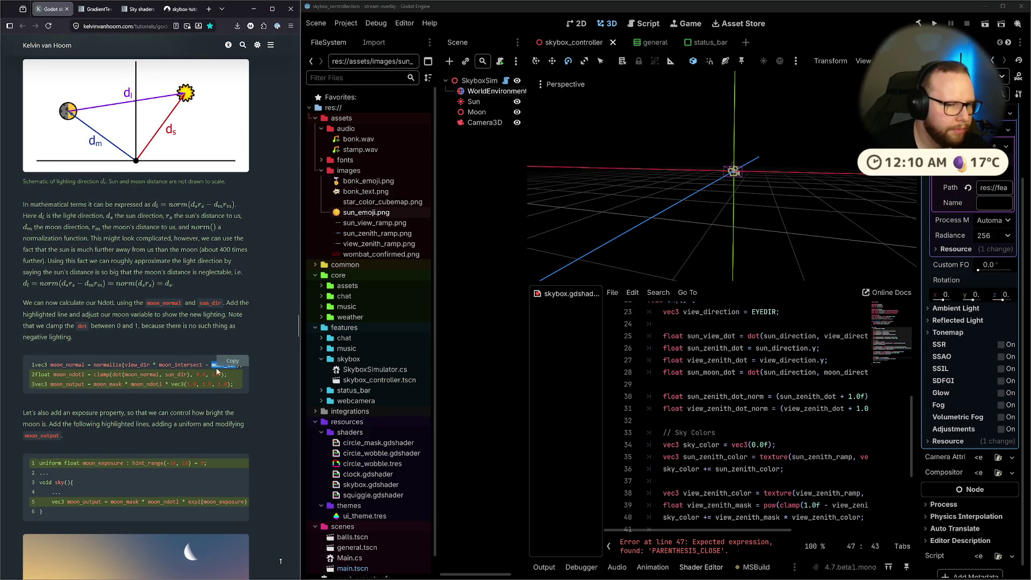
key("ctrl+f")
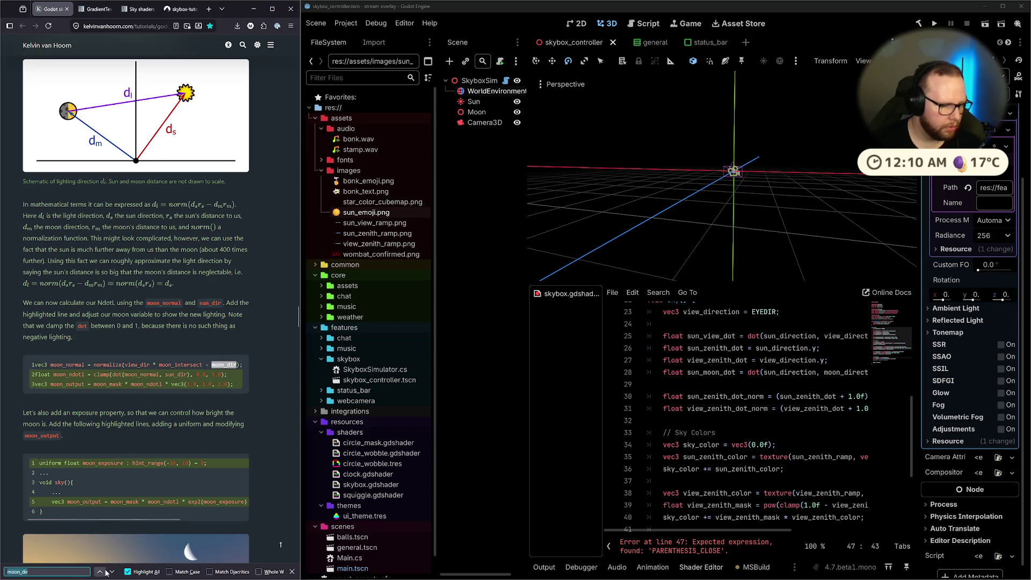
left_click(100, 572)
left_click(100, 572)
left_click(100, 573)
left_click(100, 572)
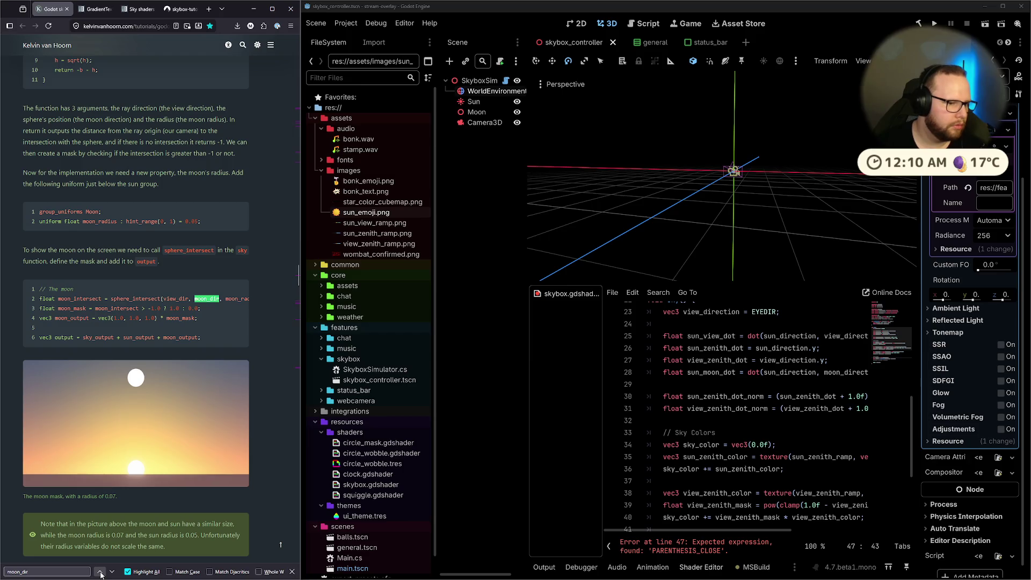
left_click(99, 573)
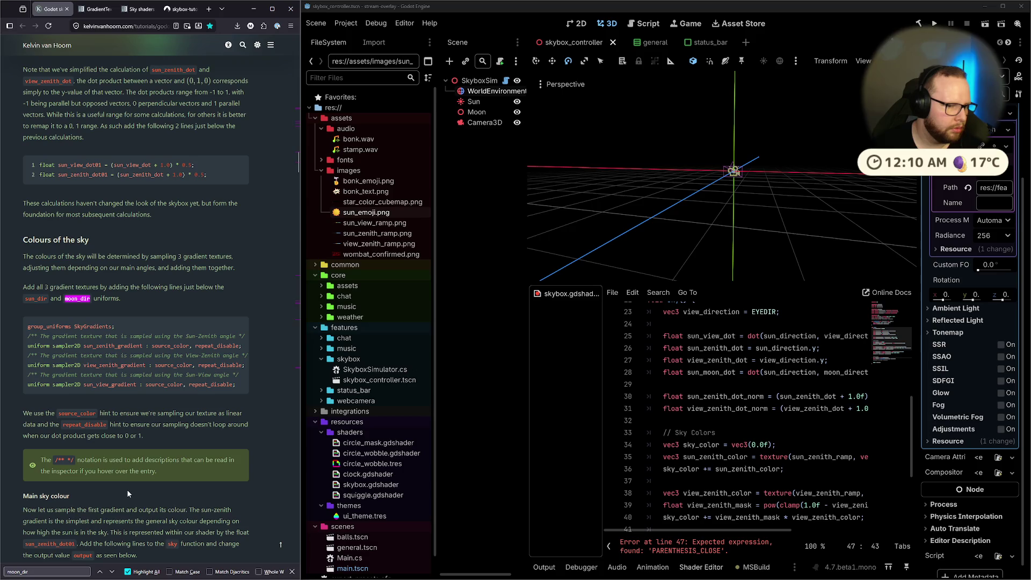
scroll(800, 386, "up", 3)
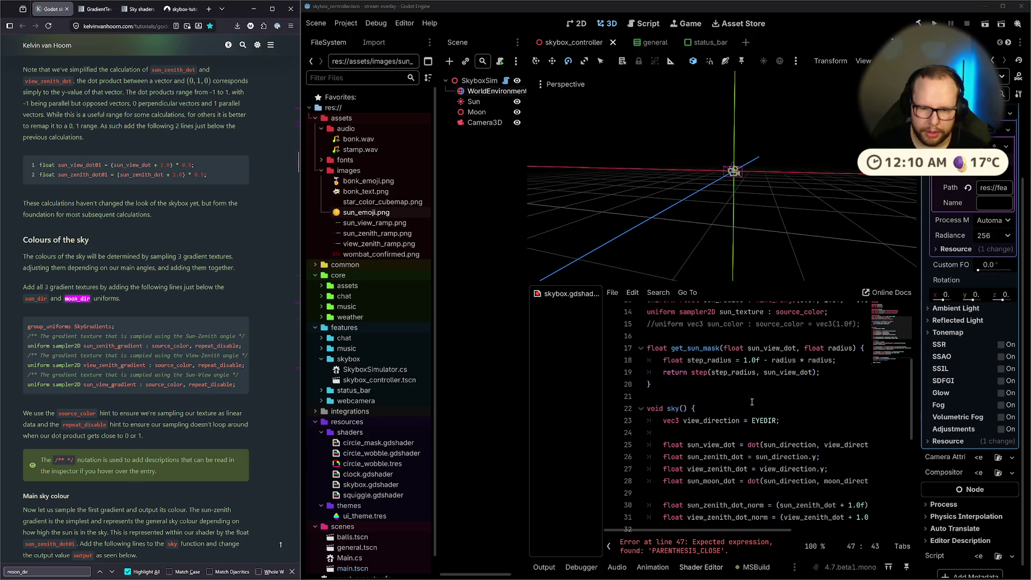
scroll(751, 402, "up", 2)
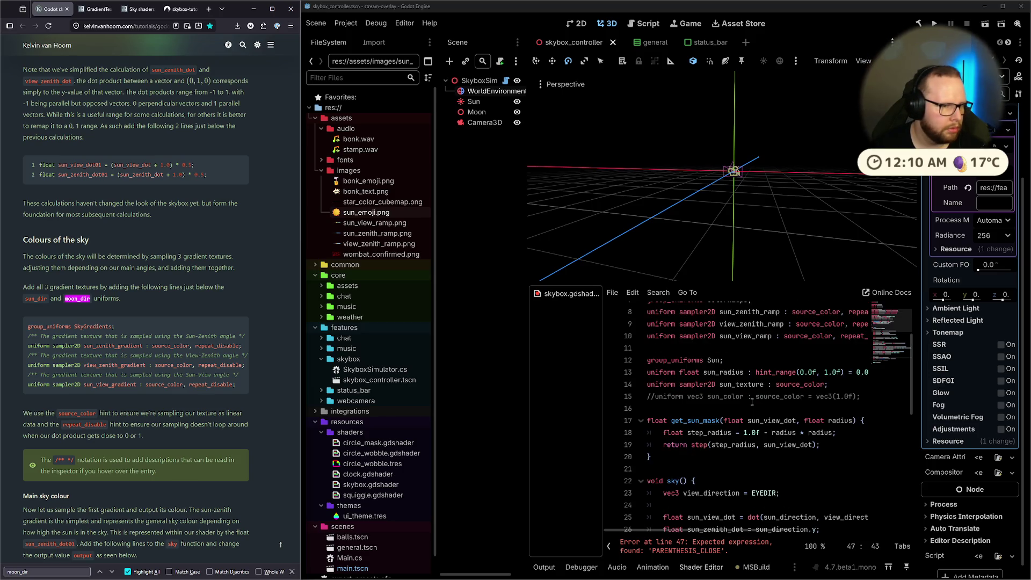
scroll(751, 402, "up", 2)
scroll(211, 280, "up", 3)
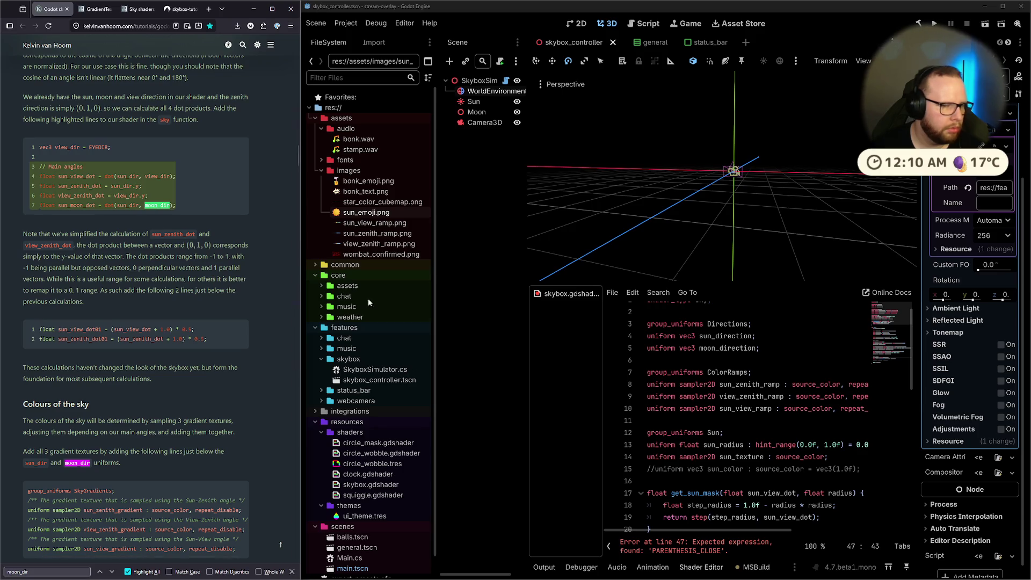
scroll(771, 410, "down", 5)
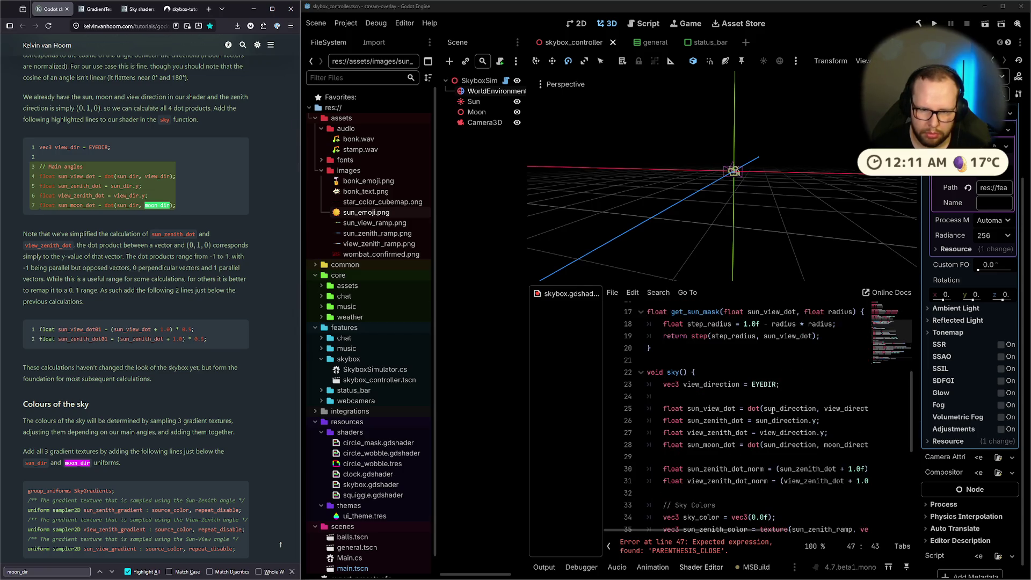
scroll(698, 406, "down", 2)
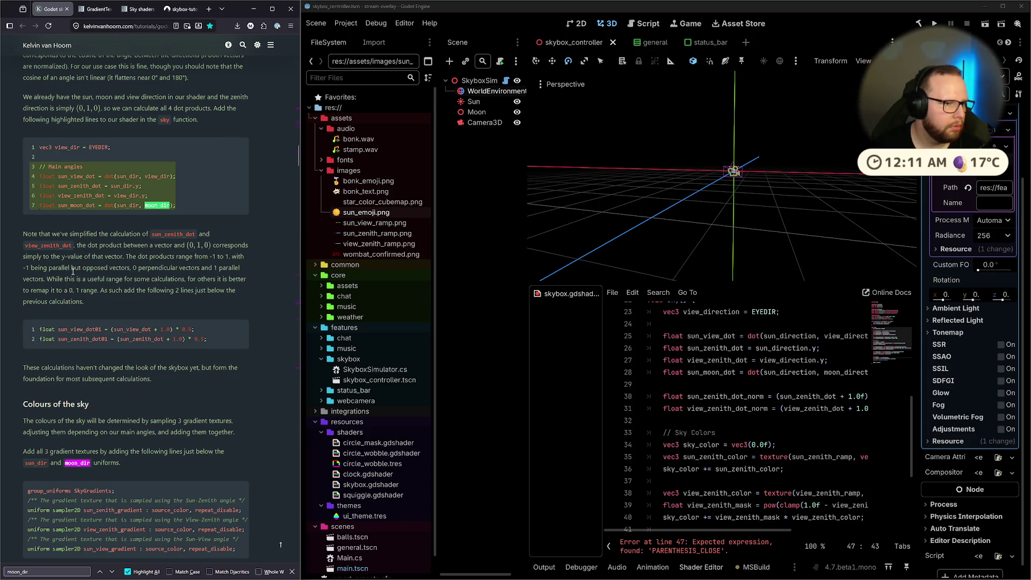
scroll(72, 271, "up", 1)
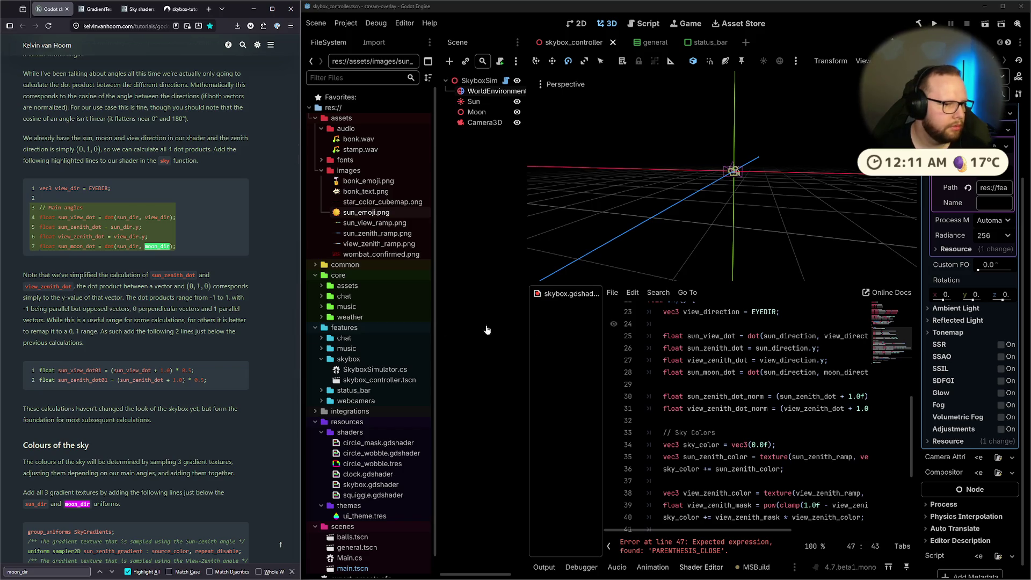
left_click(859, 372)
scroll(698, 408, "up", 7)
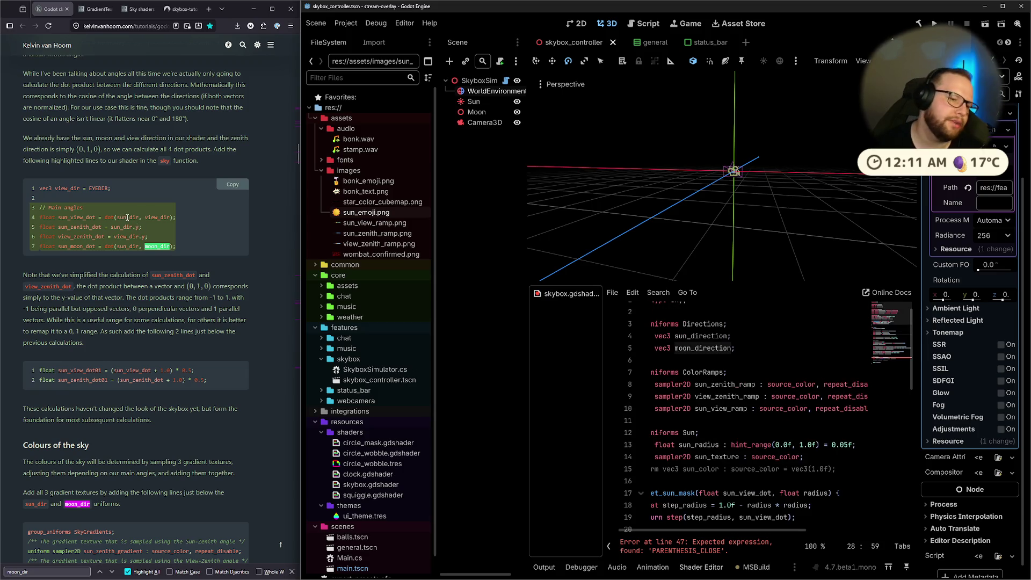
scroll(128, 219, "down", 15)
scroll(129, 218, "down", 15)
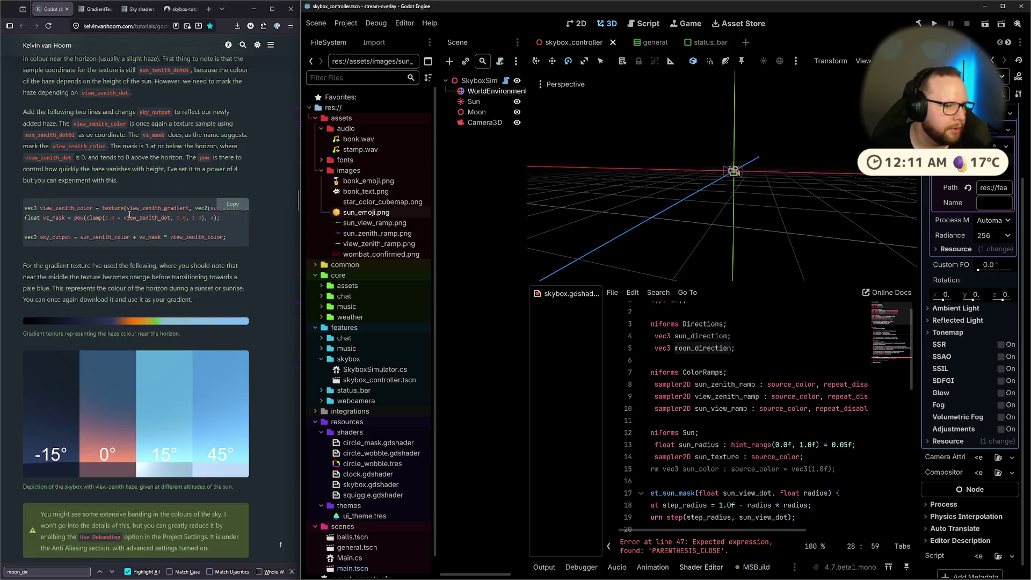
scroll(128, 219, "down", 15)
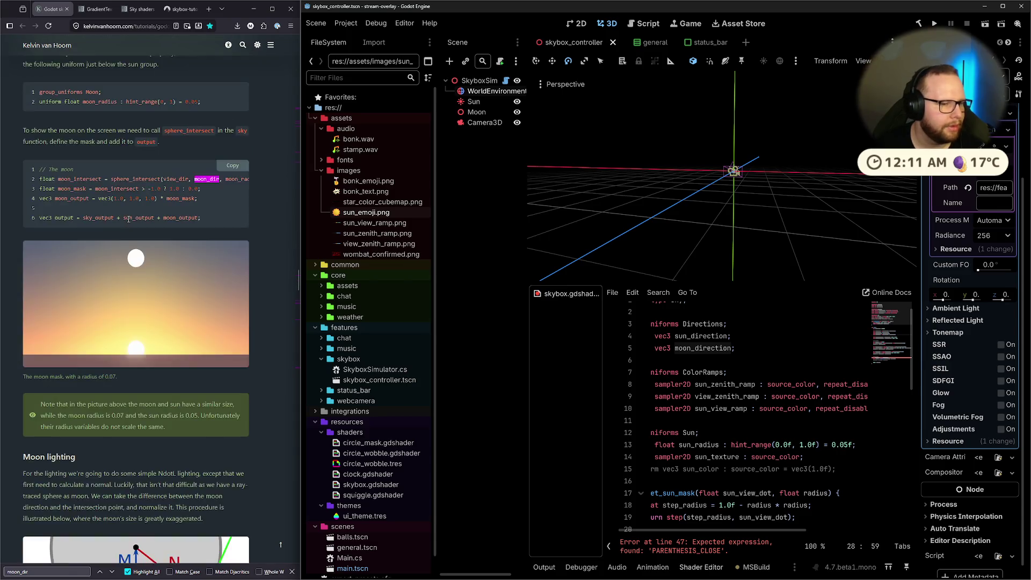
scroll(131, 217, "down", 15)
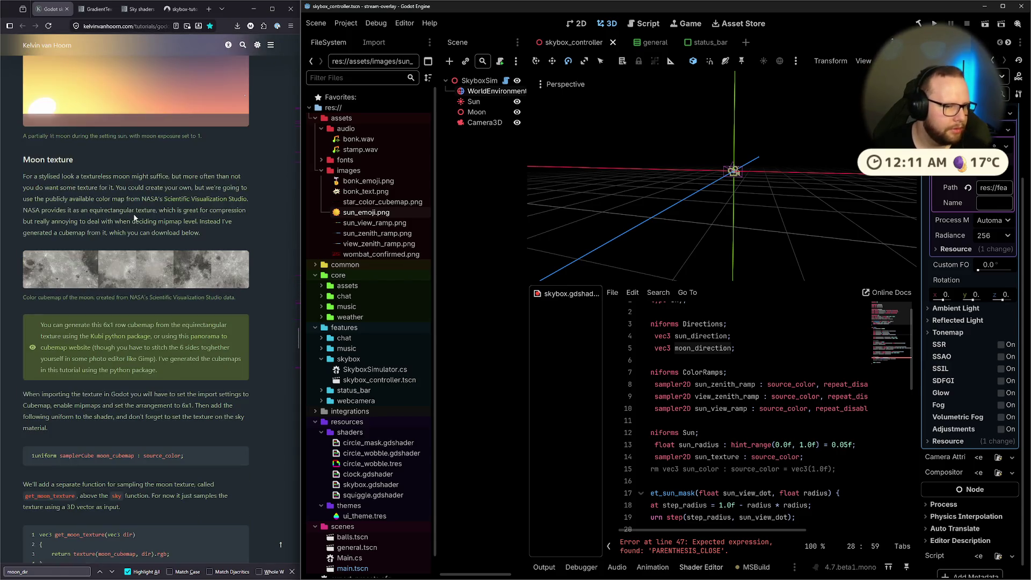
scroll(134, 218, "up", 3)
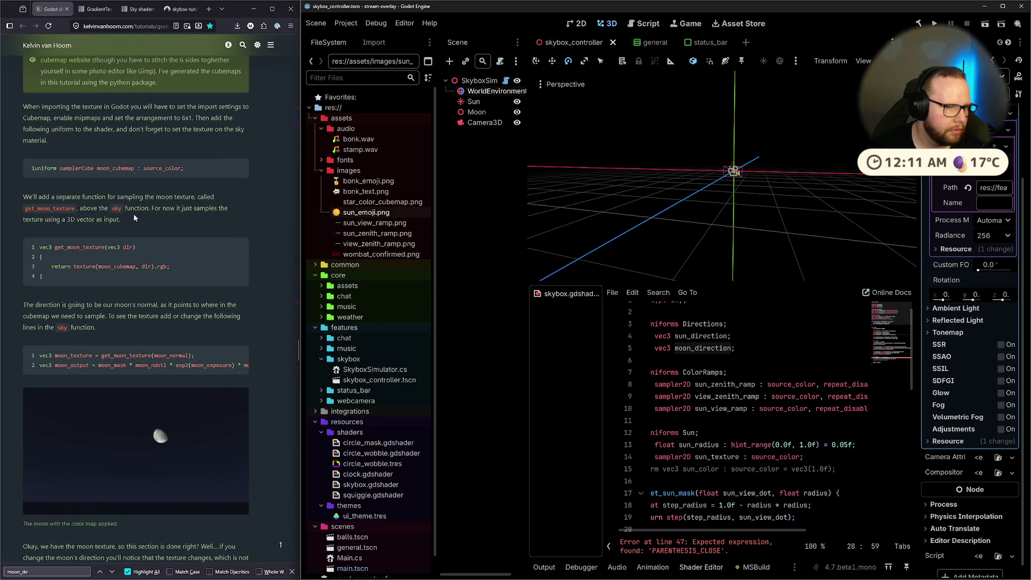
scroll(133, 214, "up", 2)
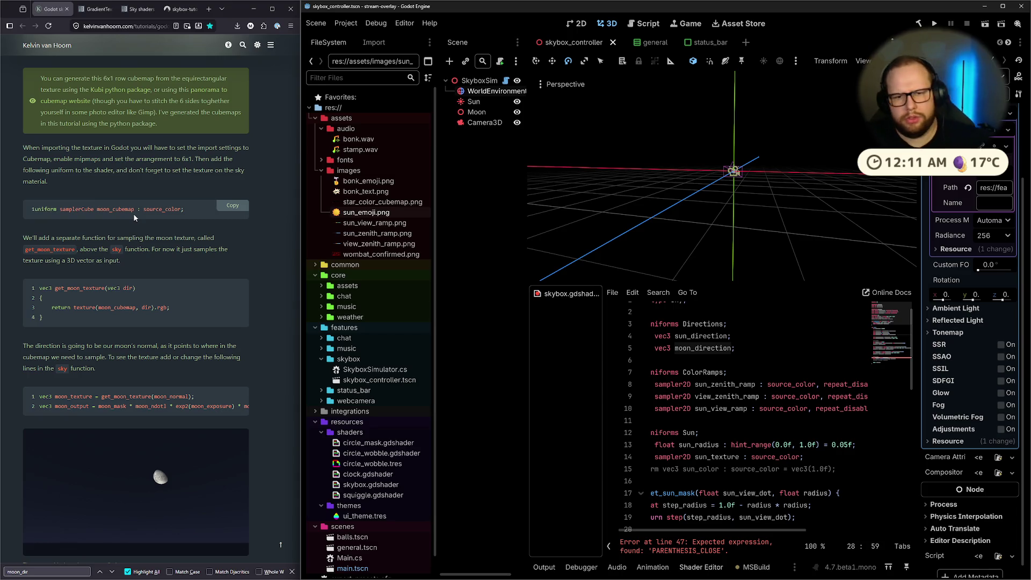
scroll(732, 372, "down", 10)
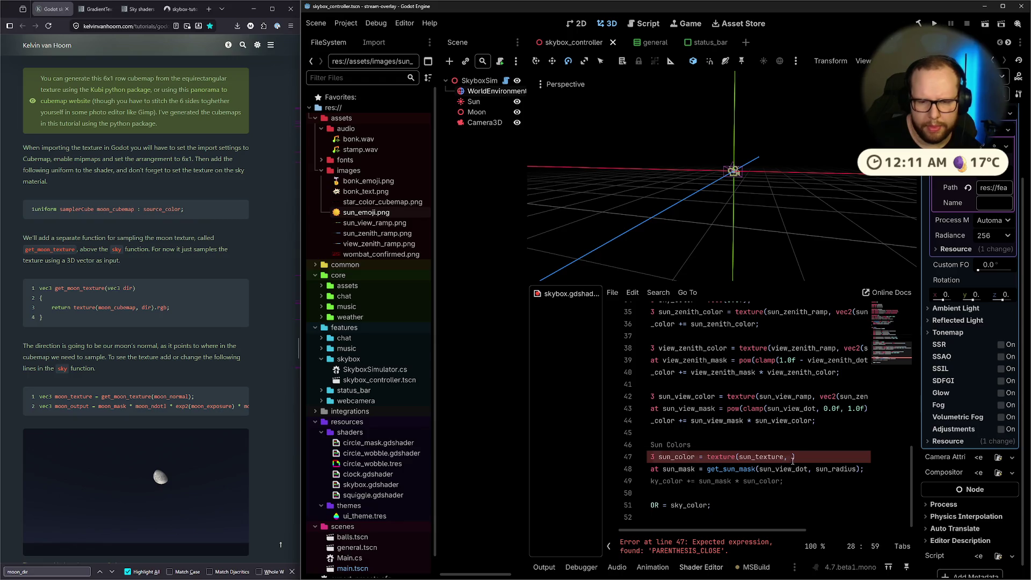
Return to line 47, then study the tutorial's moon_normal code and NdotL introduction.
left_click(792, 458)
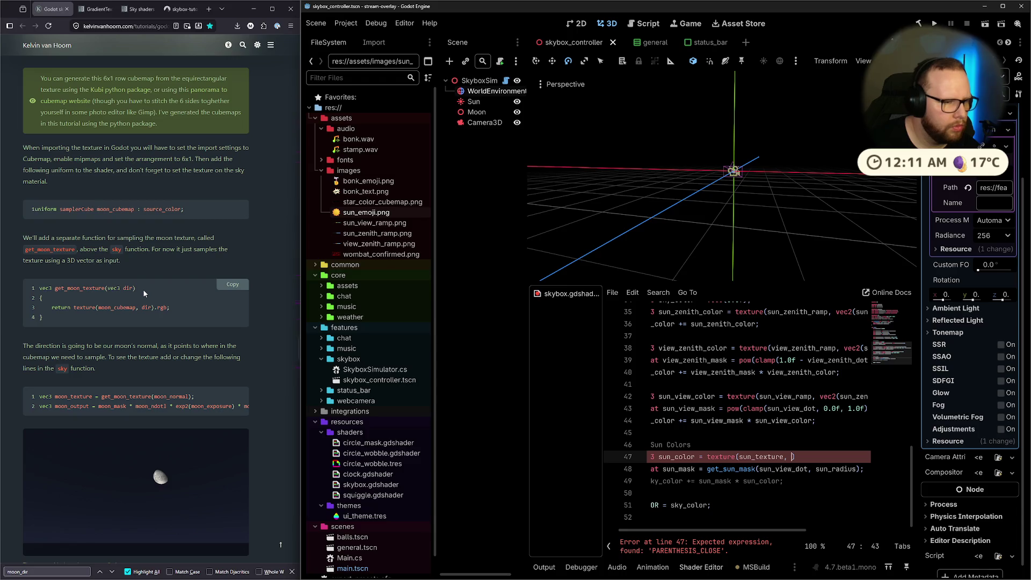
scroll(141, 294, "up", 15)
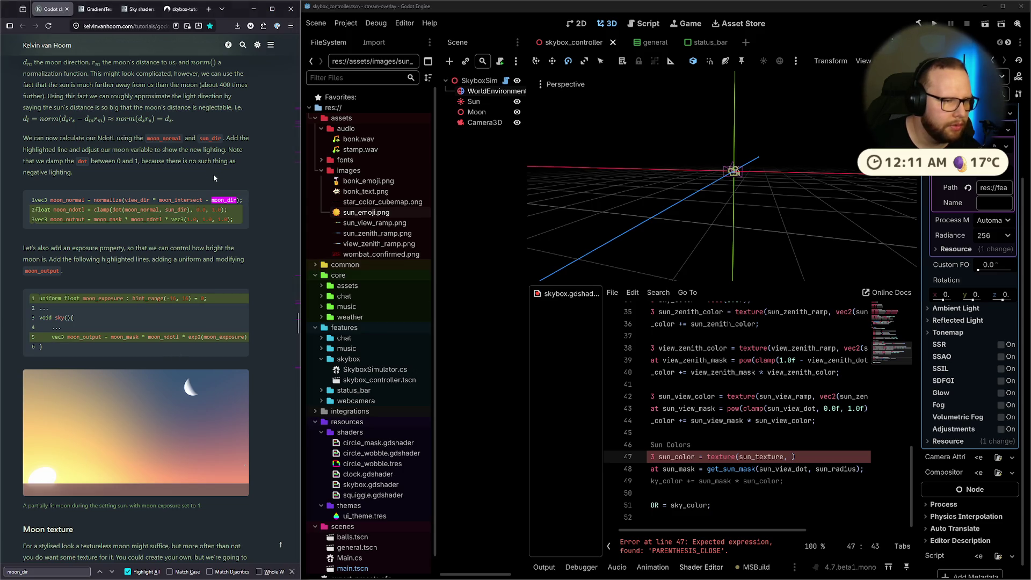
scroll(215, 176, "up", 3)
double_click(68, 324)
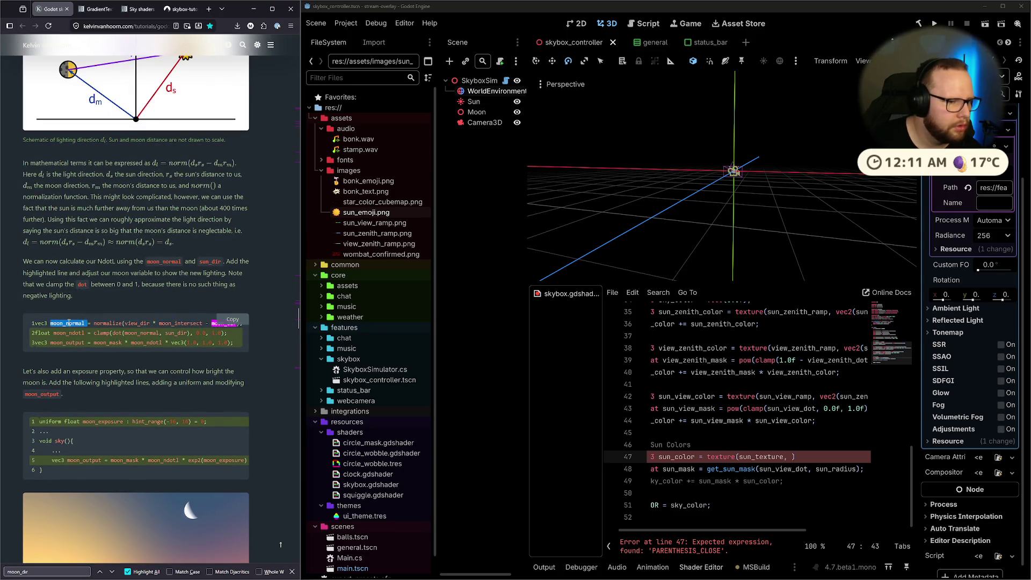
left_click_drag(23, 261, 132, 262)
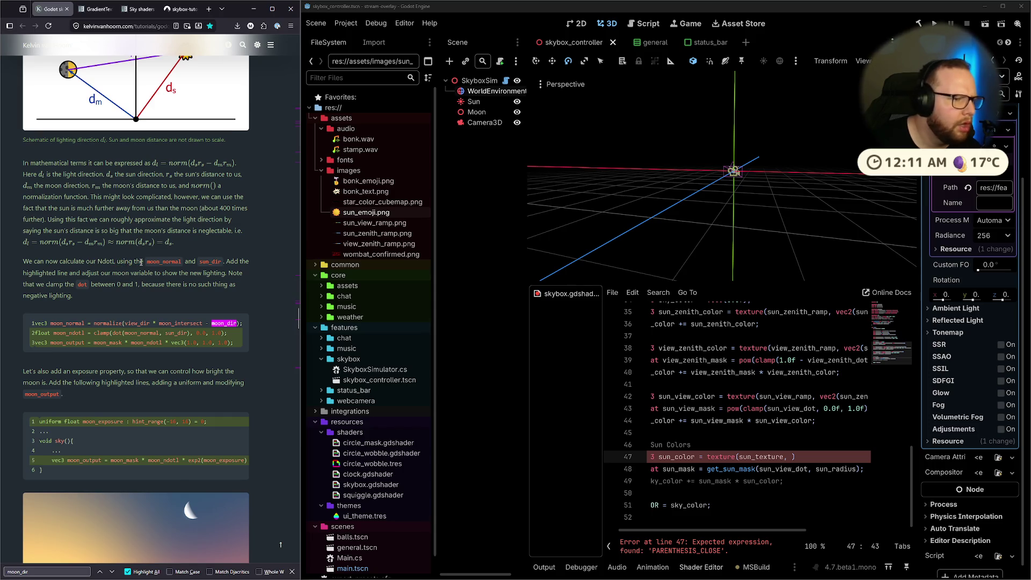
scroll(141, 262, "up", 2)
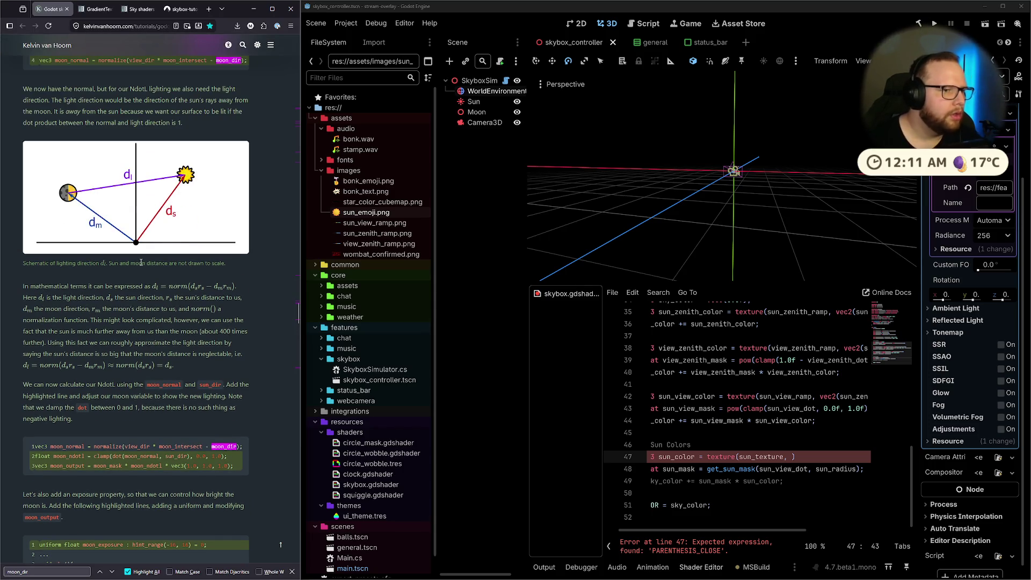
scroll(141, 262, "up", 10)
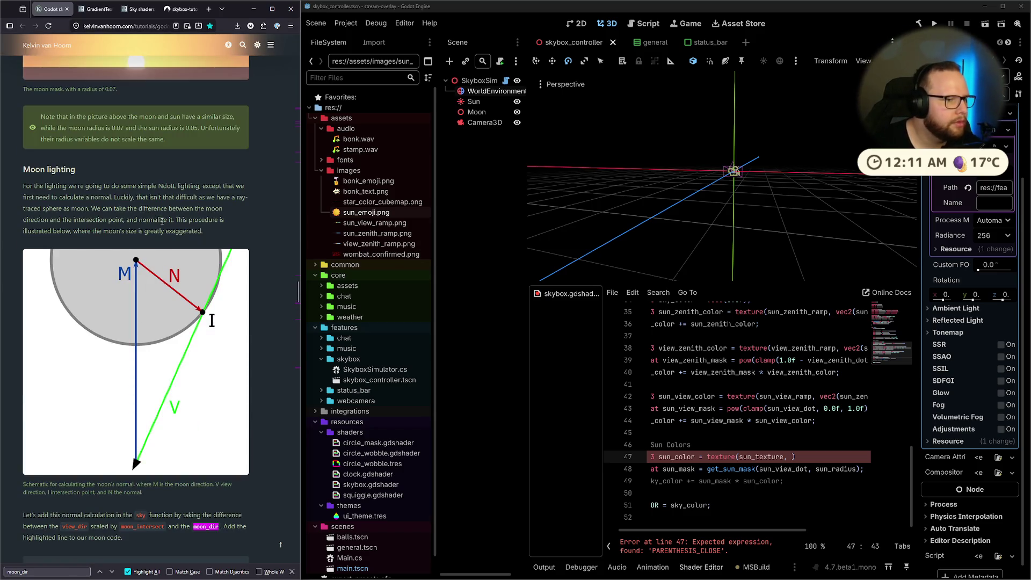
left_click_drag(34, 187, 224, 188)
left_click(226, 189)
Highlight the normal and NdotL lighting terms in the Moon lighting paragraph.
left_click_drag(17, 205, 170, 188)
left_click(119, 197)
double_click(102, 197)
left_click(119, 197)
double_click(189, 187)
double_click(169, 186)
left_click(120, 204)
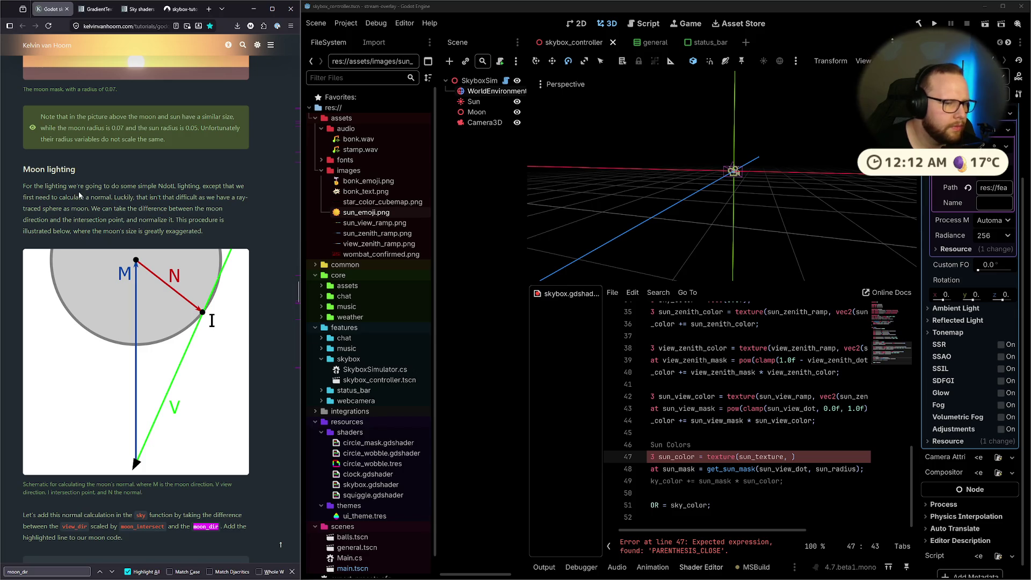
left_click_drag(112, 197, 164, 197)
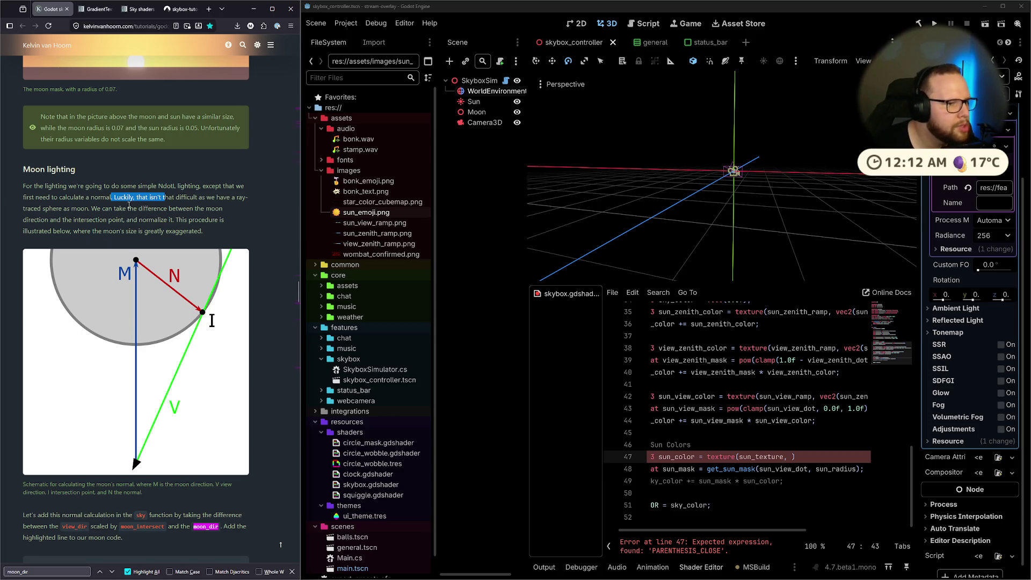
left_click(176, 191)
Read further down the Moon lighting text, marking the sentence about taking the difference.
scroll(177, 191, "down", 1)
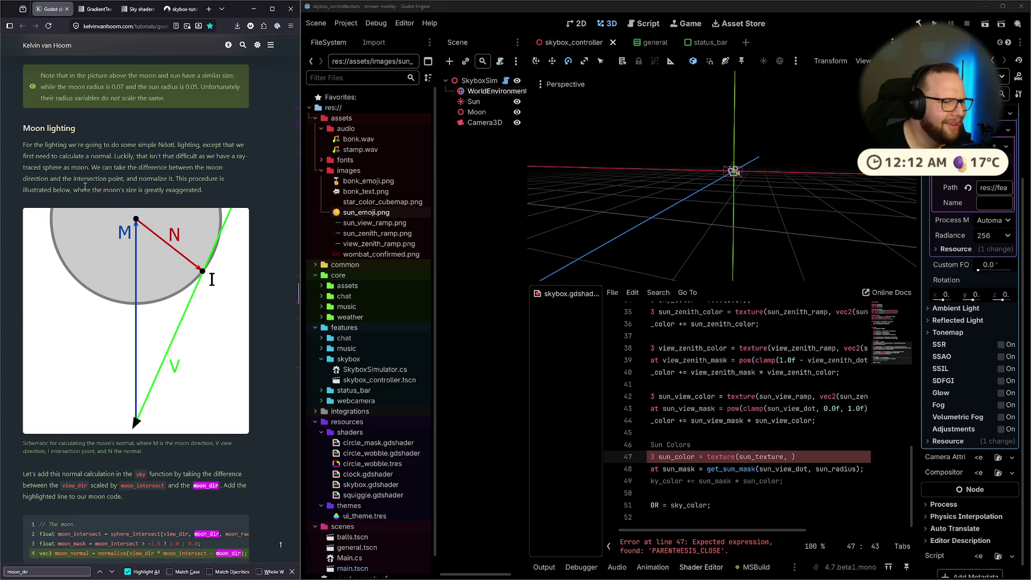
left_click_drag(88, 168, 140, 178)
left_click(140, 179)
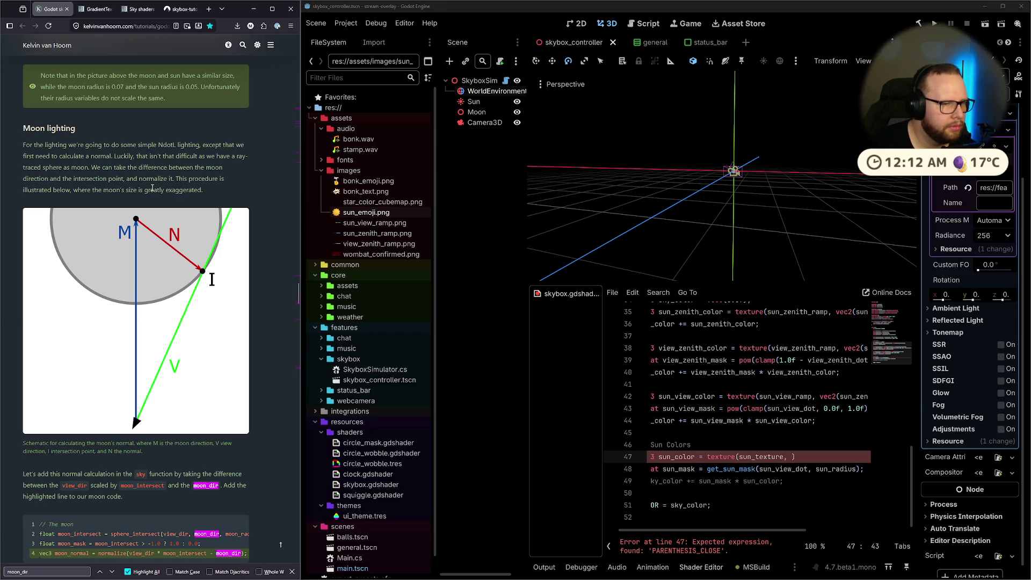
left_click_drag(131, 182, 215, 183)
left_click(214, 186)
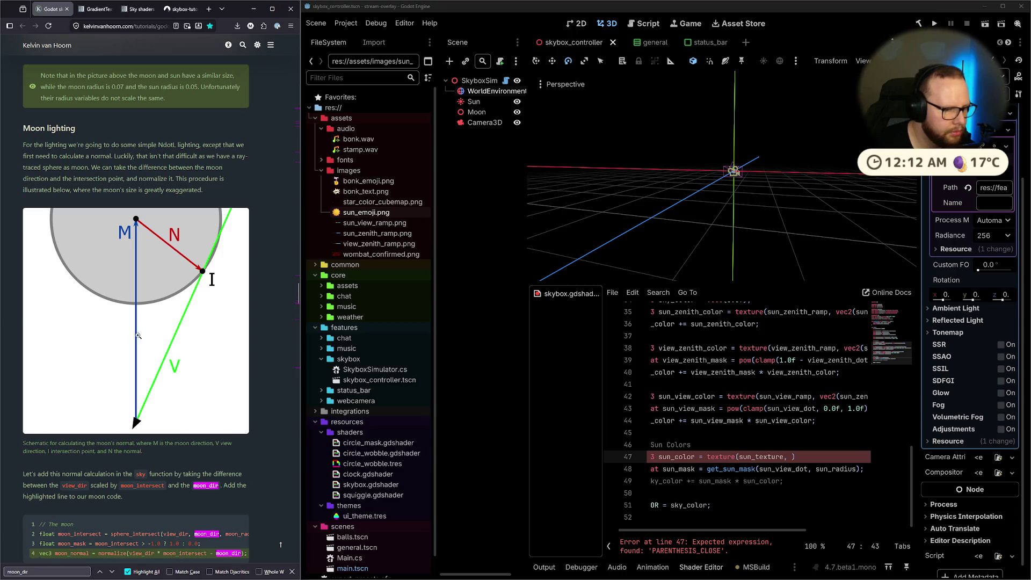
scroll(142, 333, "down", 3)
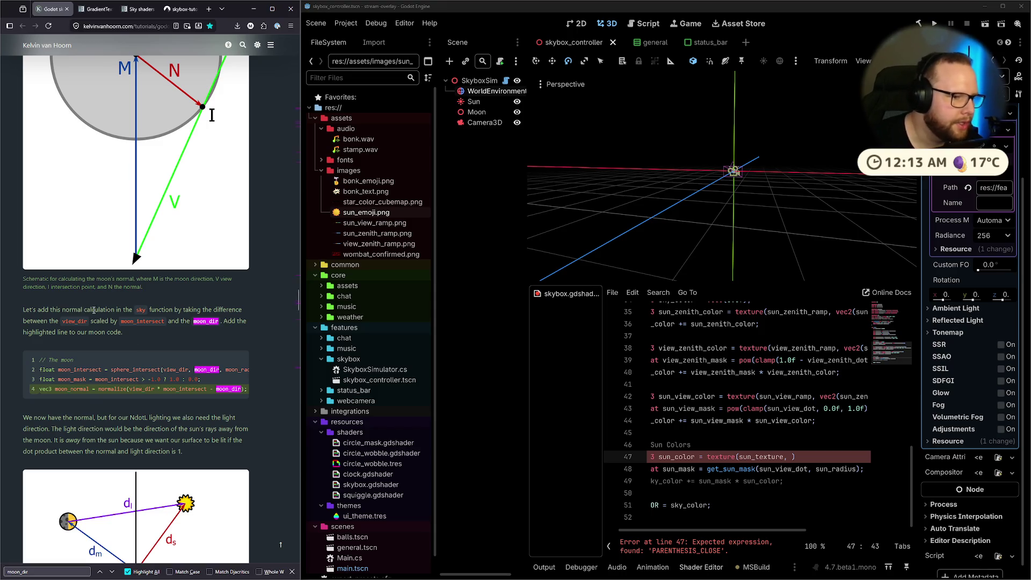
left_click_drag(41, 311, 184, 320)
left_click(195, 325)
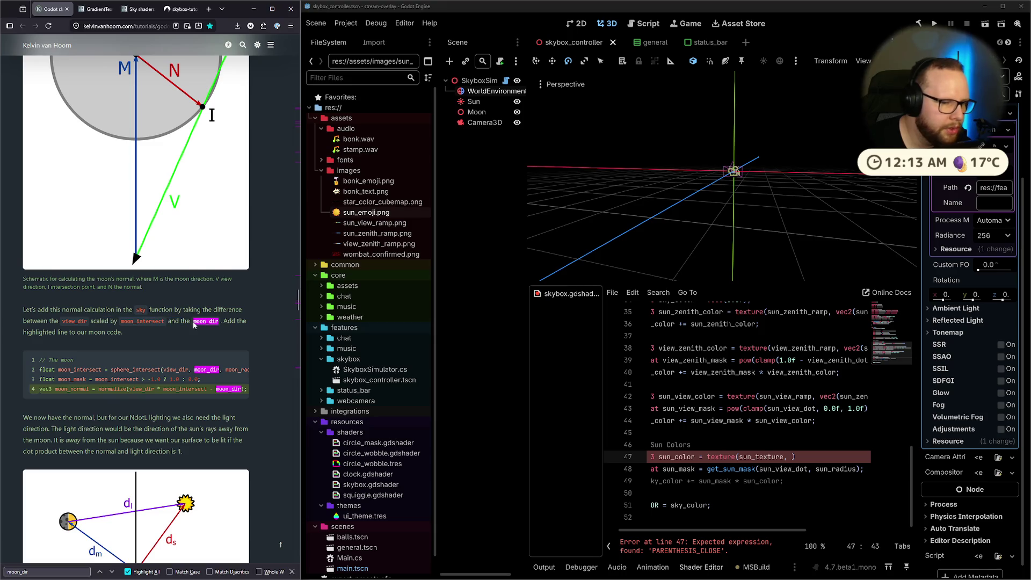
scroll(194, 324, "down", 3)
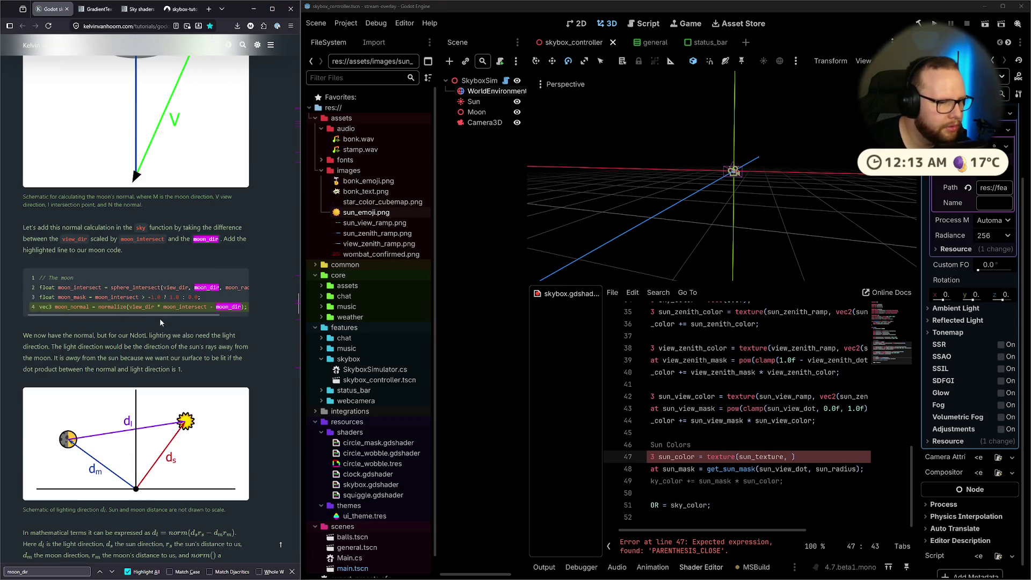
left_click_drag(149, 317, 191, 315)
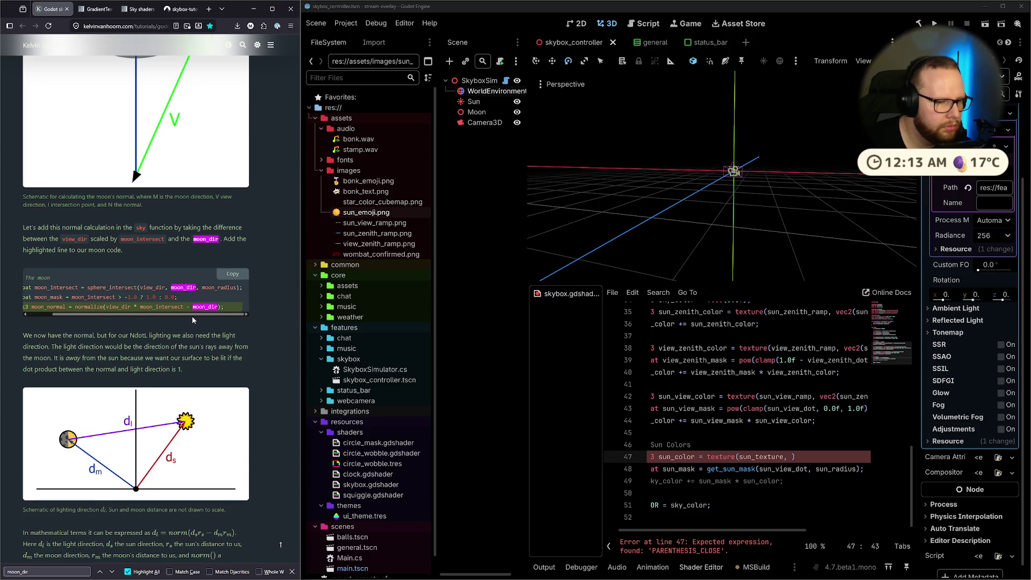
scroll(193, 319, "down", 3)
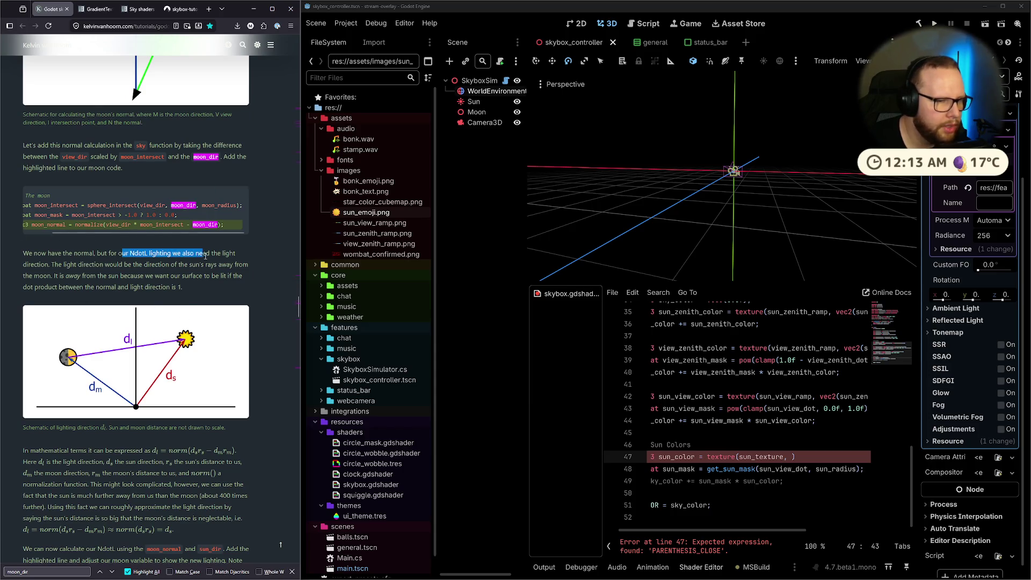
mouse_move(150, 253)
left_mouse_down()
mouse_move(237, 253)
mouse_move(92, 272)
mouse_move(136, 265)
left_mouse_up()
left_click(149, 264)
scroll(152, 265, "down", 3)
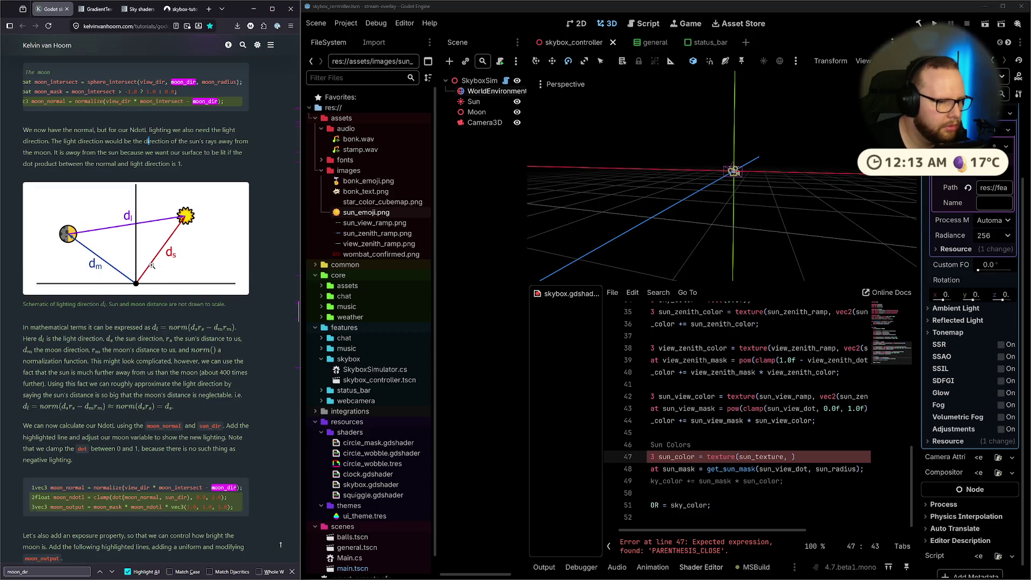
scroll(152, 265, "down", 3)
scroll(152, 266, "down", 2)
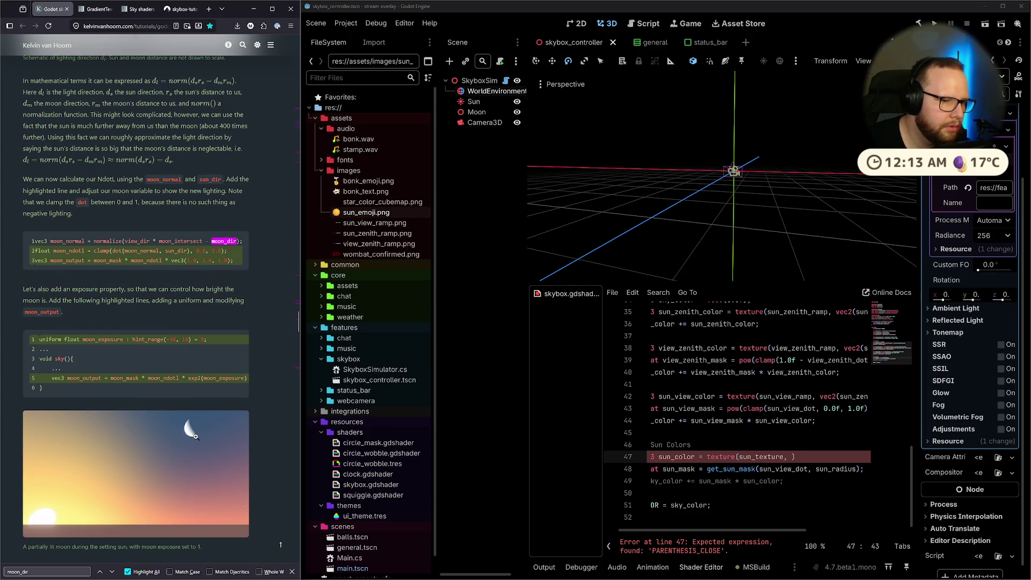
scroll(196, 436, "down", 10)
scroll(196, 428, "up", 5)
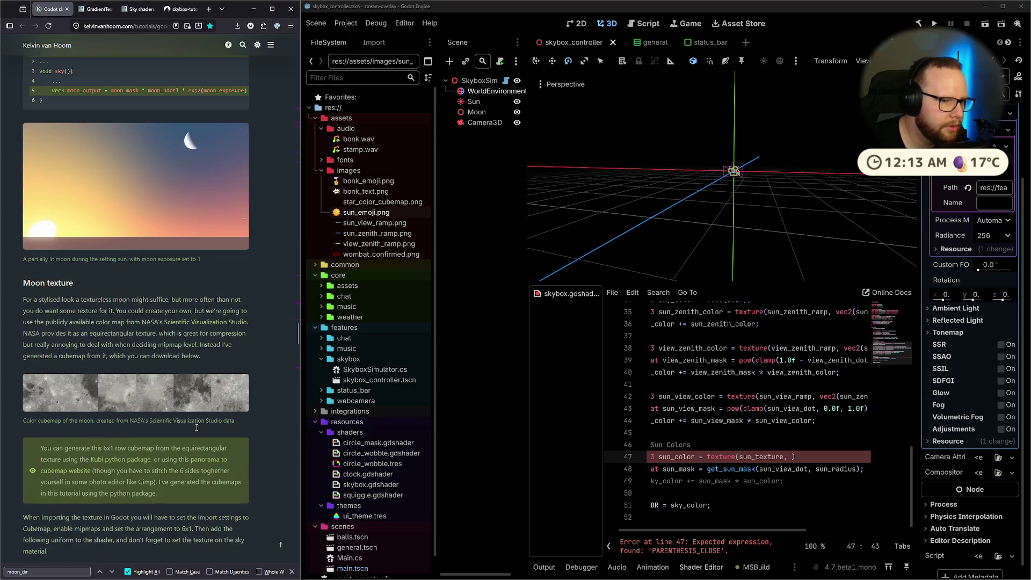
scroll(195, 426, "up", 4)
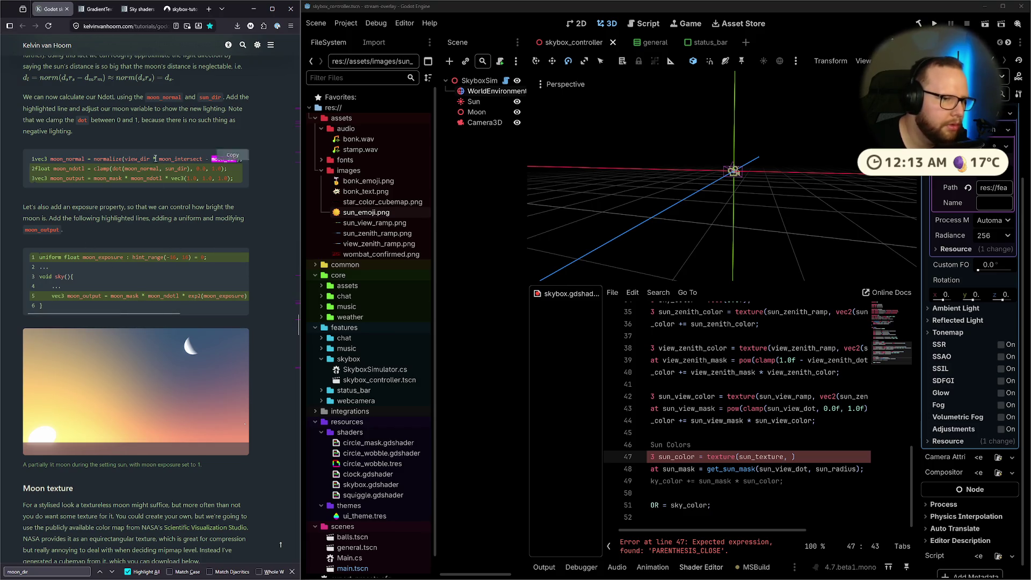
double_click(77, 169)
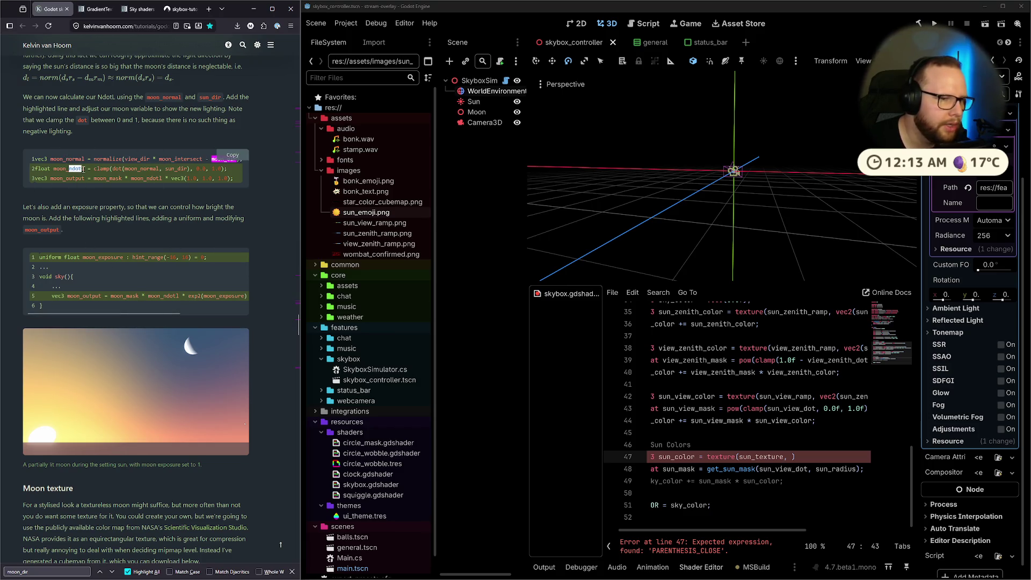
scroll(162, 175, "down", 7)
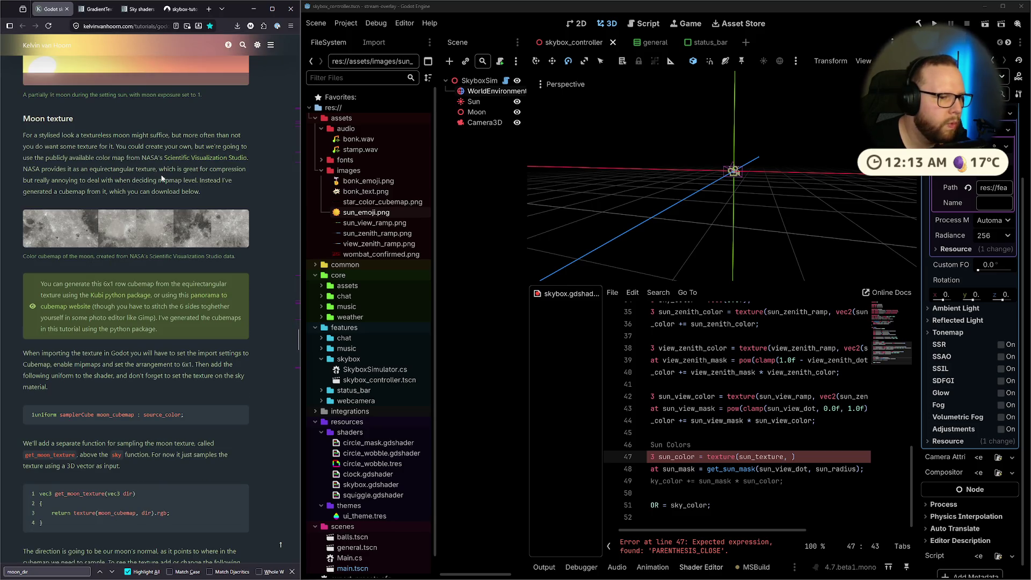
left_click_drag(42, 284, 227, 285)
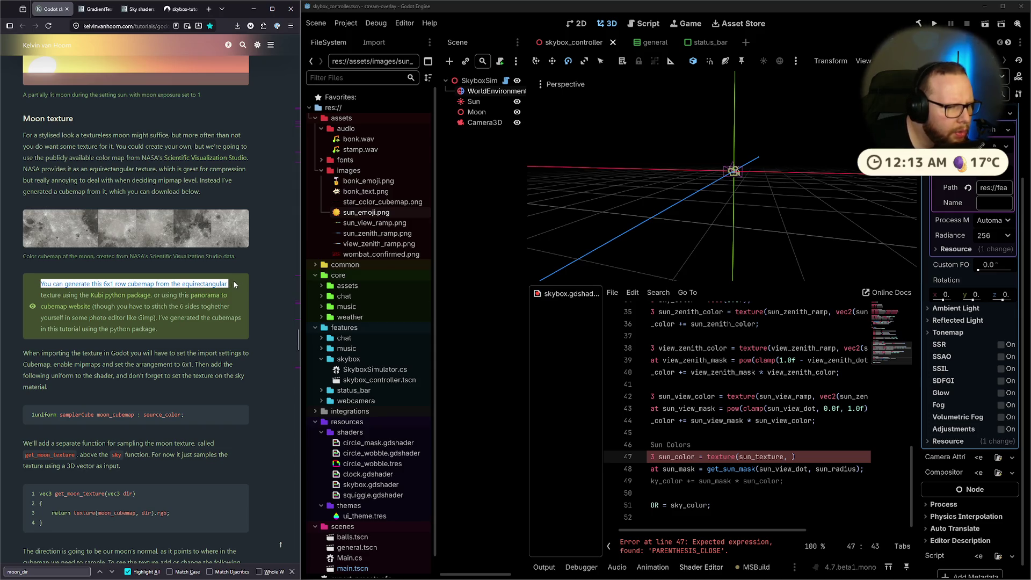
left_click(232, 280)
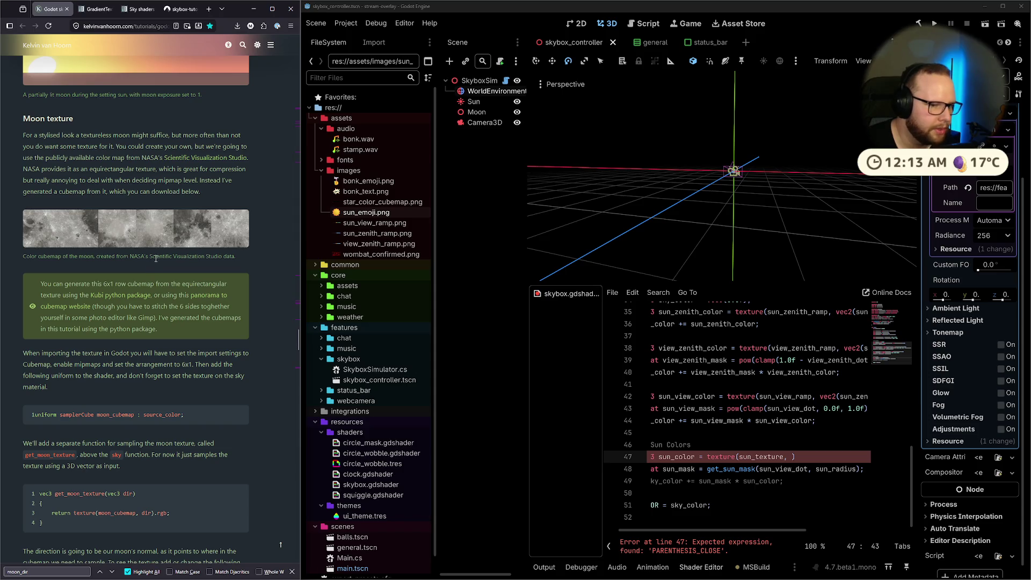
scroll(165, 255, "down", 2)
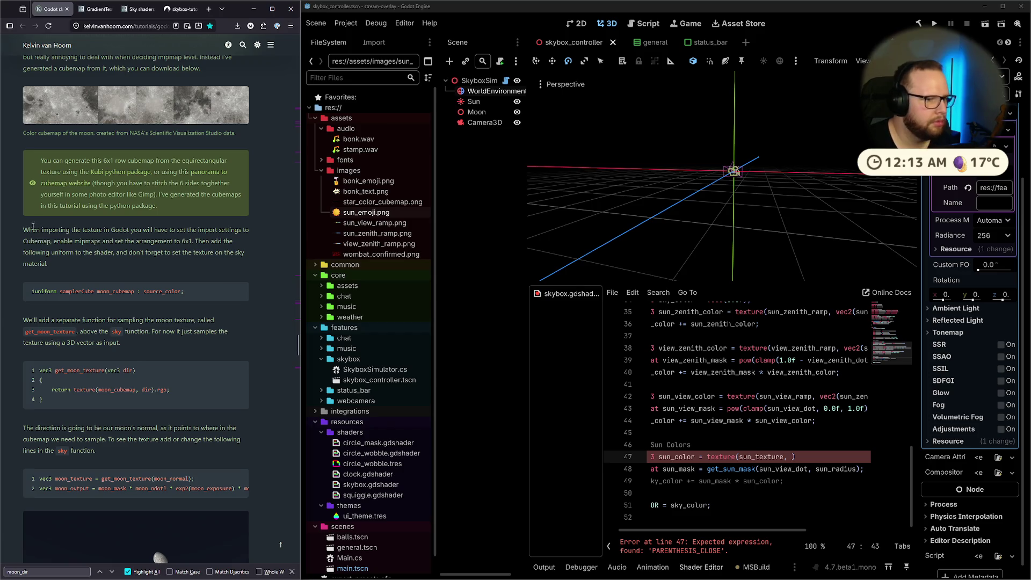
left_click_drag(23, 230, 193, 239)
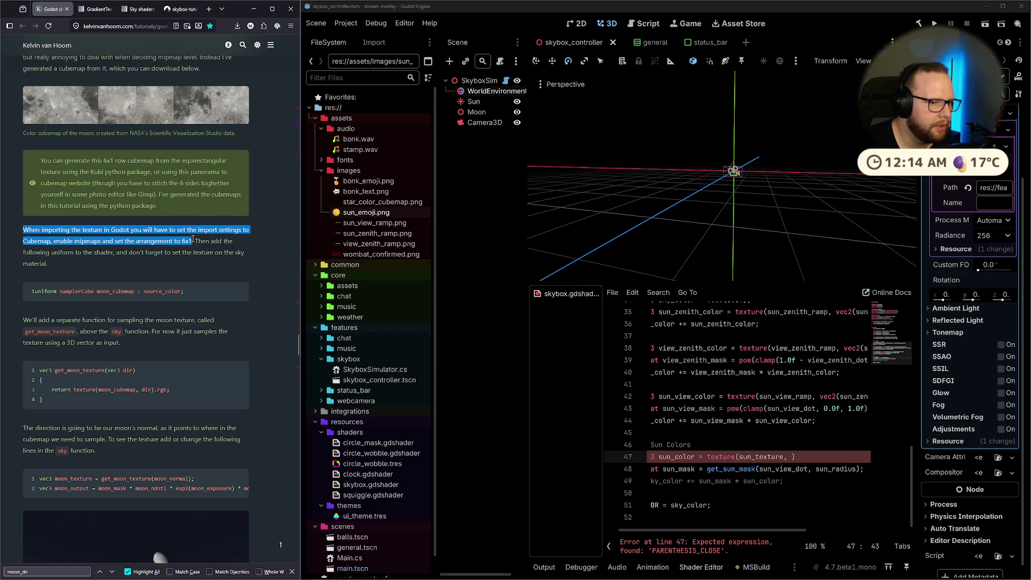
scroll(165, 243, "down", 3)
left_click_drag(16, 116, 221, 120)
left_click(221, 121)
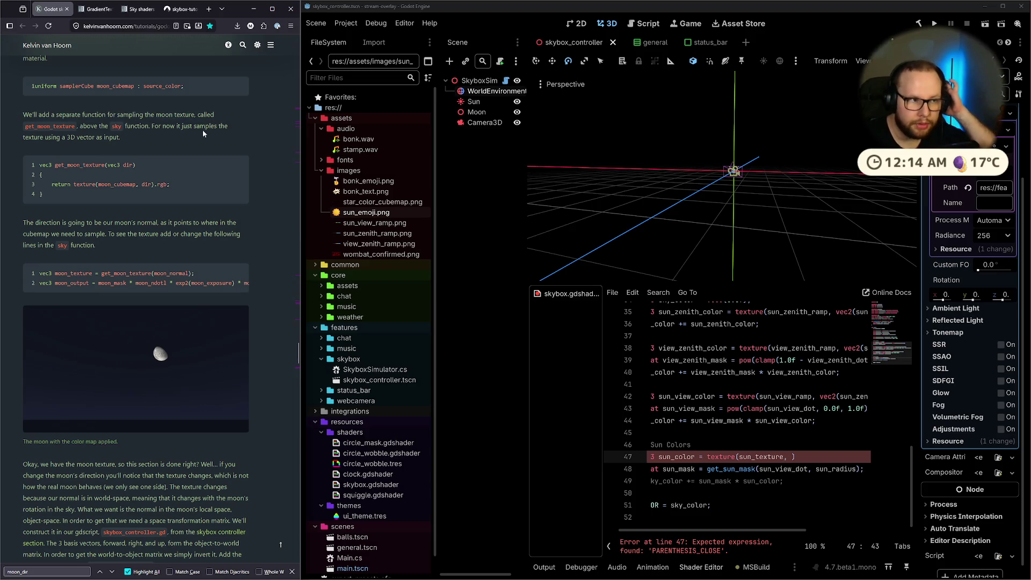
scroll(834, 487, "up", 10)
scroll(817, 470, "down", 5)
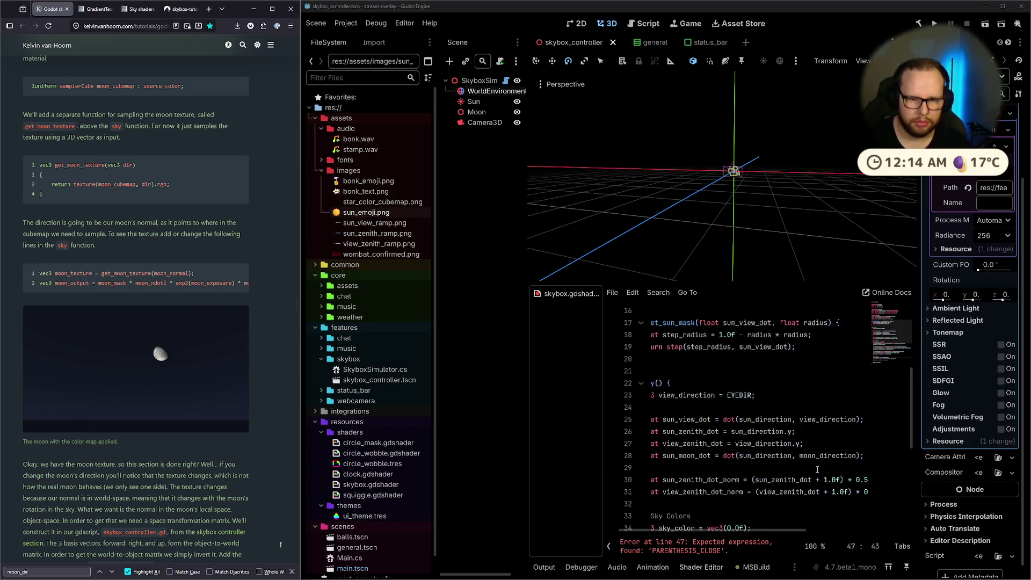
scroll(817, 470, "left", 3)
scroll(636, 485, "up", 2)
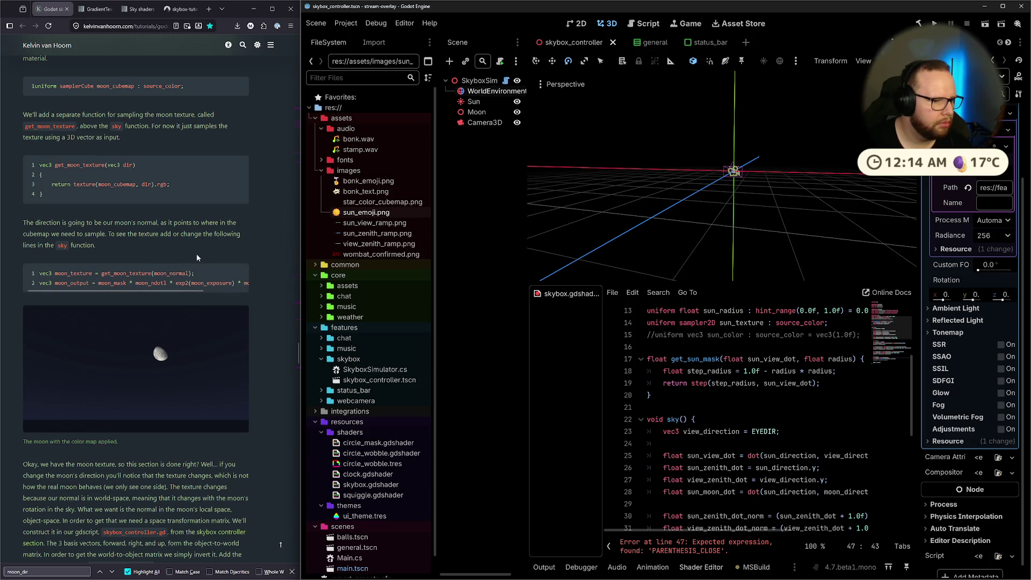
left_click_drag(133, 288, 172, 291)
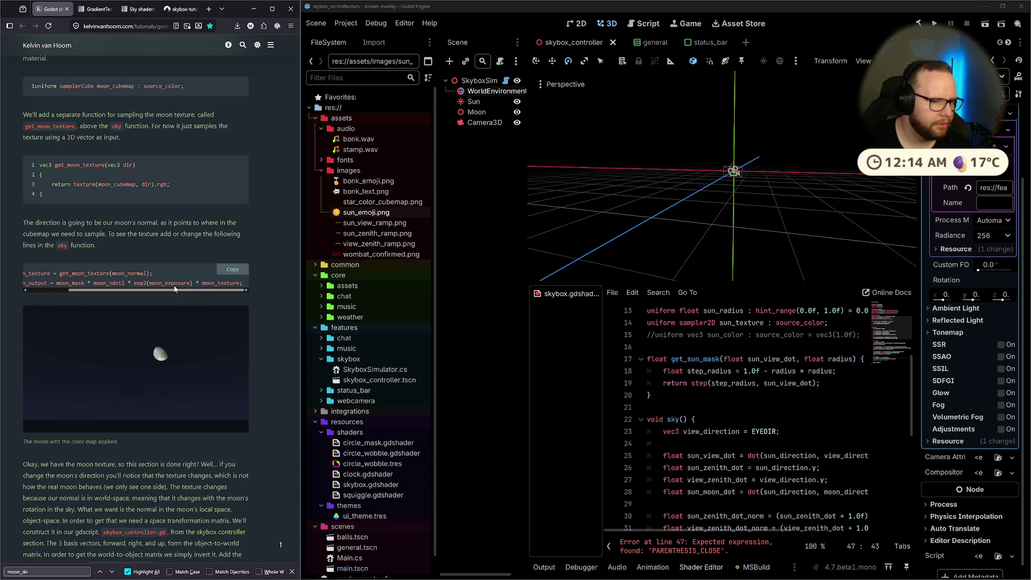
scroll(107, 444, "down", 5)
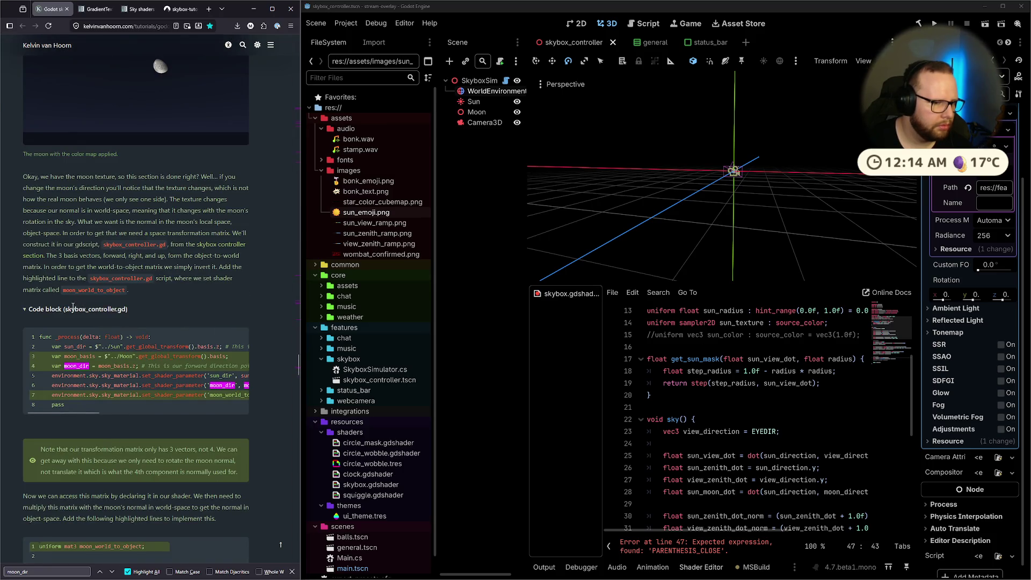
scroll(80, 320, "down", 4)
scroll(118, 303, "down", 5)
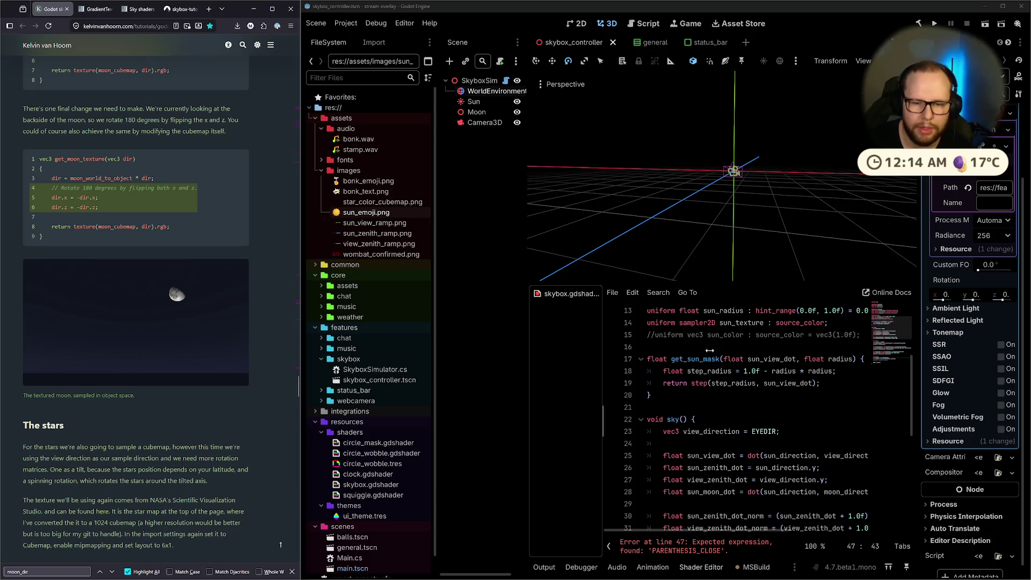
scroll(813, 395, "down", 7)
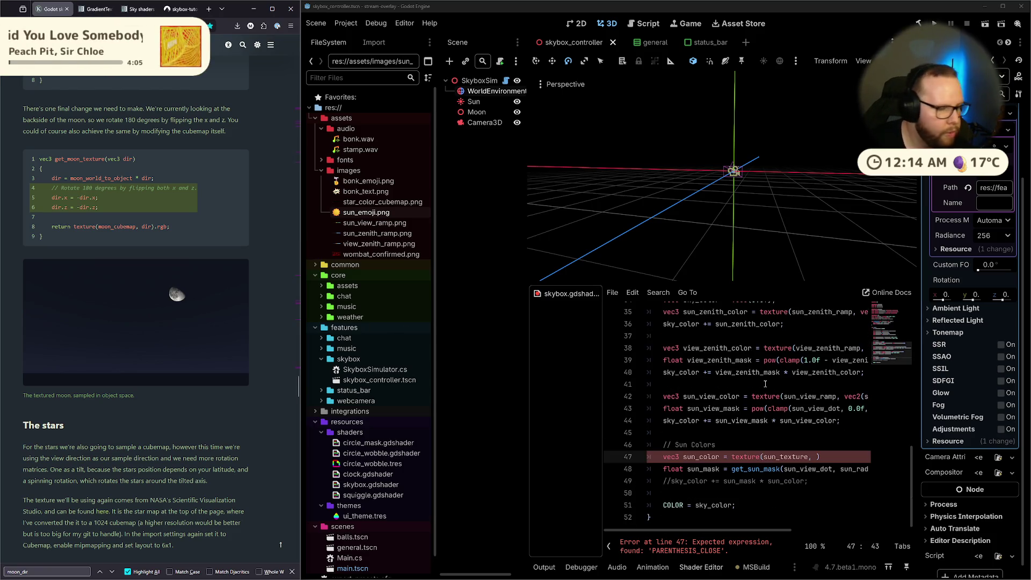
Complete line 47 as texture(sun_texture, sun_direction); via the sun_direction autocomplete.
double_click(787, 457)
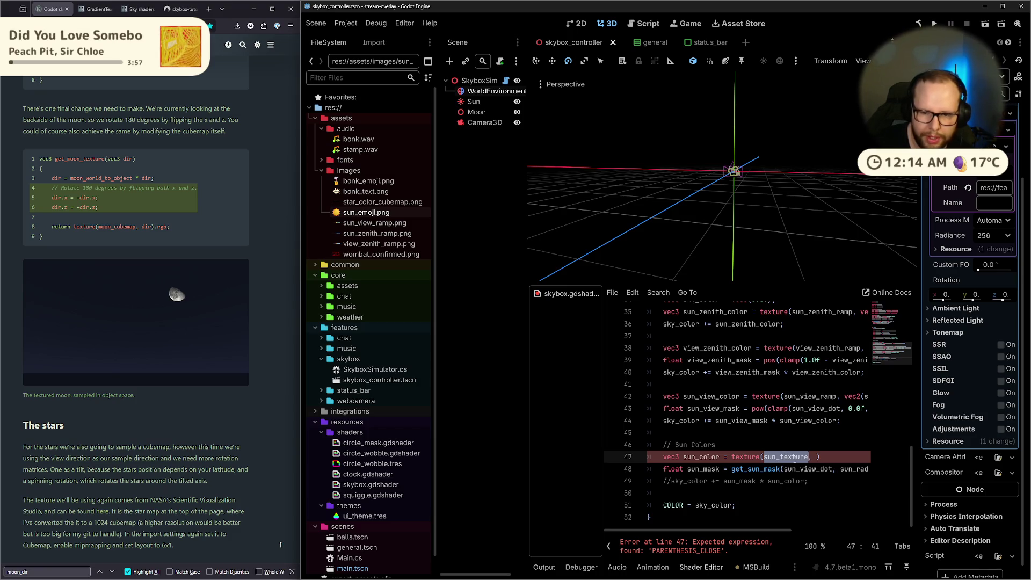
left_click(815, 457)
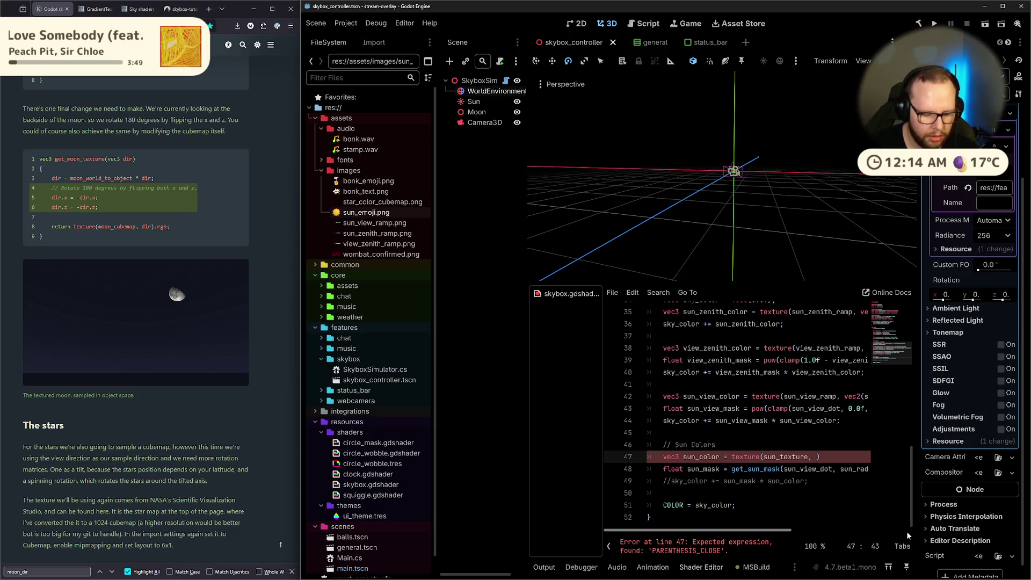
type("sun")
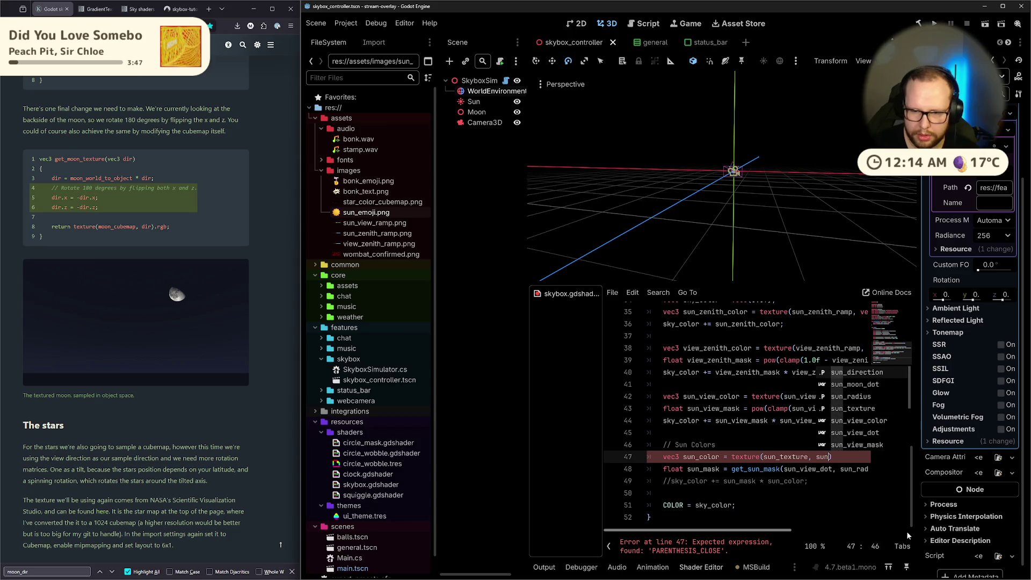
key("Return")
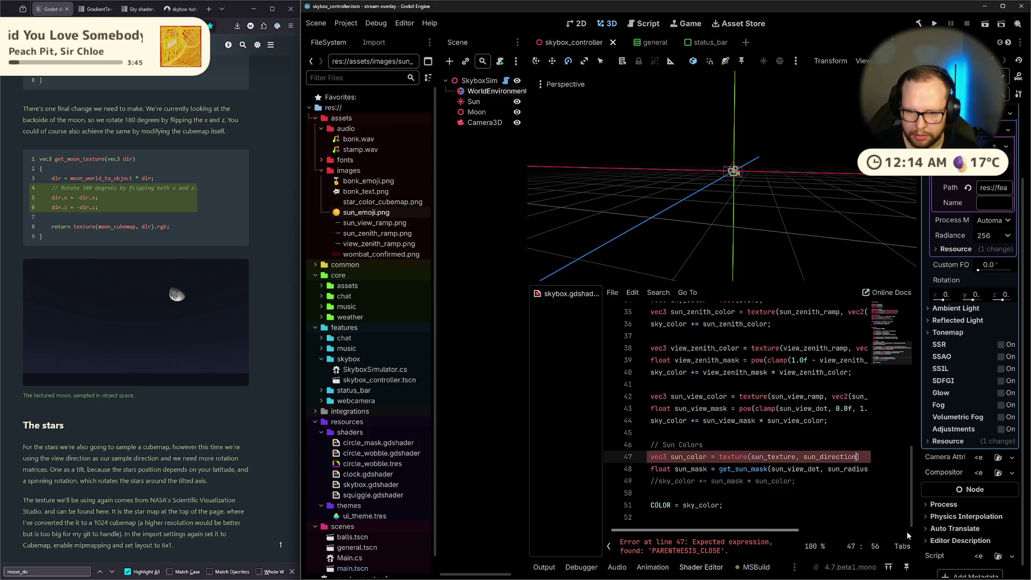
type(");")
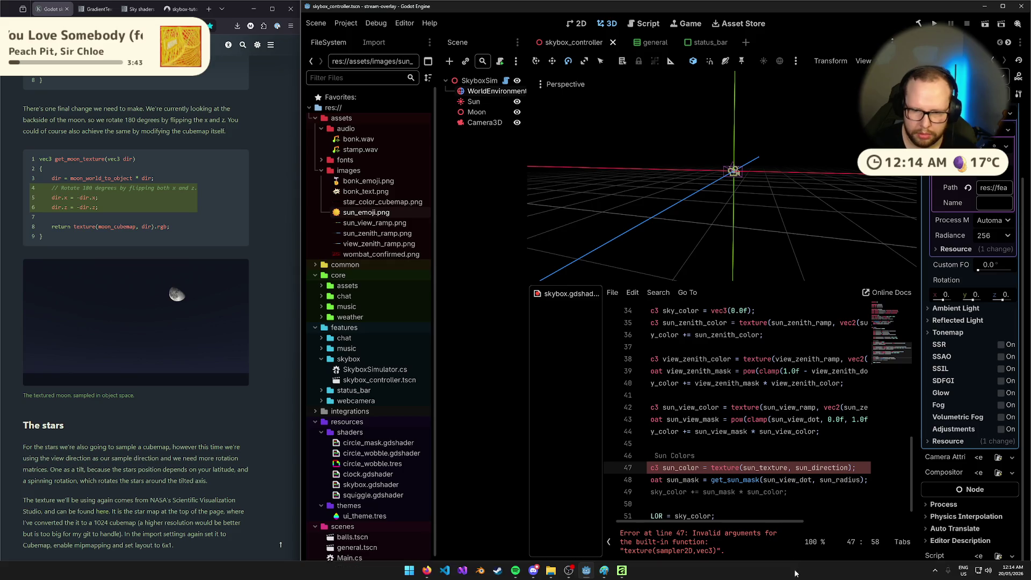
left_click_drag(740, 520, 726, 520)
scroll(765, 446, "down", 1)
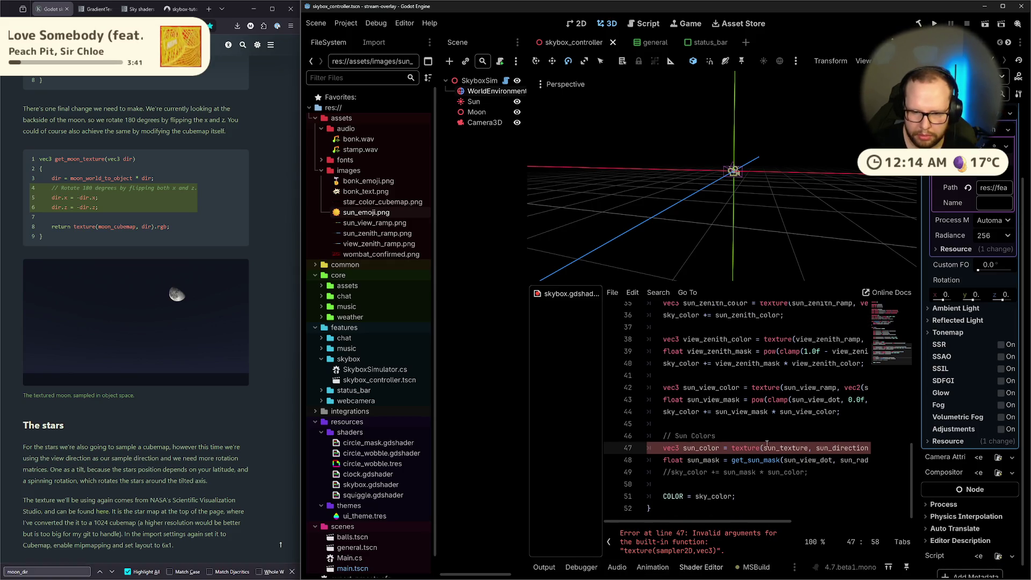